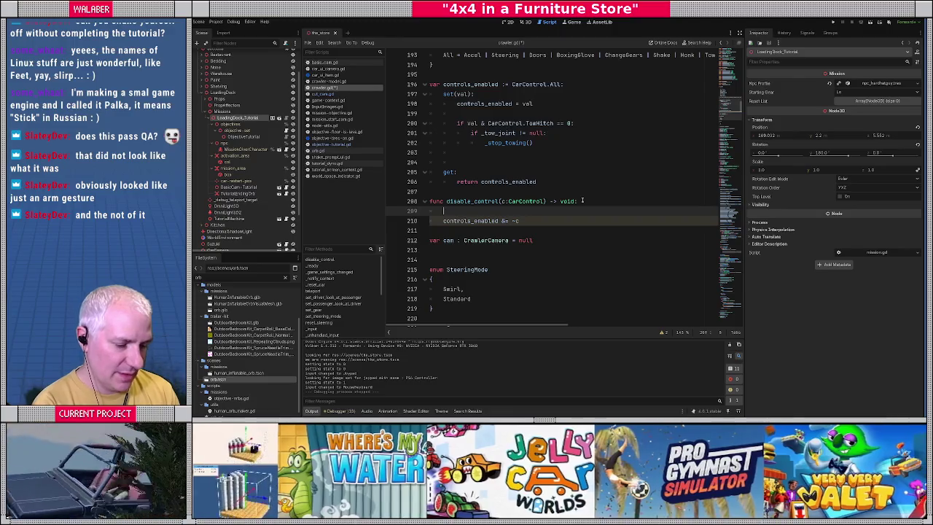
type("ig")
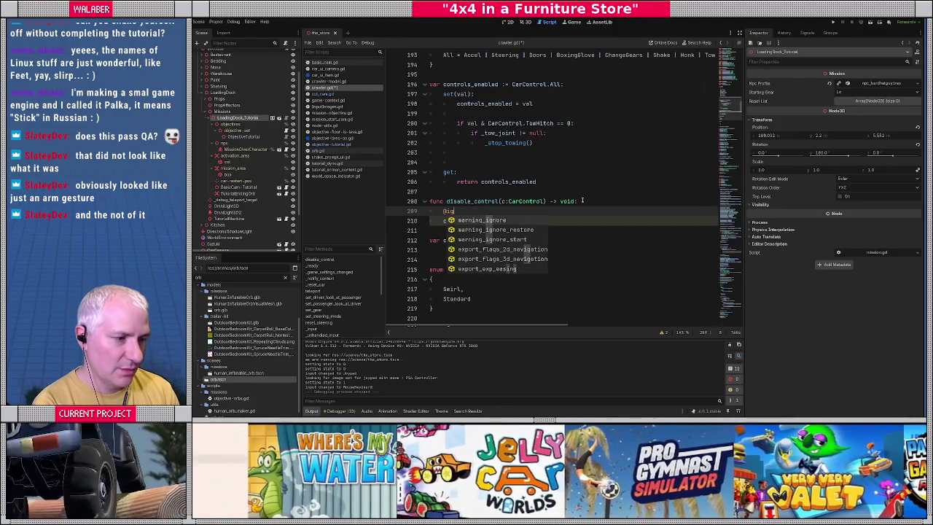
key("Return")
type("enu")
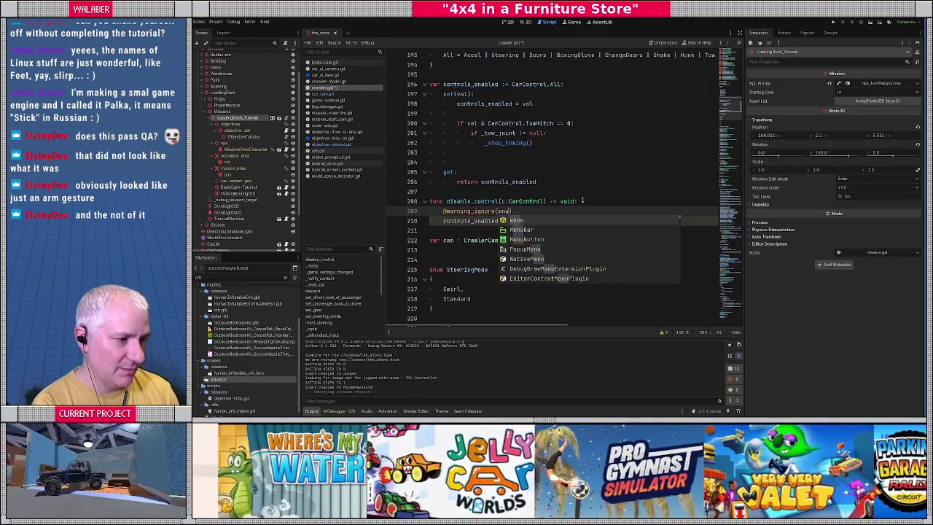
key("BackSpace")
key("BackSpace")
key("BackSpace")
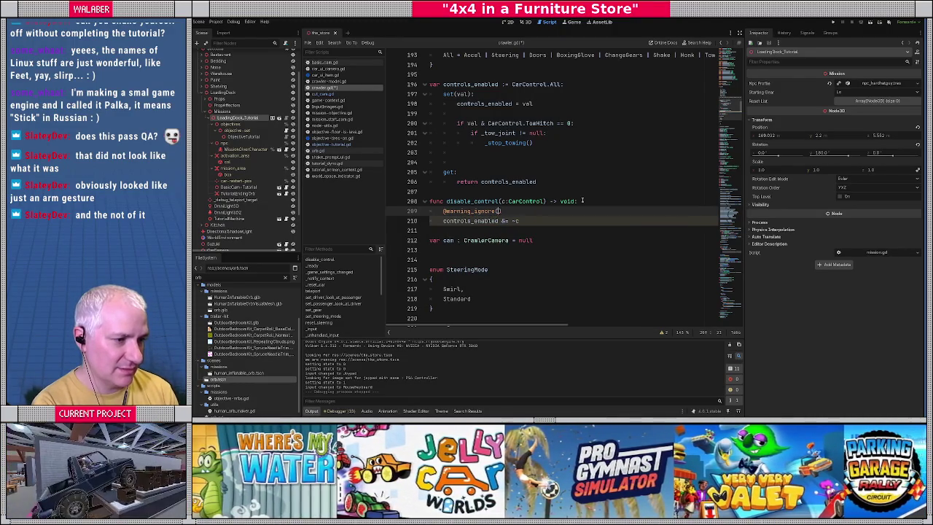
type("\"int")
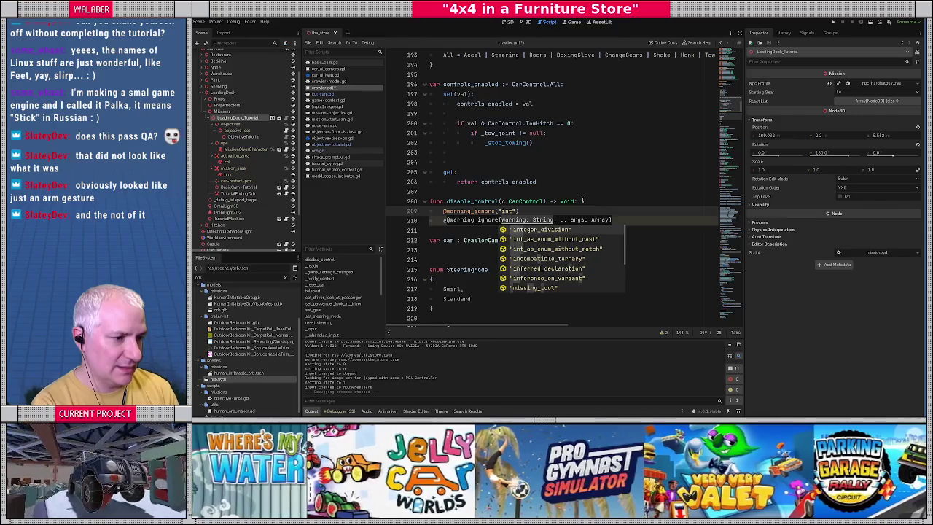
key("Down")
key("Return")
key("Down")
type("controls_enabled &= ~c")
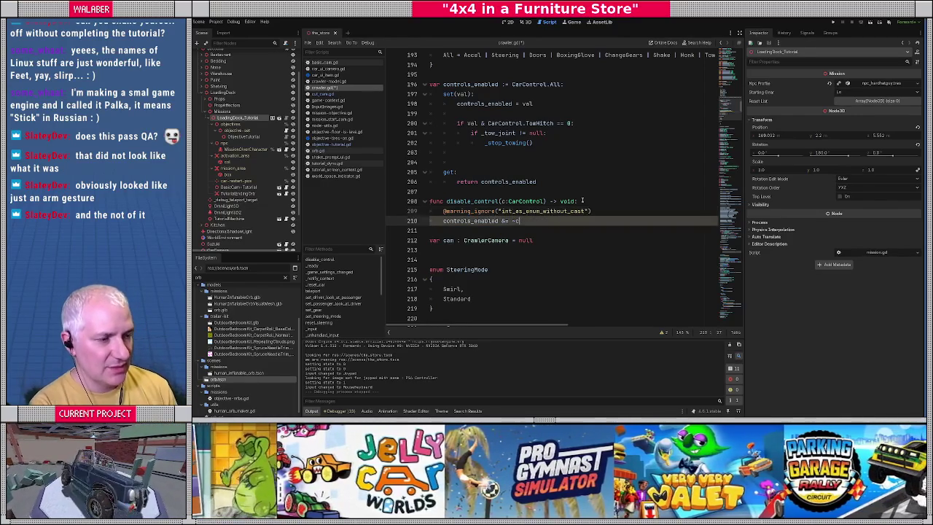
Add func enable_control(c:CarControl) -> void: with body controls_enabled |= c, and save
key("Return")
key("Return")
key("BackSpace")
type("func enable_control")
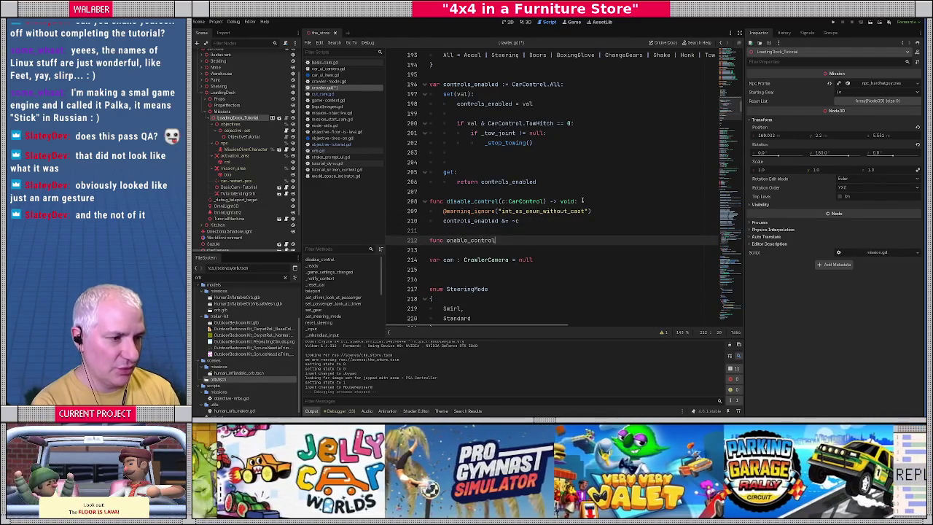
type("(c:CarControl) -> void:")
key("Return")
type("control")
key("Return")
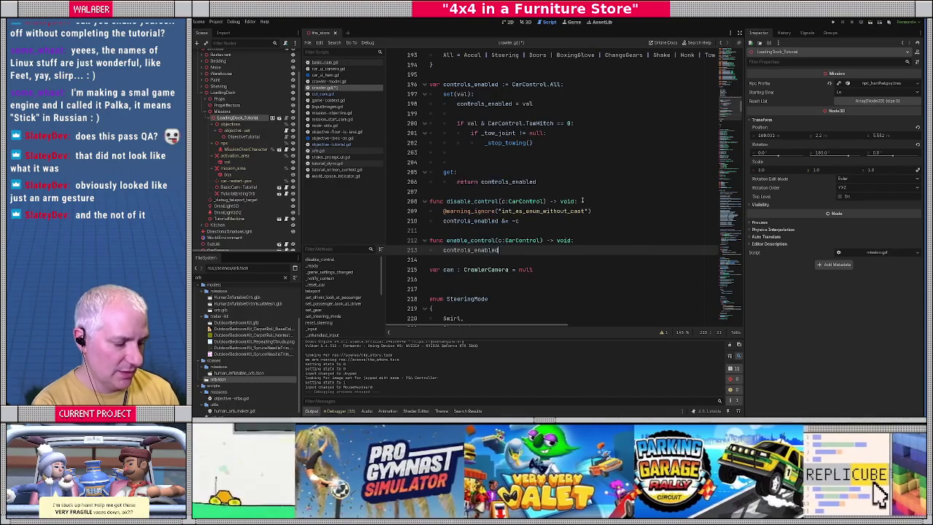
type("|= c")
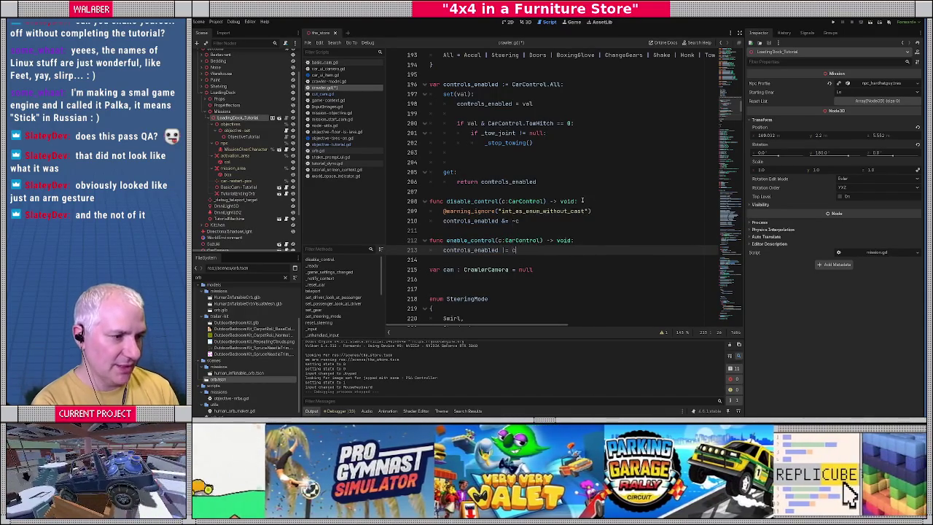
left_click(559, 255)
key("Return")
key("ctrl+s")
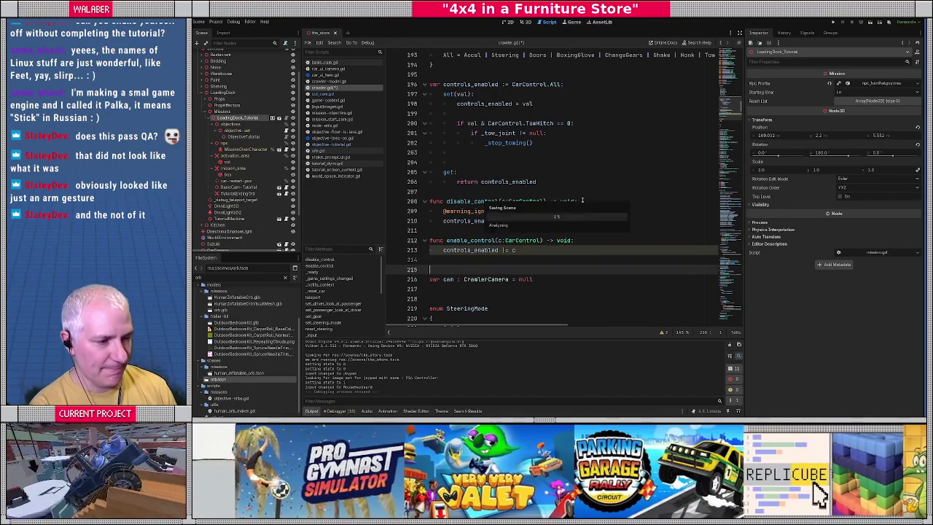
Copy the warning-ignore annotation into enable_control after checking the warnings list, and save
left_click(462, 261)
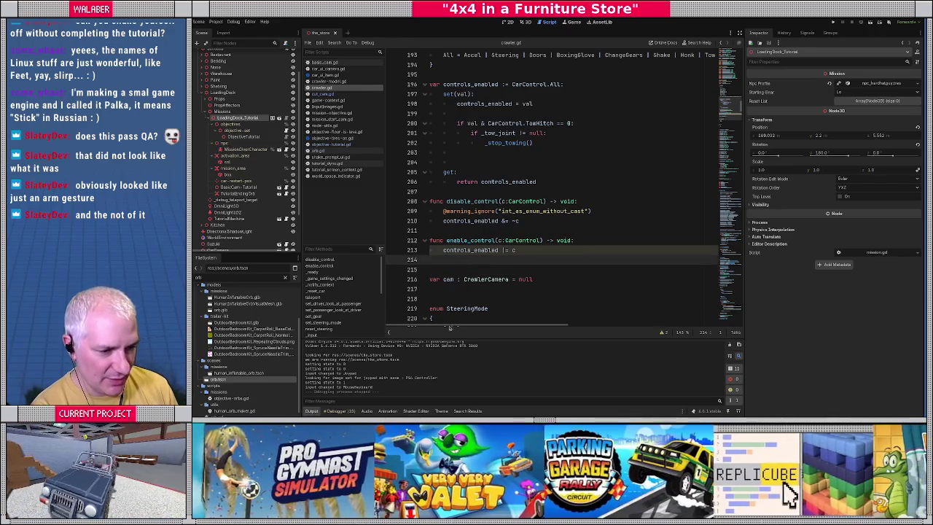
left_click(664, 333)
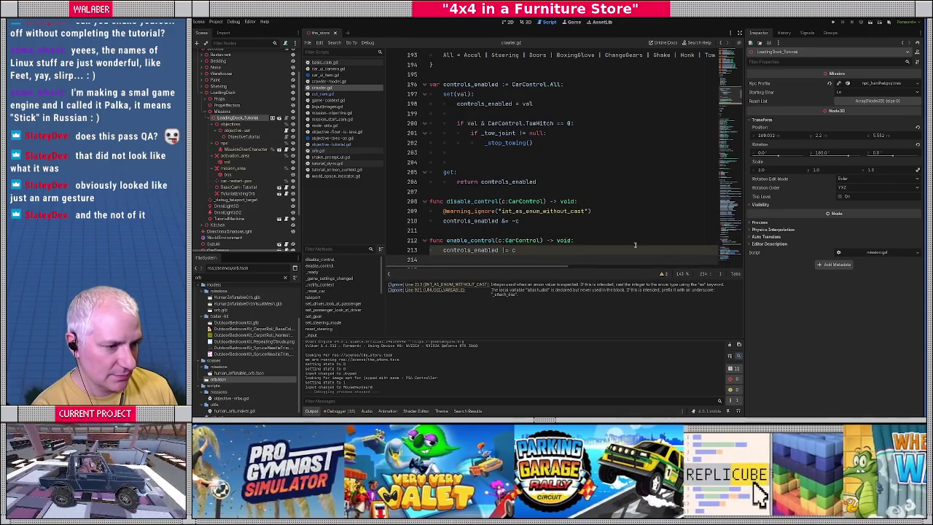
left_click(662, 273)
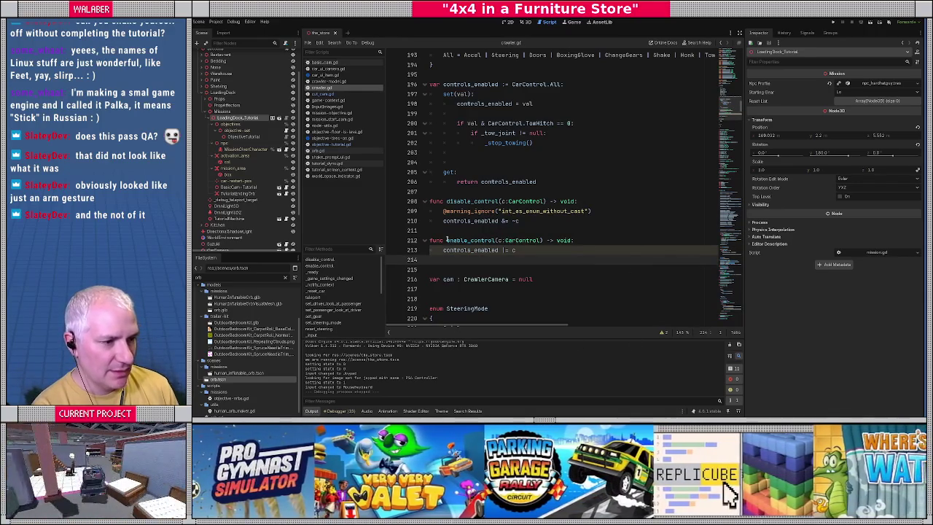
left_click_drag(442, 210, 592, 211)
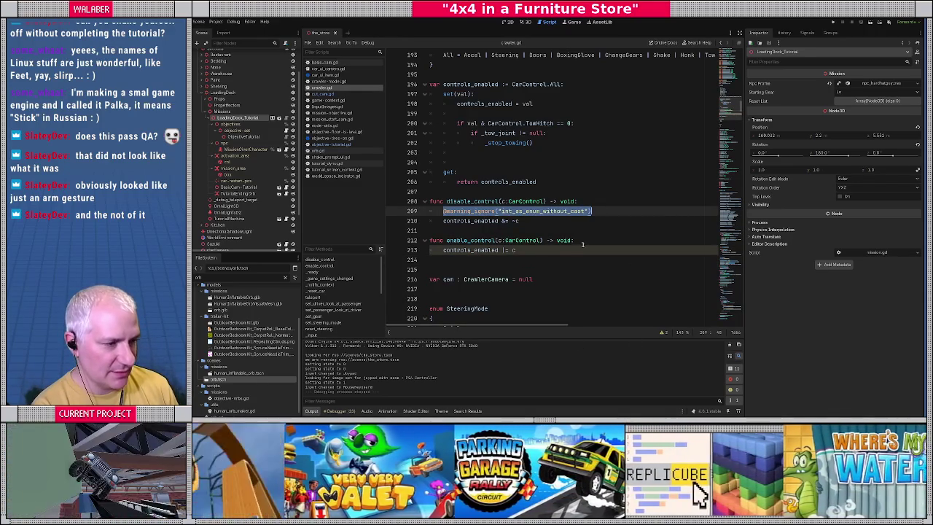
key("ctrl+c")
left_click(582, 242)
key("Return")
key("ctrl+v")
key("ctrl+s")
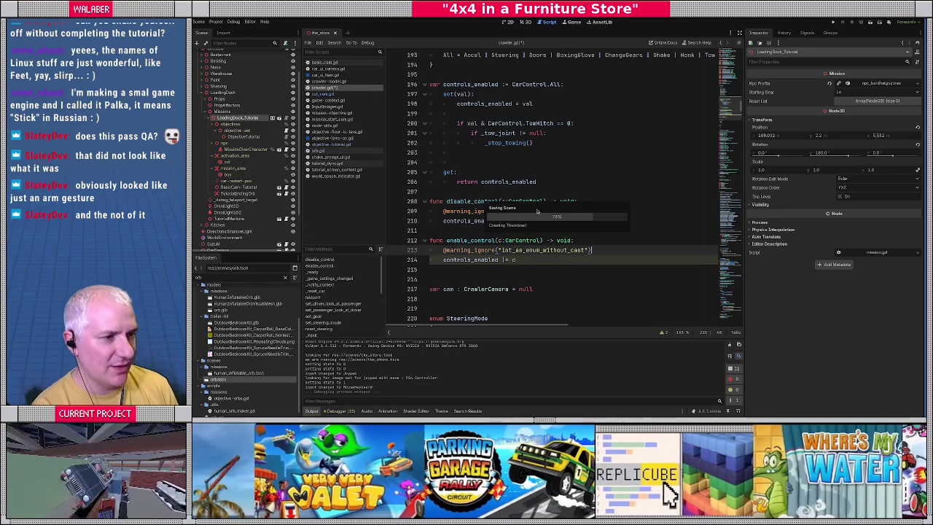
Remove the stray line typed above enum CarControl and save crawler.gd
scroll(564, 132, "up", 8)
left_click(468, 151)
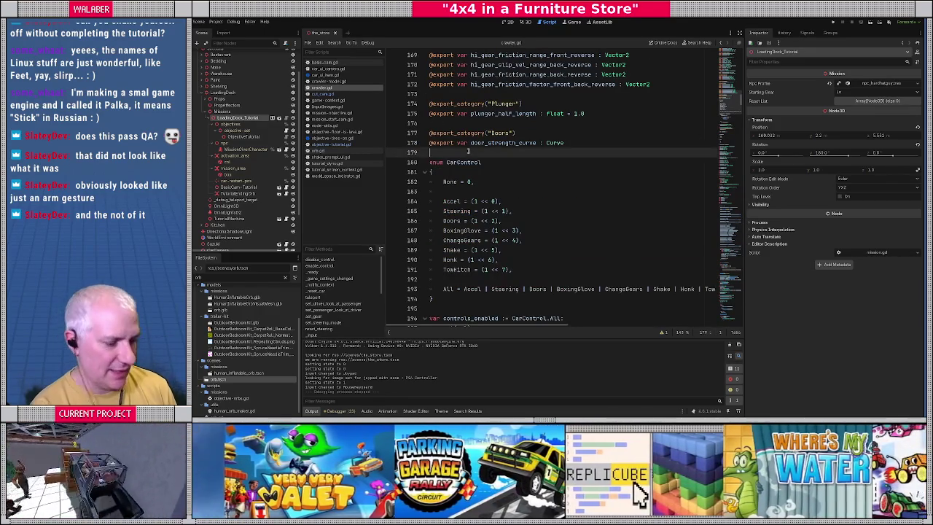
key("Return")
type("[Fl")
key("BackSpace")
key("BackSpace")
key("BackSpace")
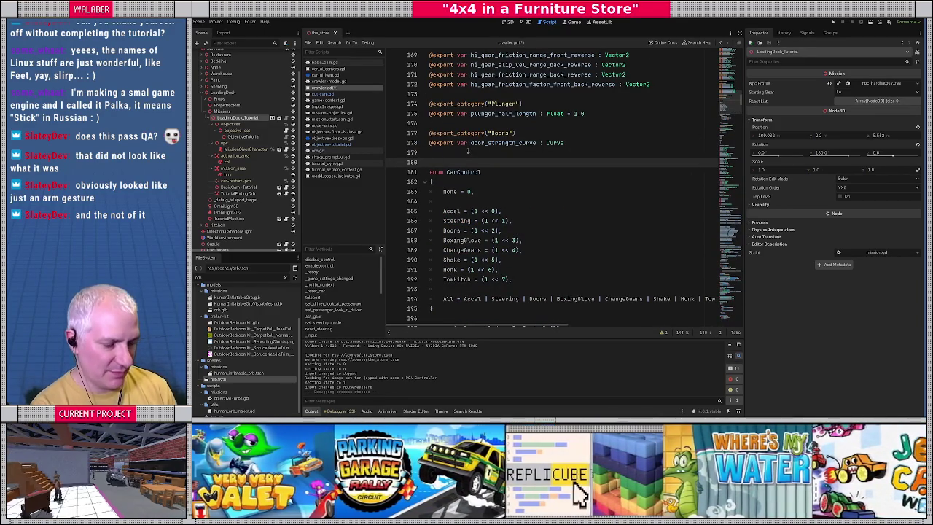
key("BackSpace")
key("ctrl+s")
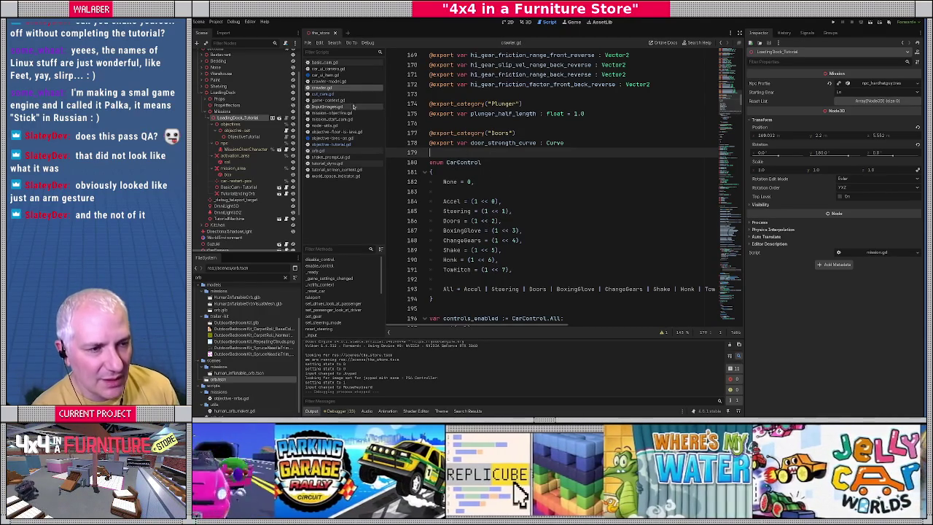
left_click(333, 145)
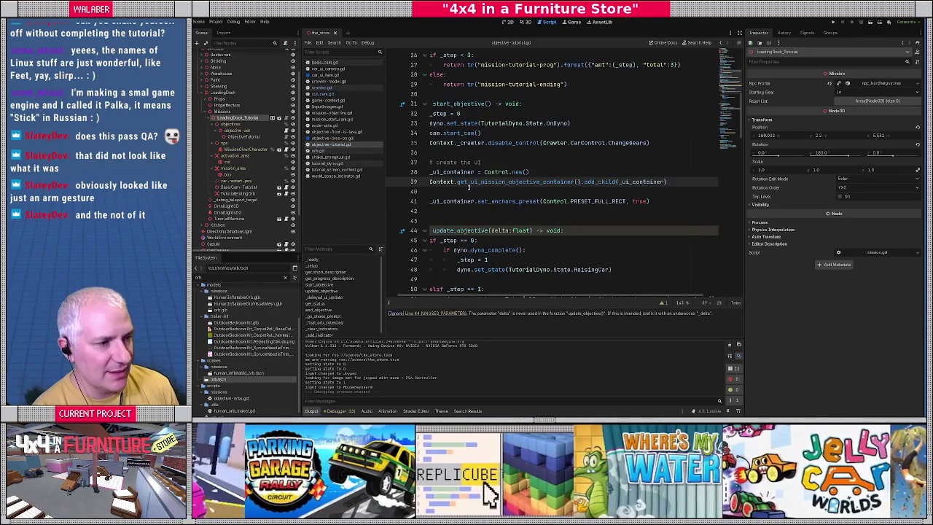
Review step 0's dyno_complete check in objective-tutorial.gd with the editor widened to full window
double_click(455, 182)
left_click_drag(430, 143, 649, 143)
left_click(457, 251)
scroll(456, 219, "down", 3)
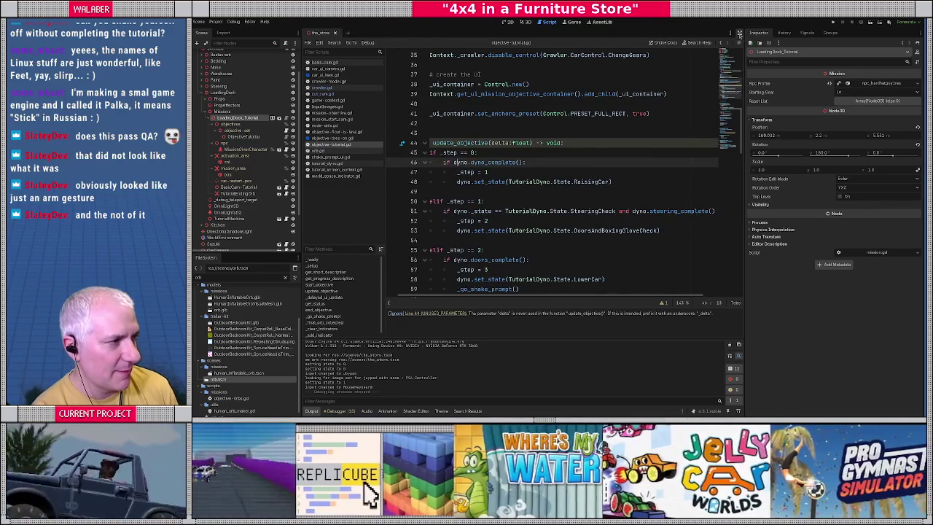
left_click(739, 33)
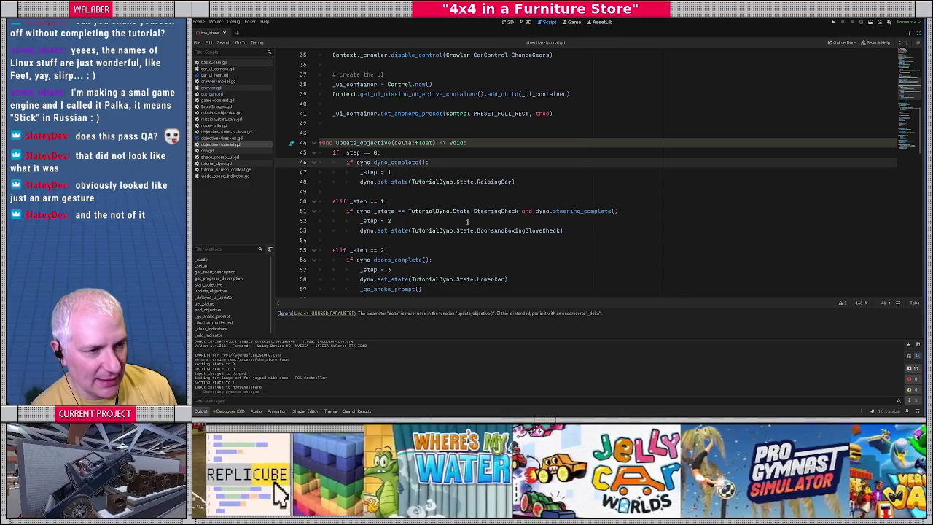
Add an else: branch below the dyno_complete block declaring var wrong_gear := false
key("ctrl+shift+Return")
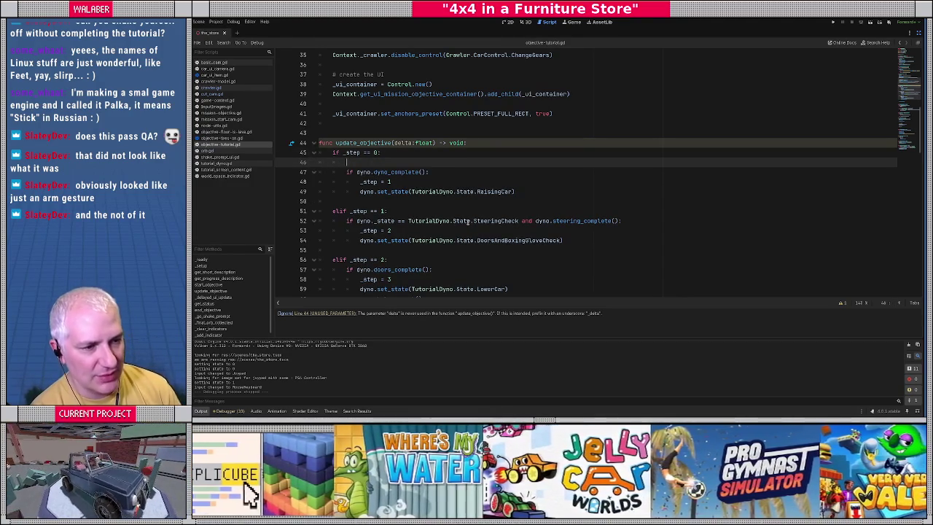
key("alt+Down")
key("alt+Down")
key("alt+Down")
type("else:")
key("Return")
type("var w")
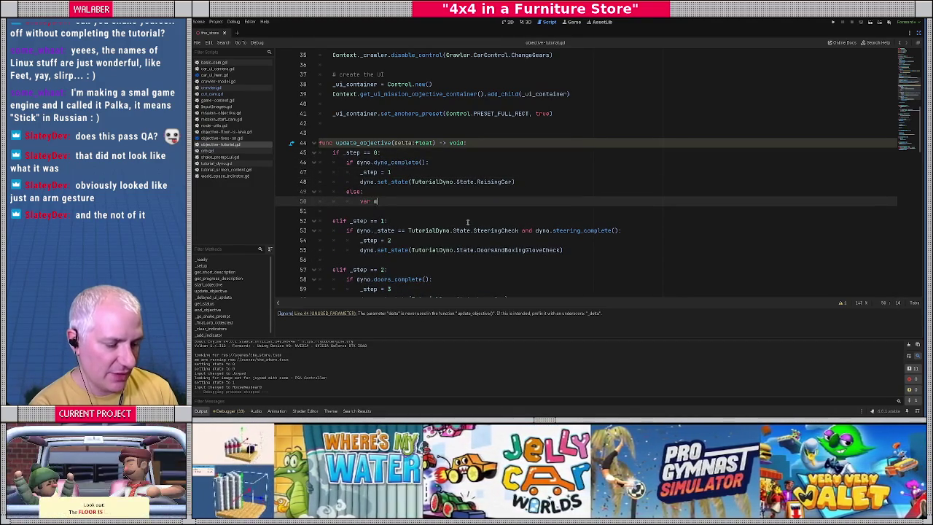
type("rong_gear")
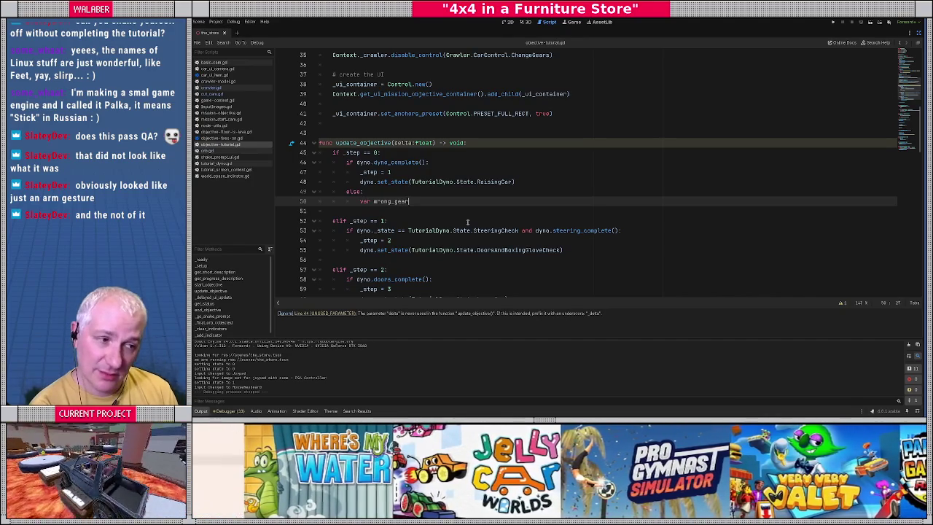
type(" := false")
key("Return")
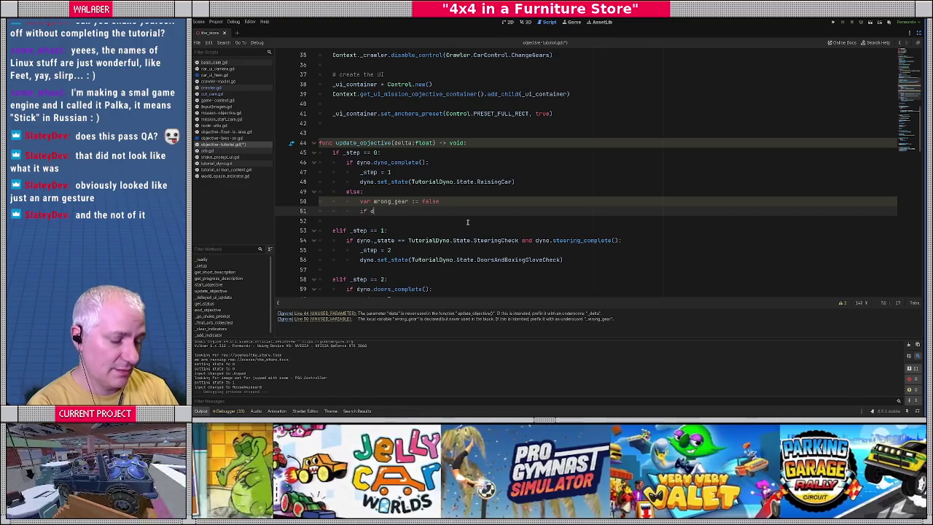
Set wrong_gear to dyno.dyno_complete_for_gear(Context._crawler._gear) instead of false
type("yno.")
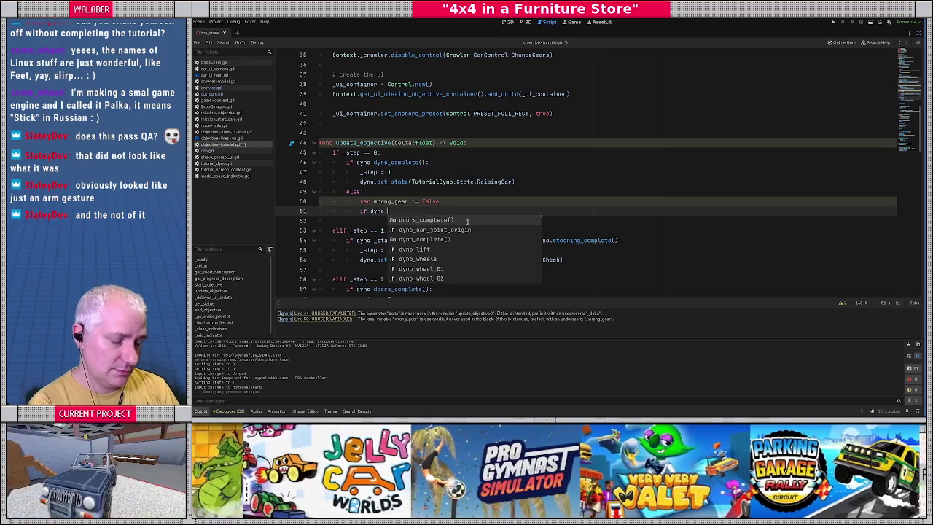
type("dyno_comple")
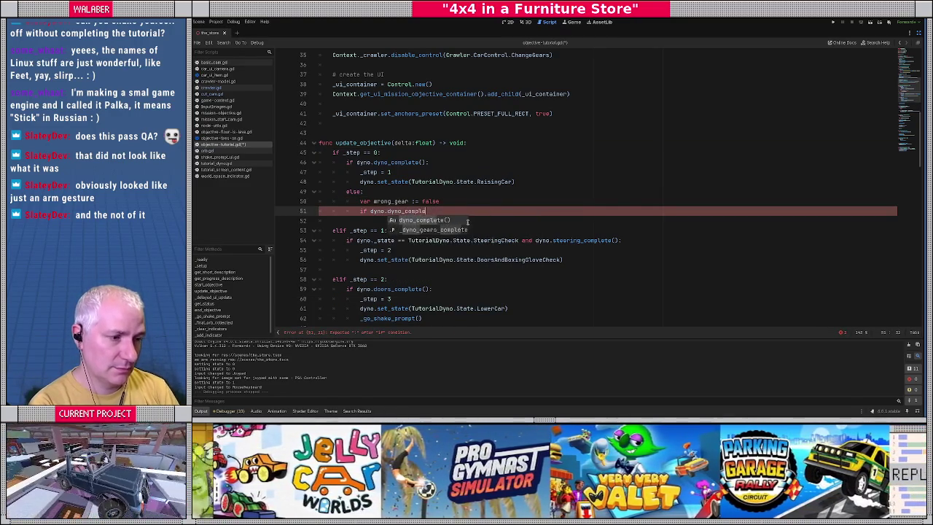
key("Return")
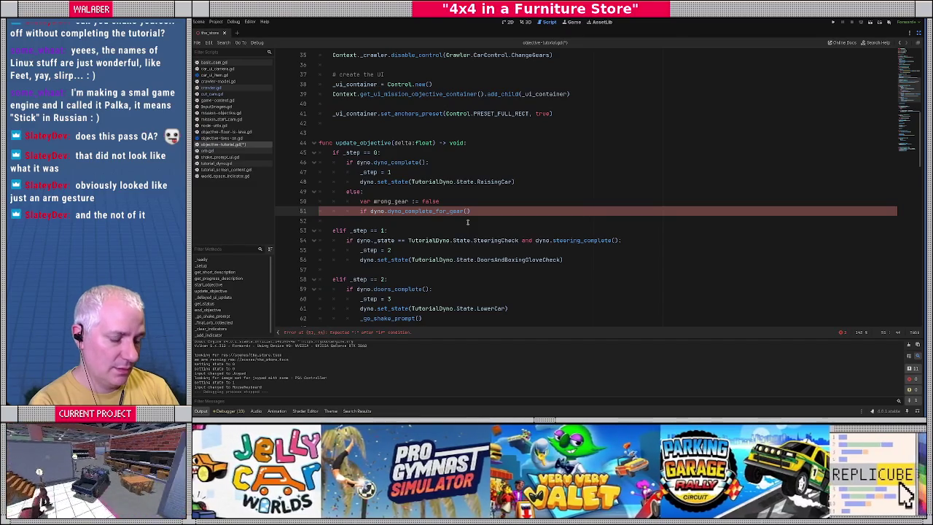
type("Context._cra")
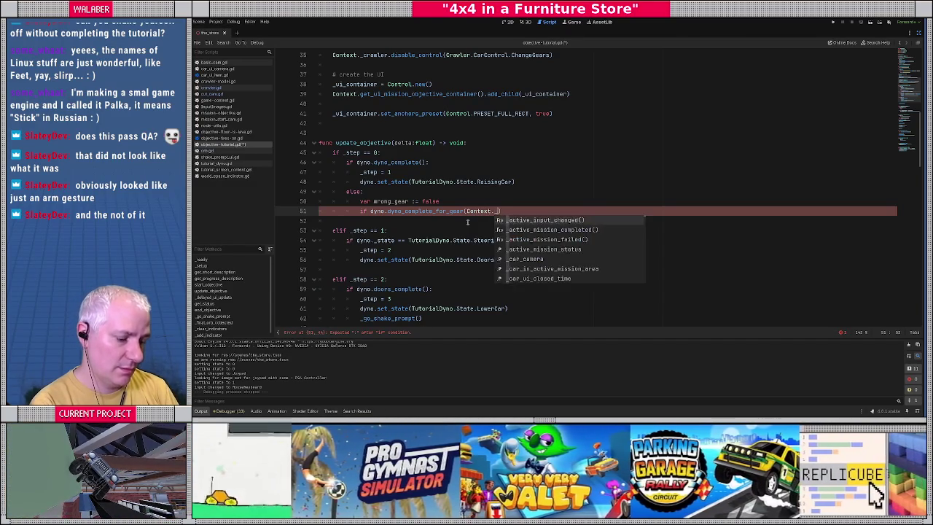
key("Return")
type("._gea")
key("Return")
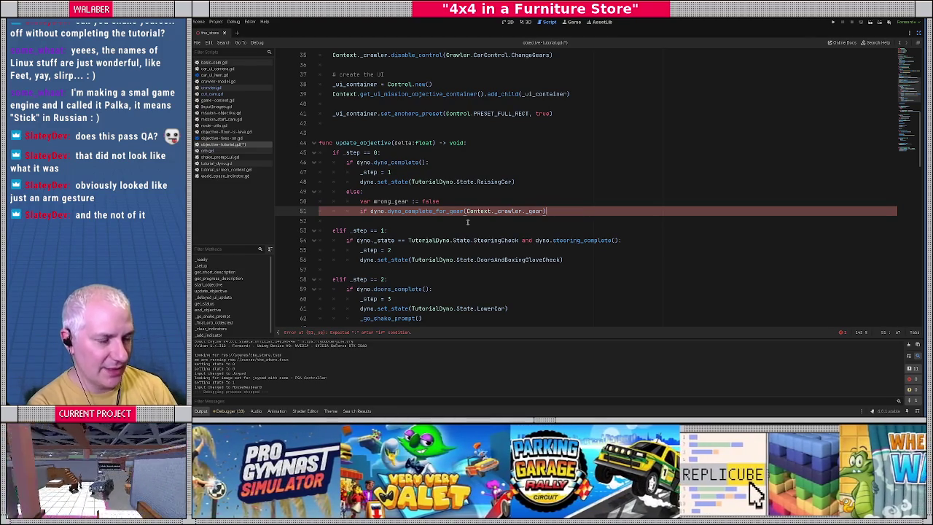
key("shift+Home")
key("shift+Home")
key("BackSpace")
key("BackSpace")
key("BackSpace")
key("BackSpace")
key("BackSpace")
key("BackSpace")
key("BackSpace")
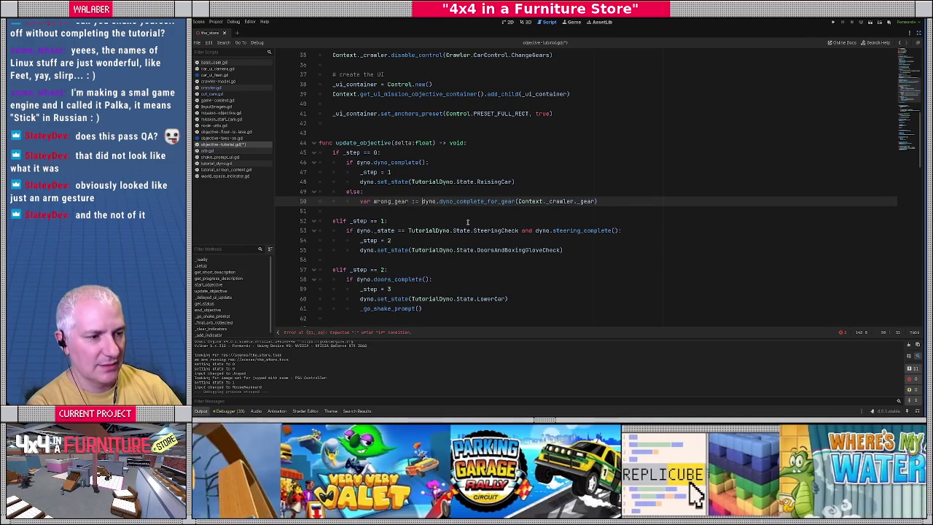
double_click(477, 201)
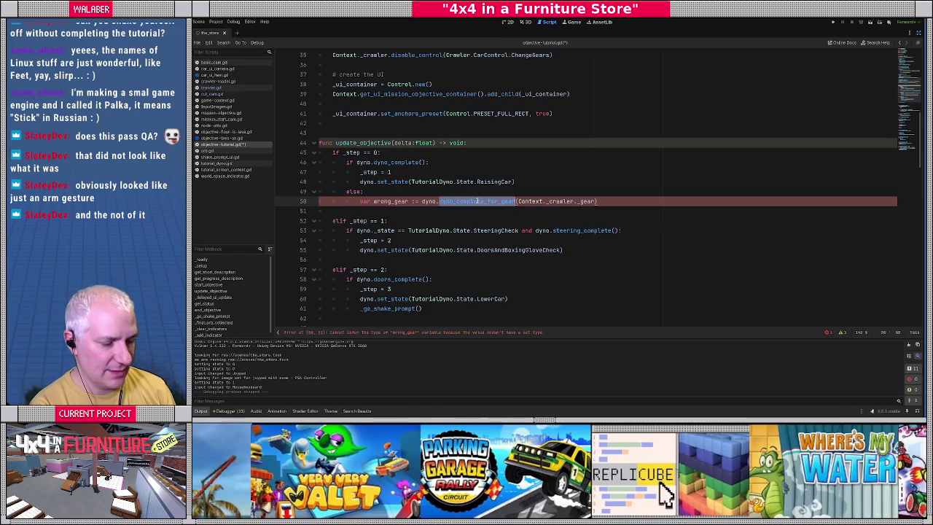
left_click(394, 163, "ctrl")
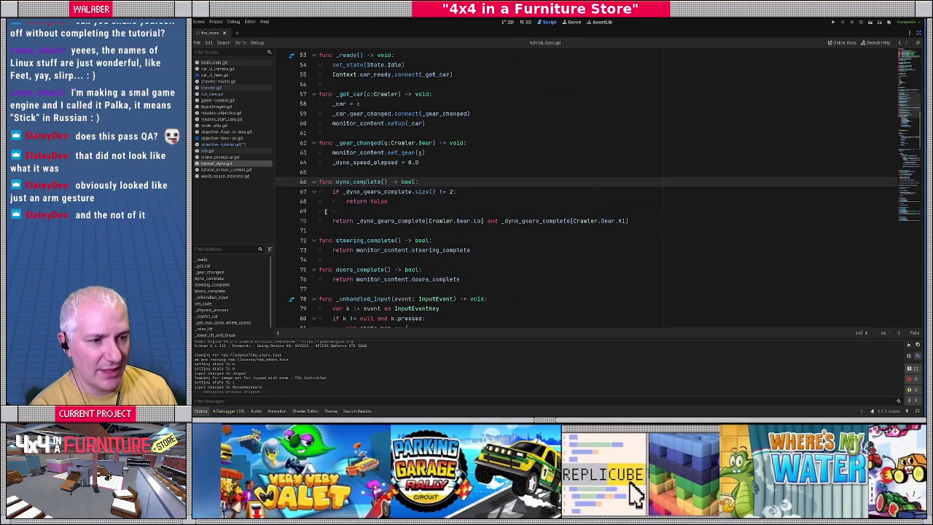
Declare func dyno_complete_for_gear(g:Crawler.Gear) -> bool: below dyno_complete in tutorial_dyno.gd
left_click(335, 230)
key("Return")
type("func")
key("ctrl+v")
type("(g:Cra")
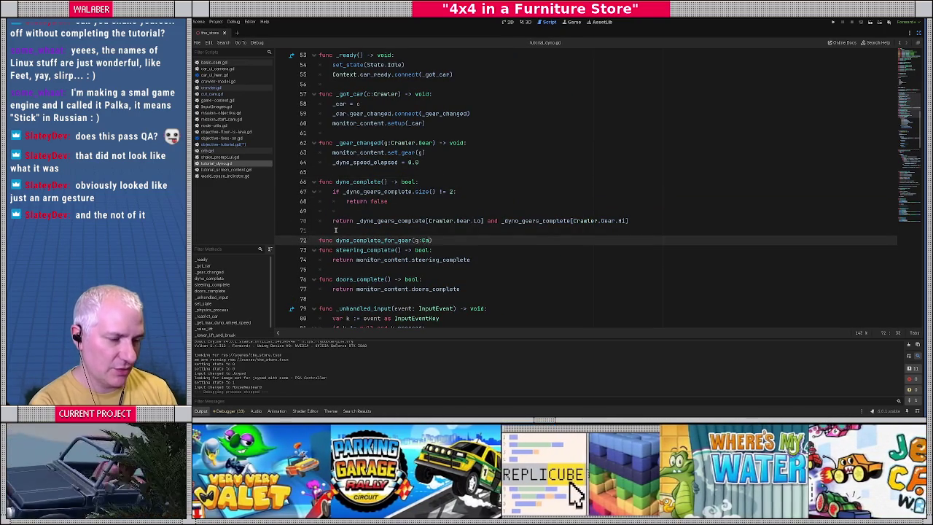
type("wler.Gear)")
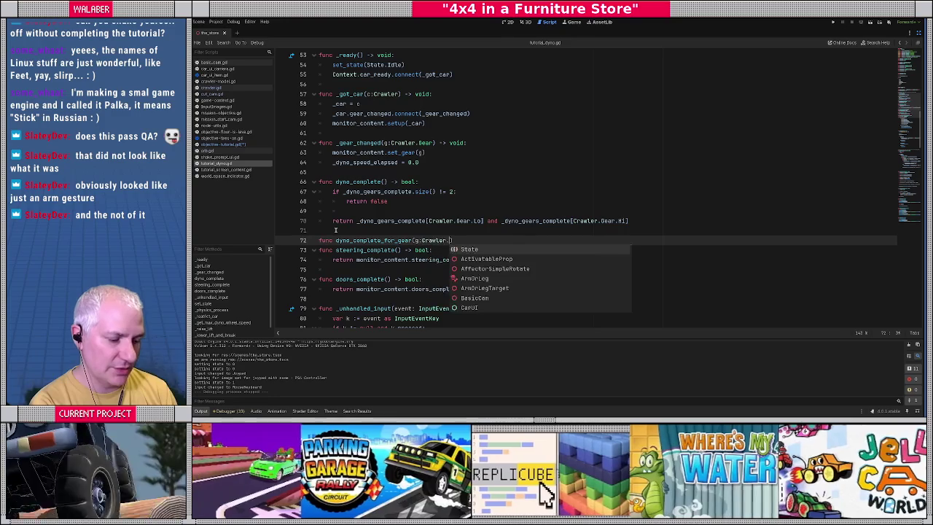
type(" -> bool:")
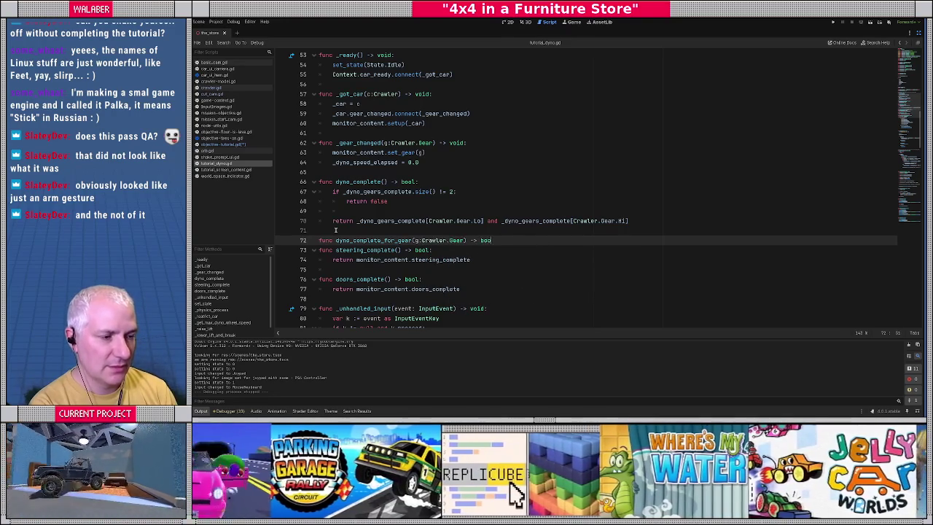
key("Return")
Make it return _dyno_gears_complete.get(g, false), save, and go back to objective-tutorial.gd
scroll(337, 228, "down", 2)
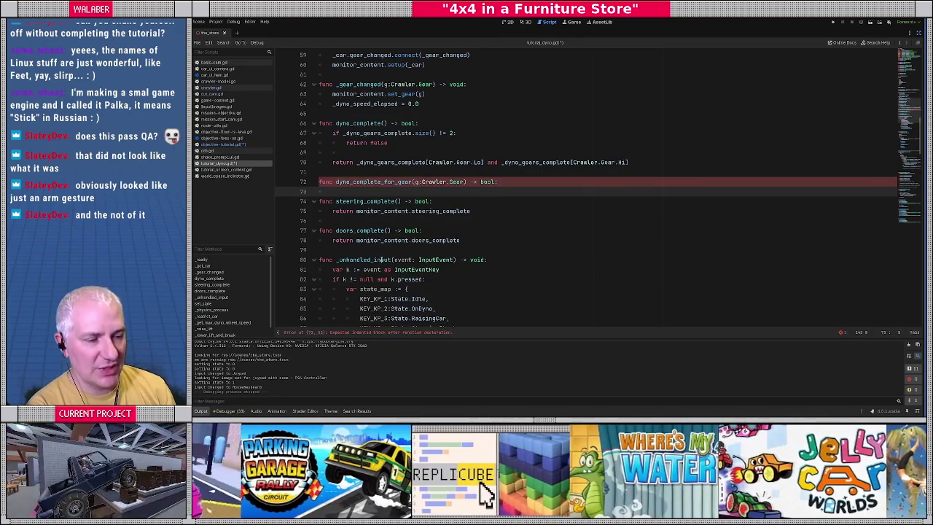
type("var")
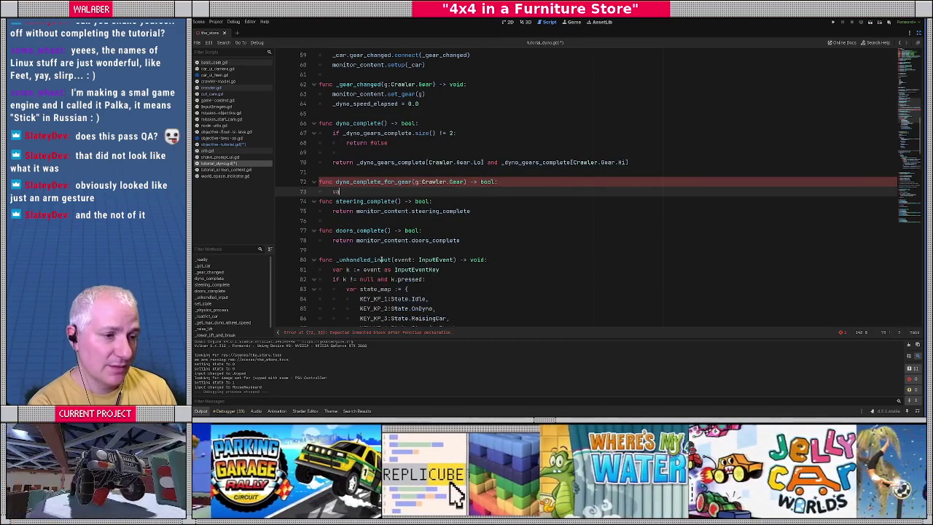
key("BackSpace")
key("BackSpace")
key("BackSpace")
type("return _dyno_g")
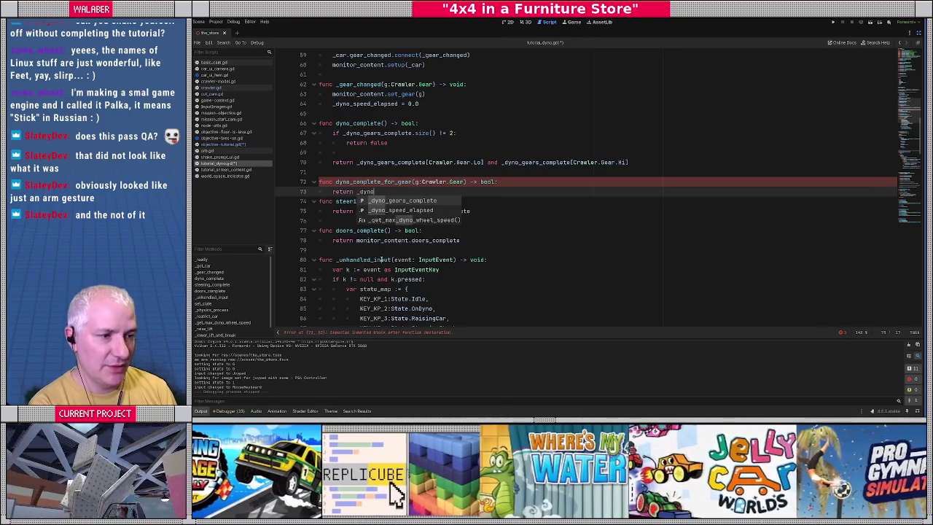
key("Return")
type(".get(")
type("g, false)")
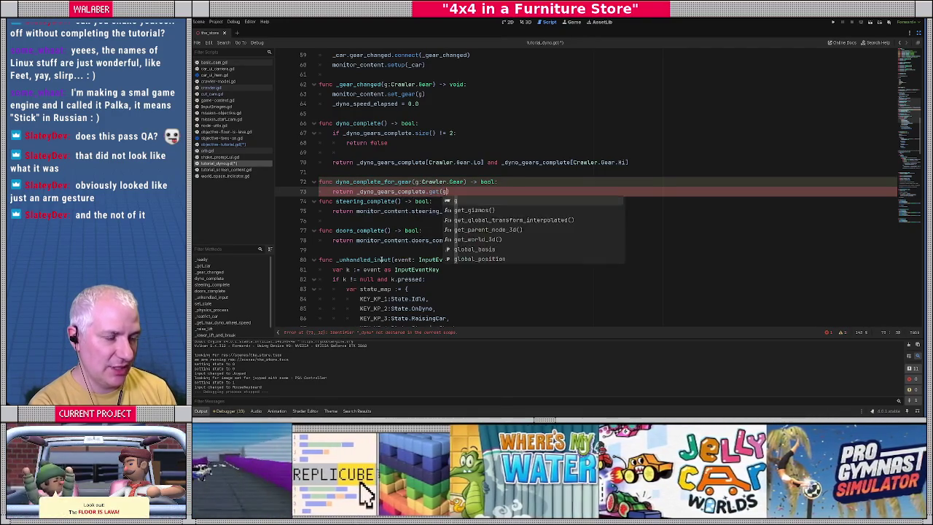
key("Return")
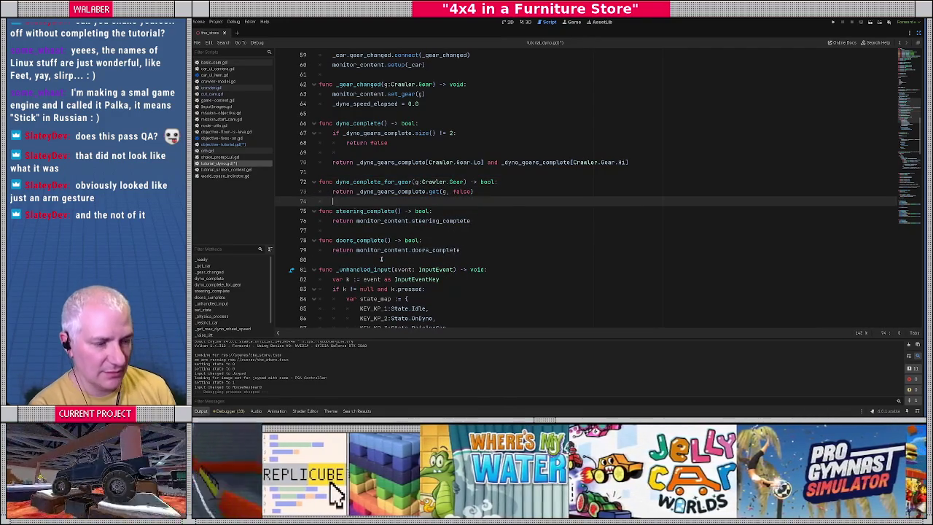
key("ctrl+s")
left_click(220, 144)
left_click(386, 210)
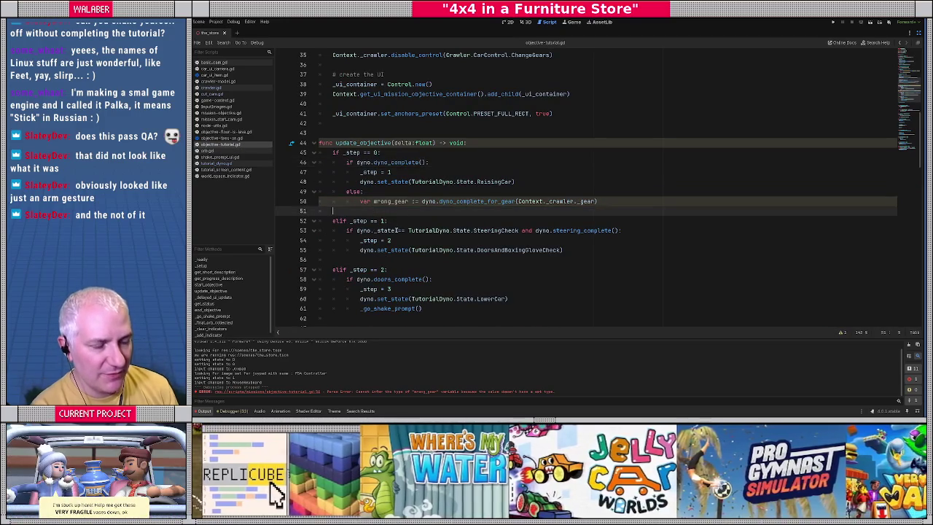
Write 'if wrong_gear:' under the wrong_gear line and begin its body with 'Context.'
type("if w")
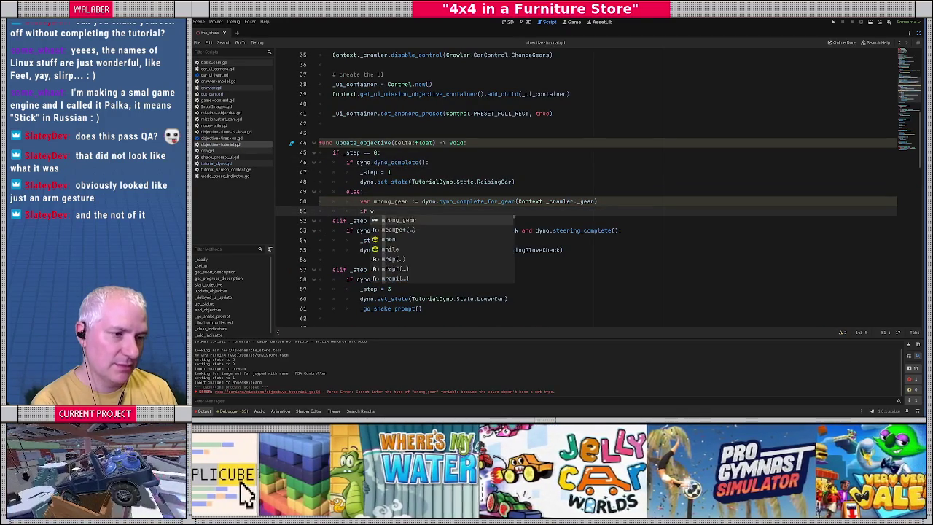
type("rong_gear:")
key("Return")
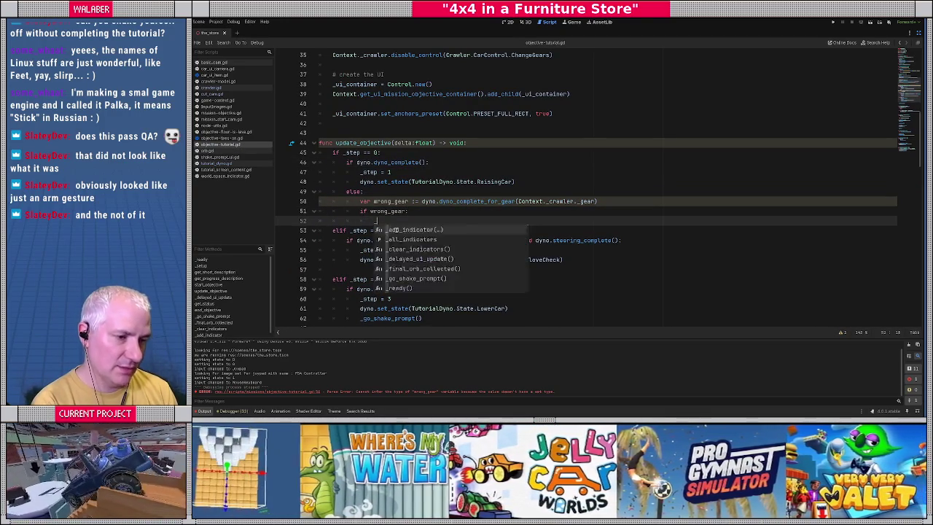
type("dyno_complete_for_gear")
key("shift+Home")
key("BackSpace")
type("Crad")
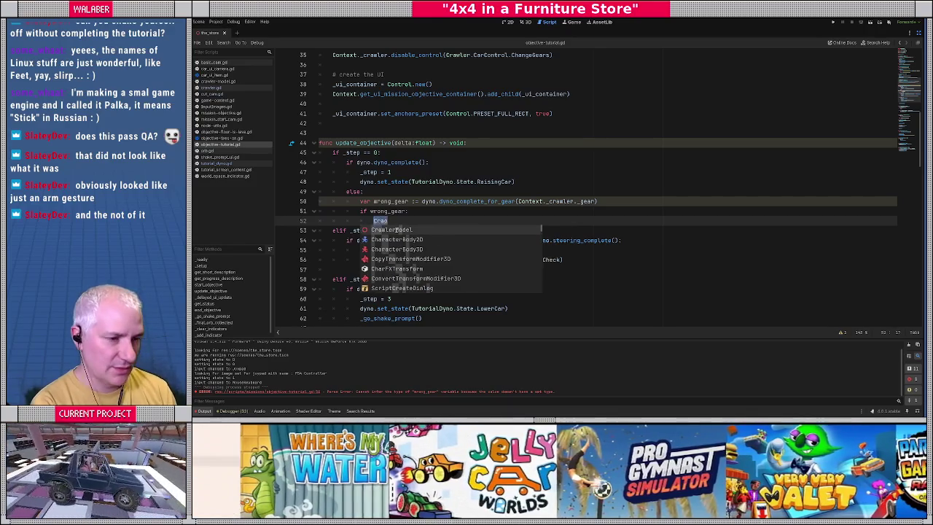
key("BackSpace")
key("BackSpace")
key("BackSpace")
type("Context.")
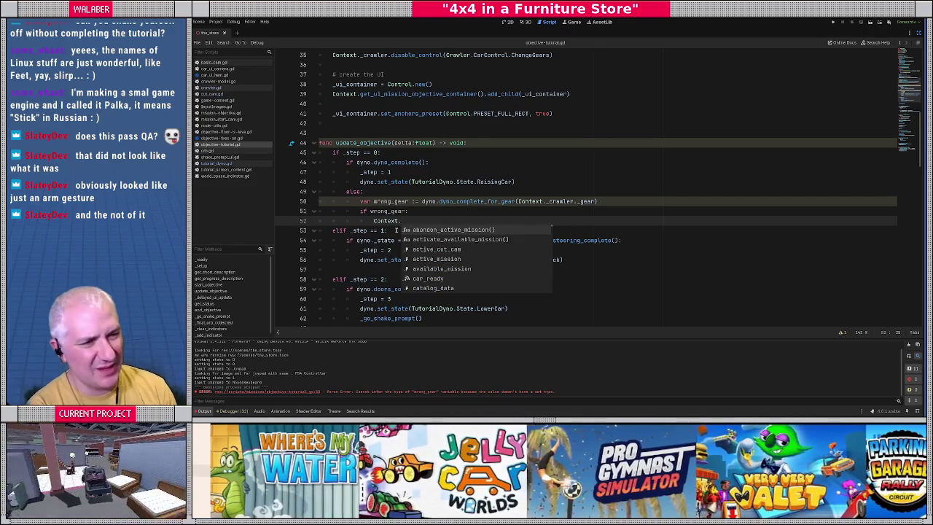
scroll(344, 188, "up", 10)
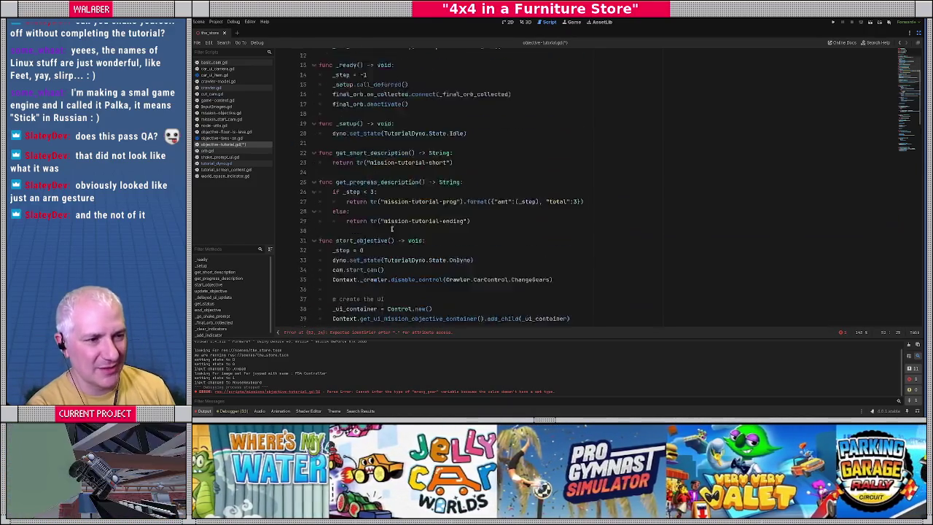
left_click(338, 133)
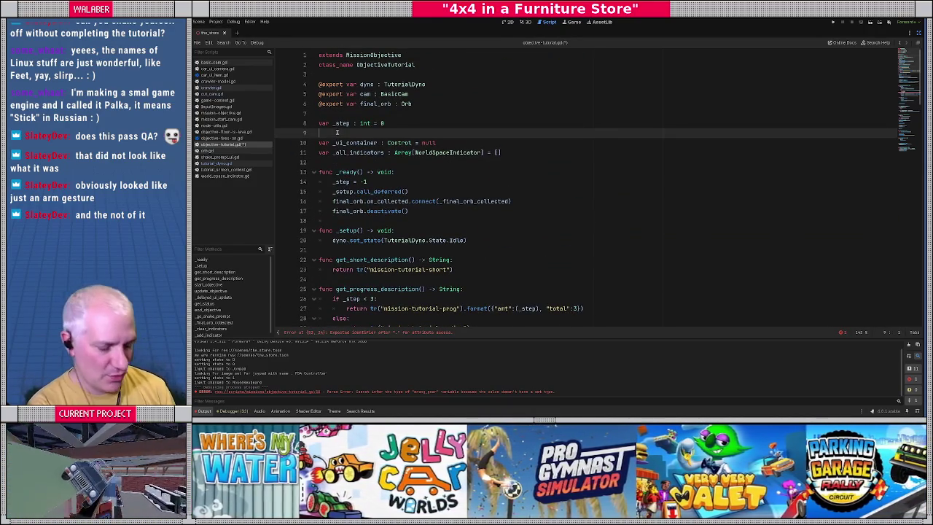
Declare the member variable var _car : Crawler = null
key("Return")
type("var _car : Crawler ")
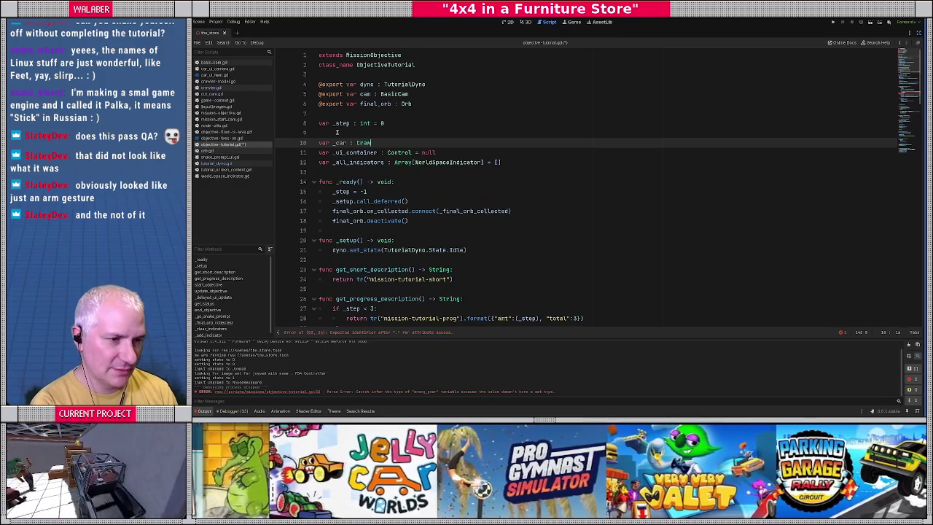
type("= null")
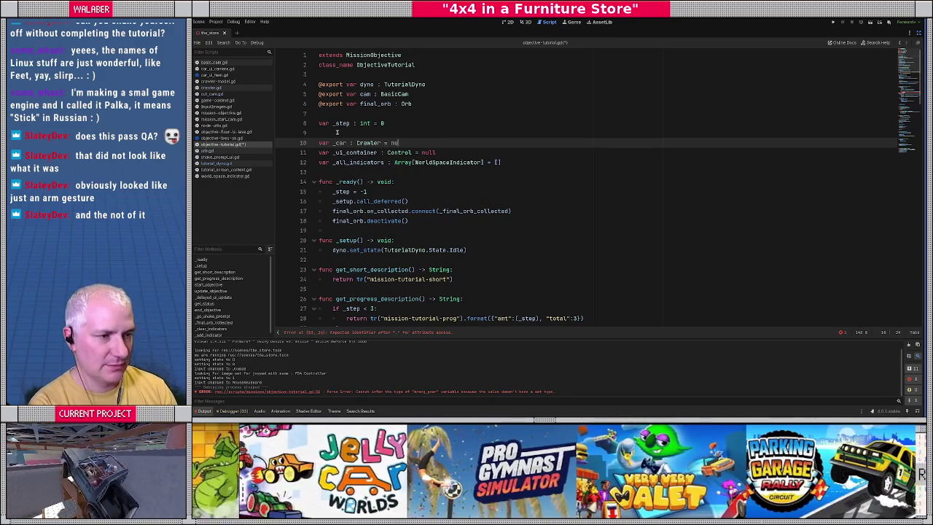
key("Return")
double_click(336, 142)
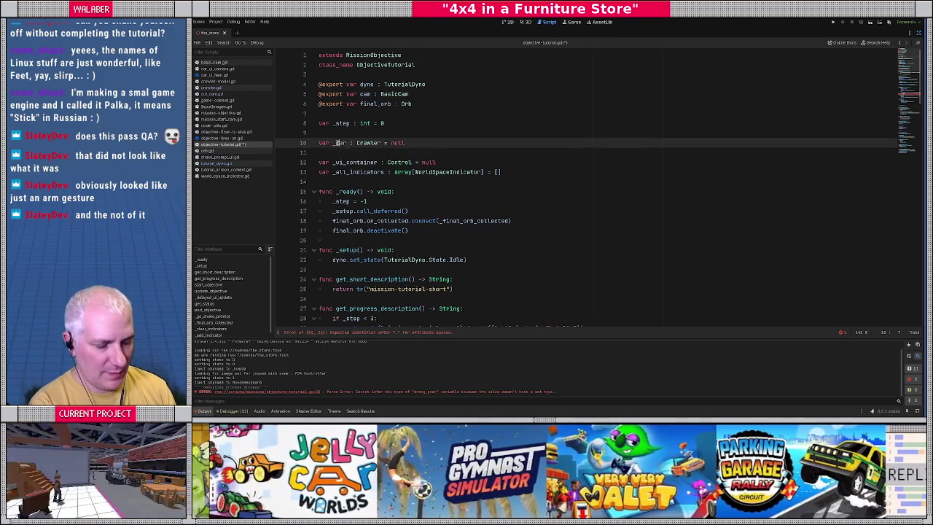
scroll(350, 160, "down", 7)
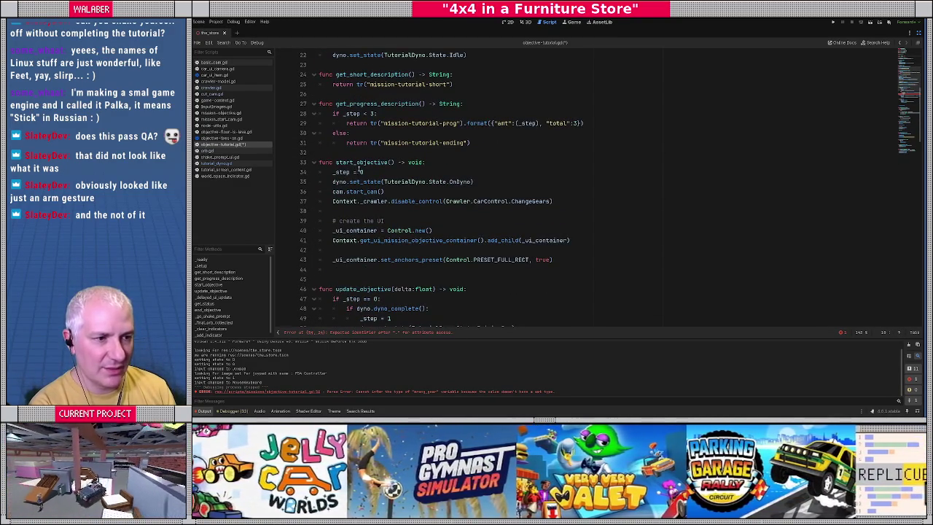
Assign _car = Context._crawler at the top of start_objective and use _car in its disable_control call
left_click(434, 163)
key("Return")
type("_car = Context._cra")
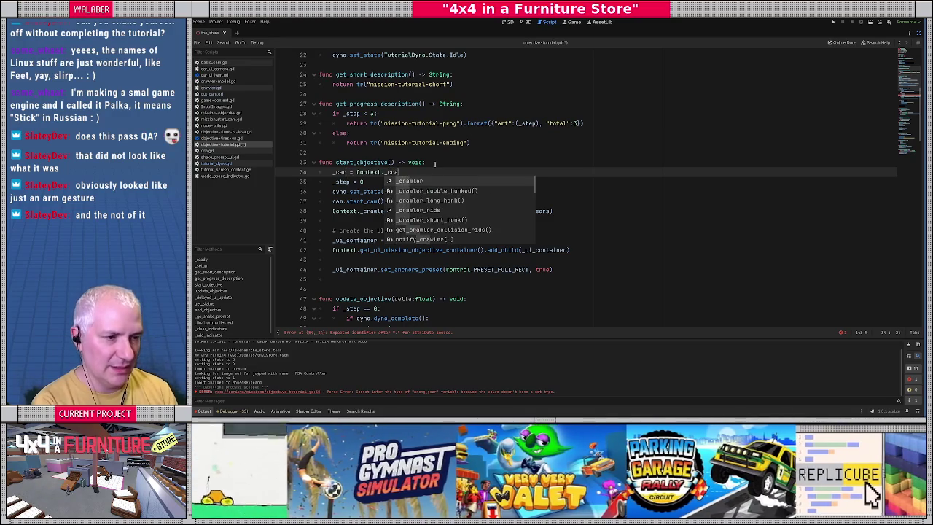
key("Return")
key("Return")
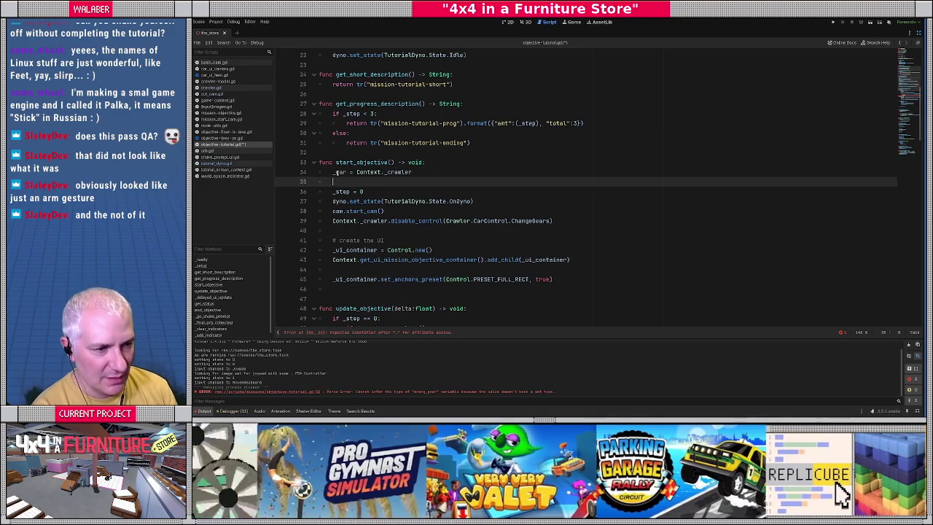
double_click(339, 172)
key("ctrl+c")
left_click_drag(332, 221, 389, 221)
key("ctrl+v")
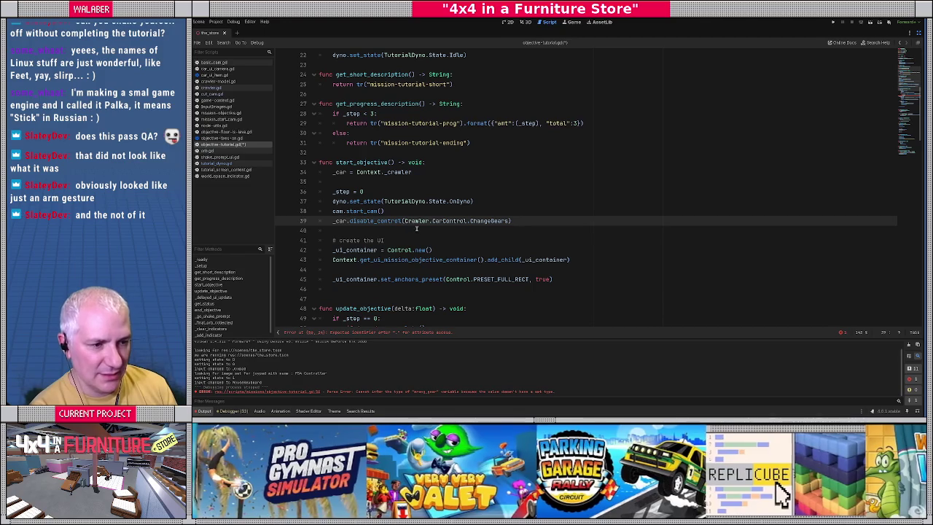
scroll(372, 250, "down", 5)
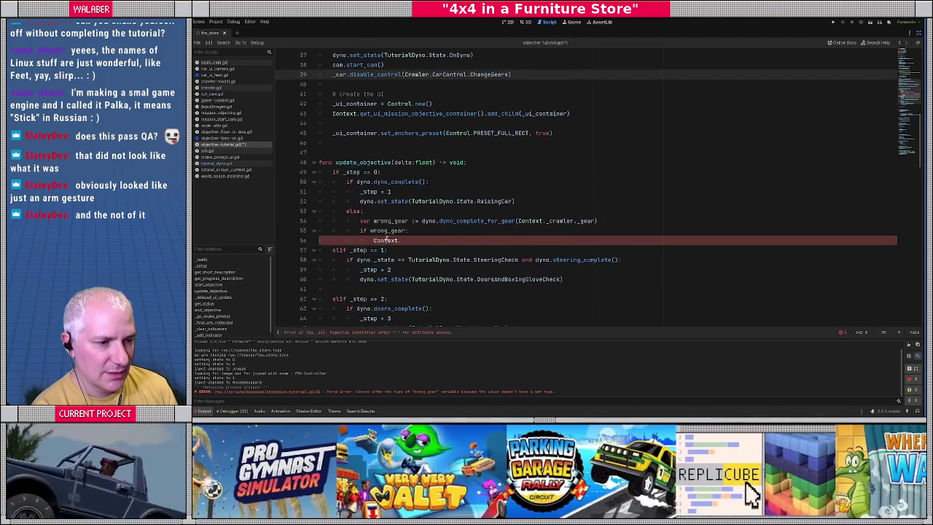
Inside if wrong_gear, call _car.enable_control(Crawler.CarControl.ChangeGears)
left_click_drag(373, 239, 426, 239)
key("ctrl+v")
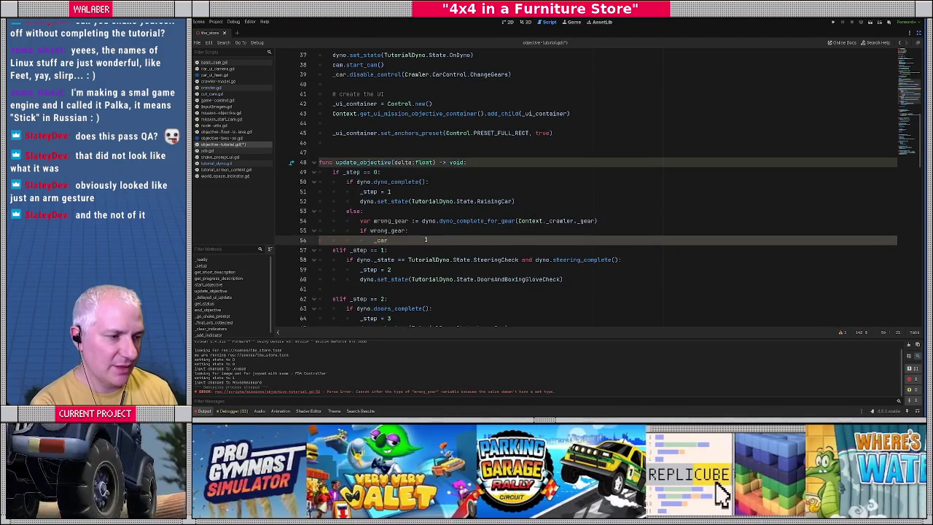
type("ac")
key("BackSpace")
key("BackSpace")
type("ena")
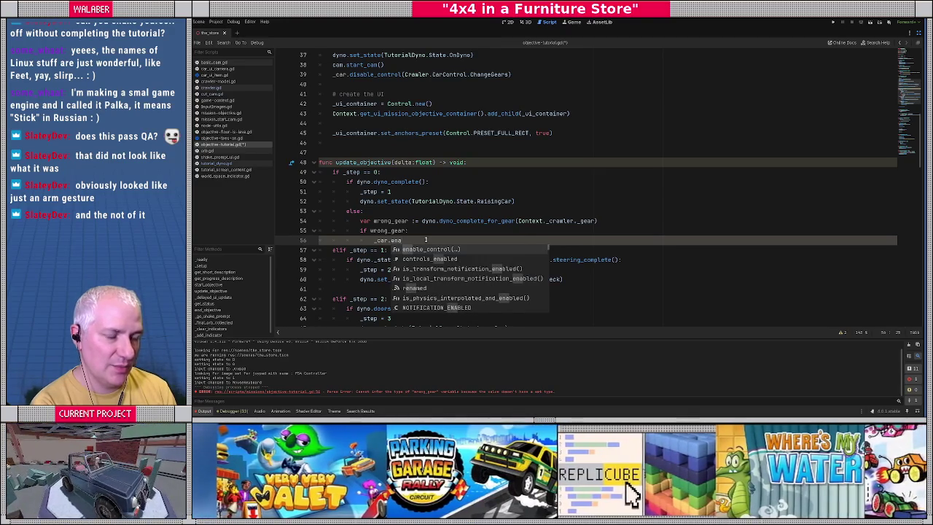
key("Return")
type("Crawler.CarC")
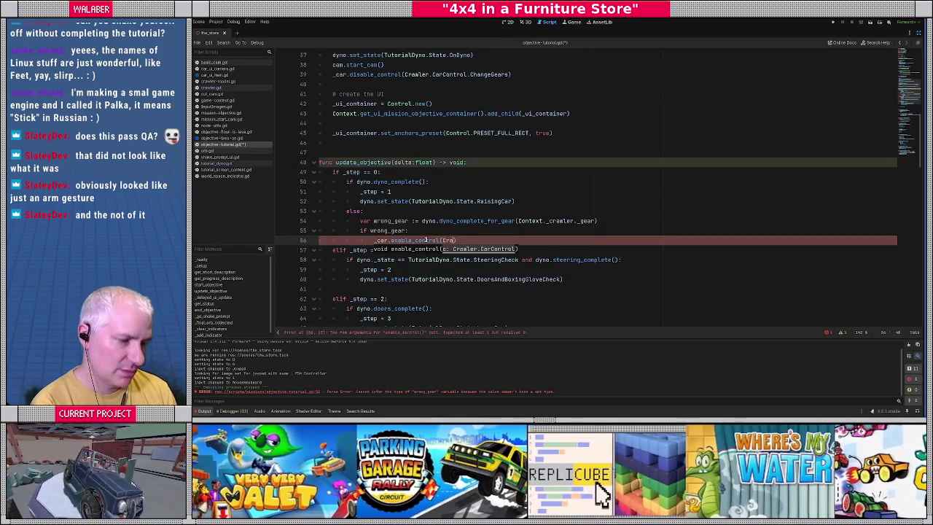
type("ontrol.Chan")
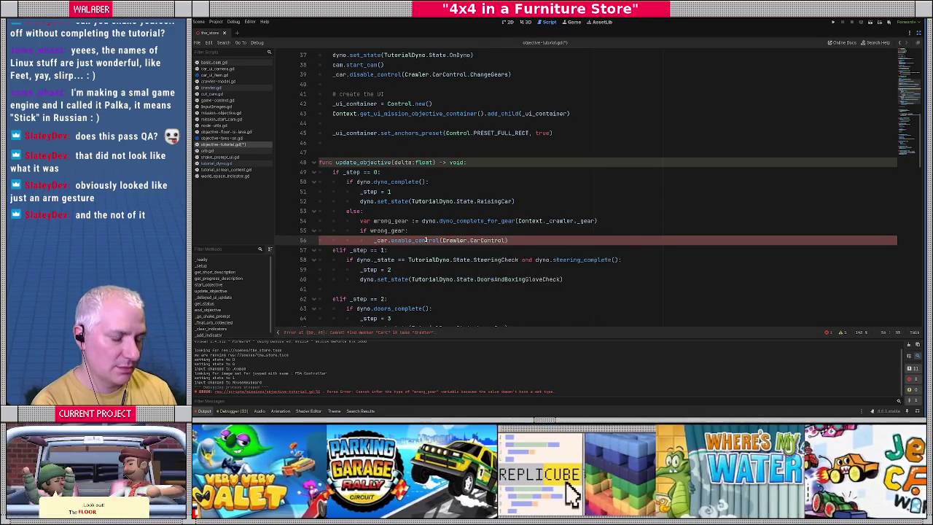
key("Return")
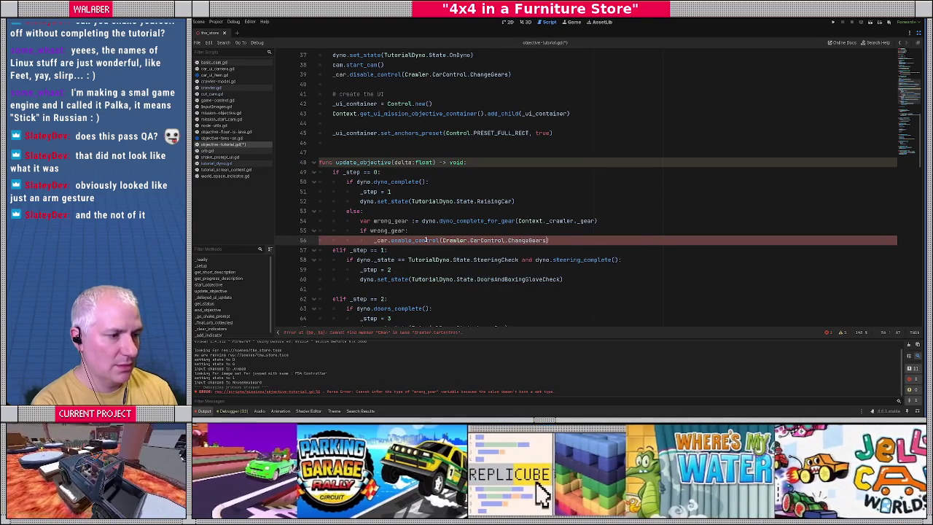
key("Return")
Add an else: branch calling _car.disable_control(Crawler.CarControl.ChangeGears)
key("BackSpace")
type("else:")
key("Return")
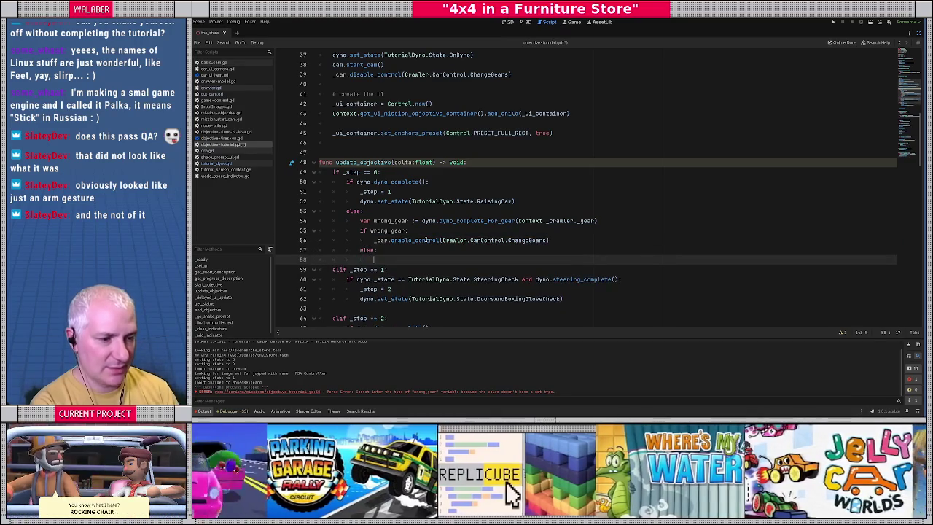
type("_car.di")
key("Return")
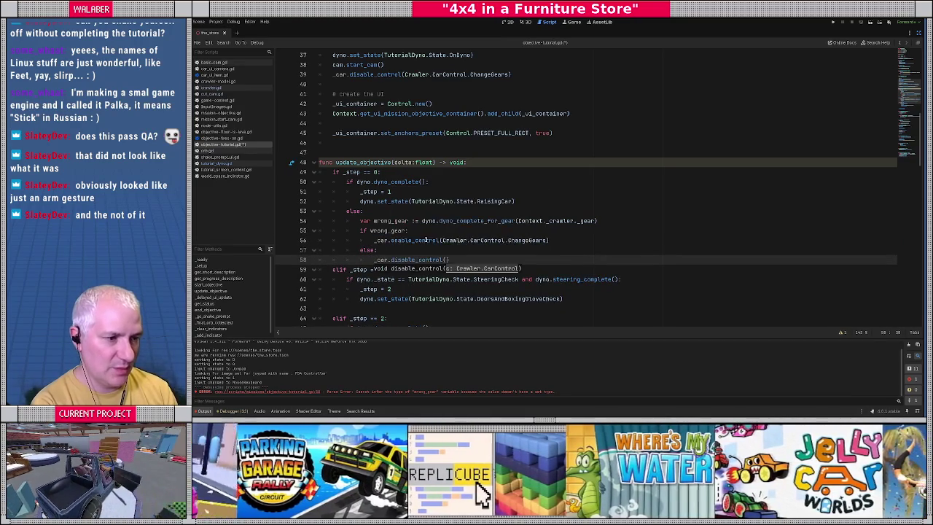
type("Crawler.")
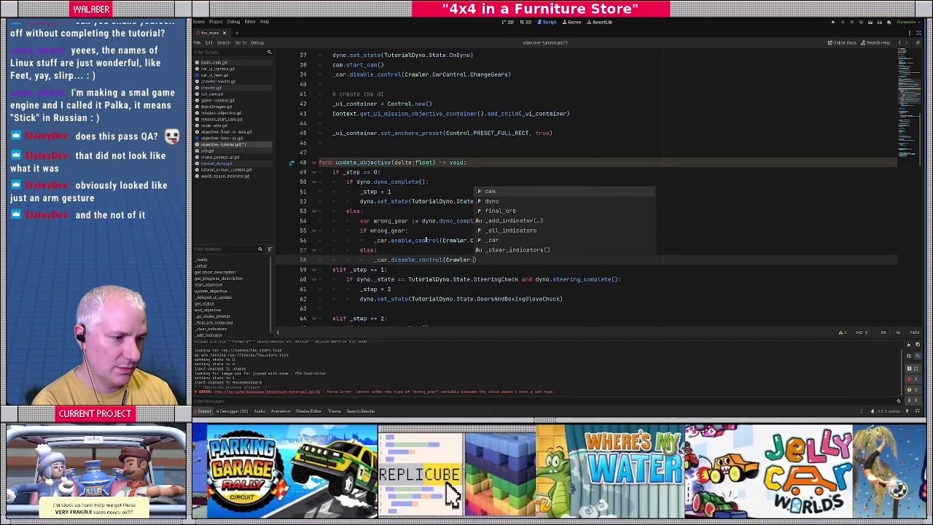
key("Return")
type(".Chan")
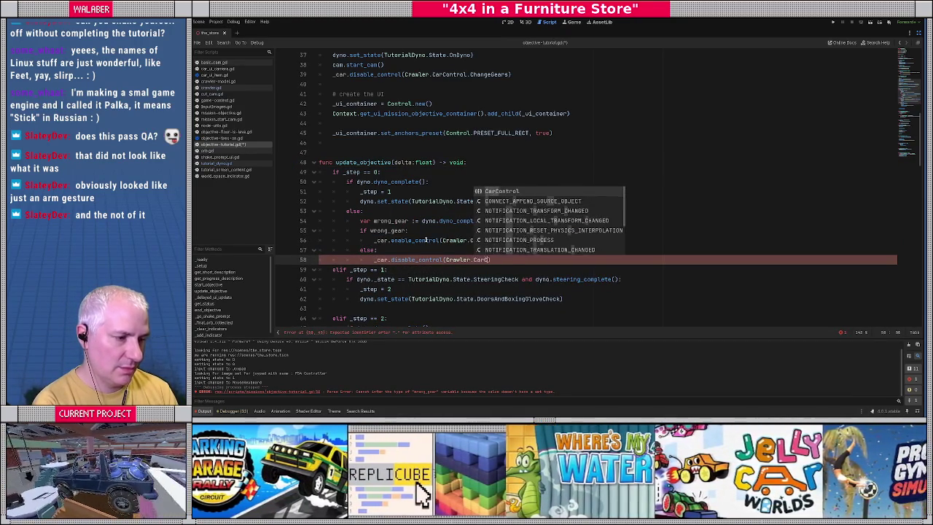
key("Return")
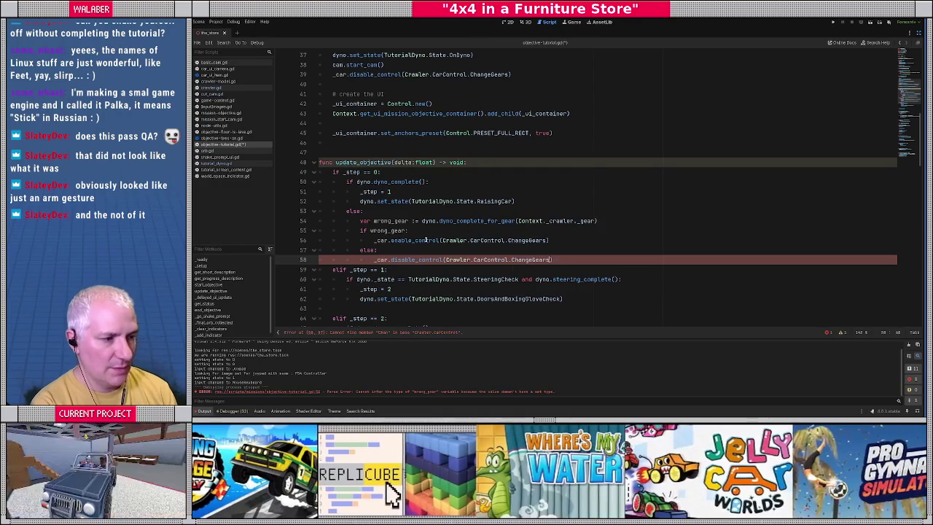
key("End")
key("Return")
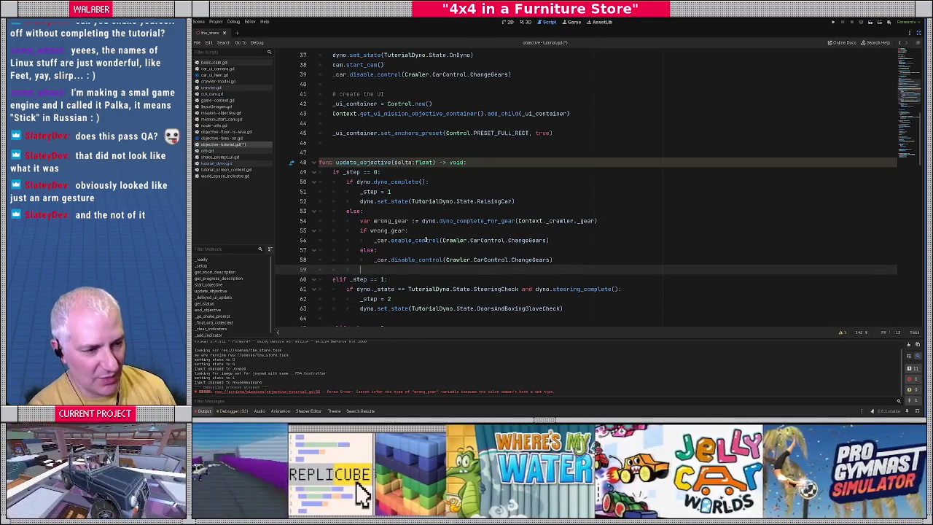
scroll(421, 243, "down", 1)
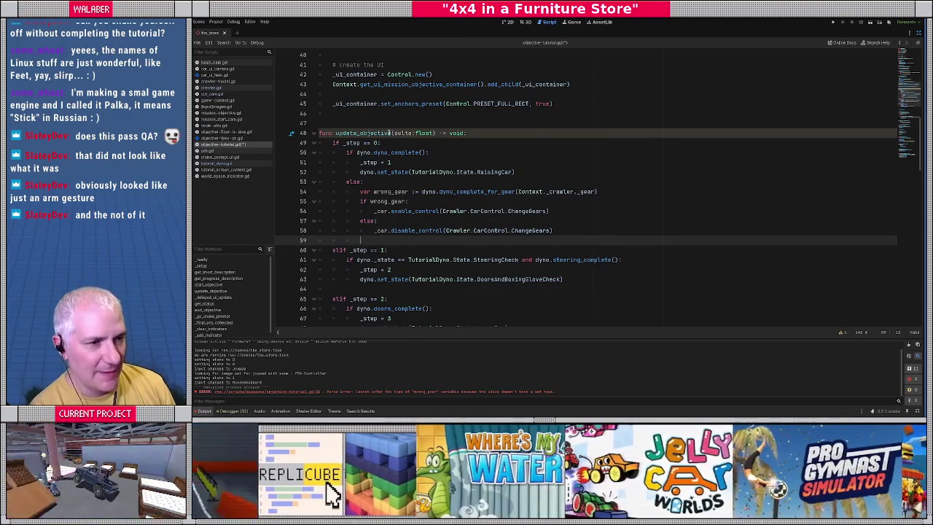
Replace Context._crawler with _car on line 81 of _delayed_ui_update
scroll(389, 132, "up", 2)
scroll(346, 111, "down", 11)
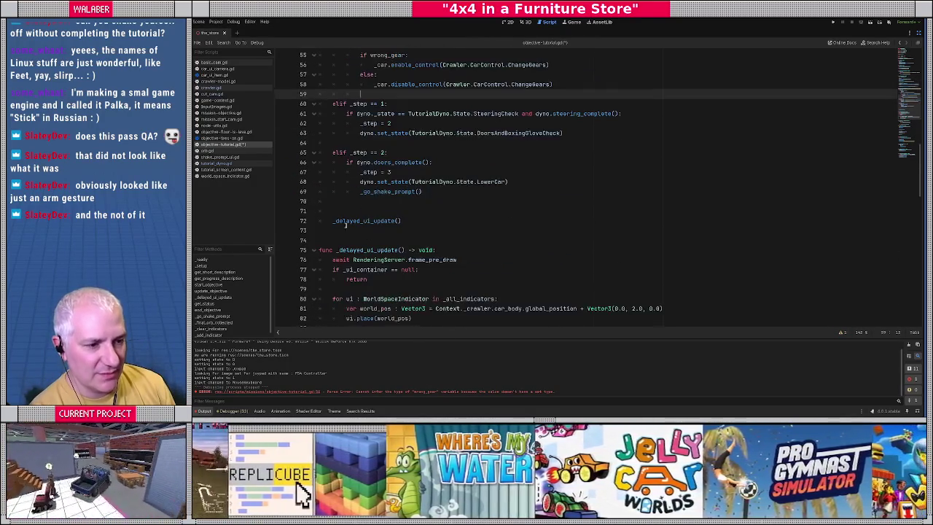
scroll(351, 230, "down", 12)
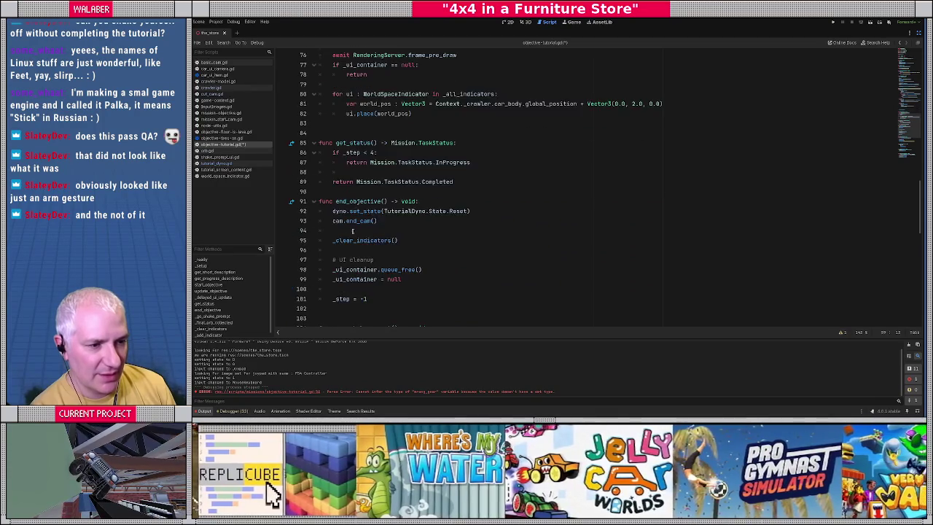
scroll(495, 224, "up", 13)
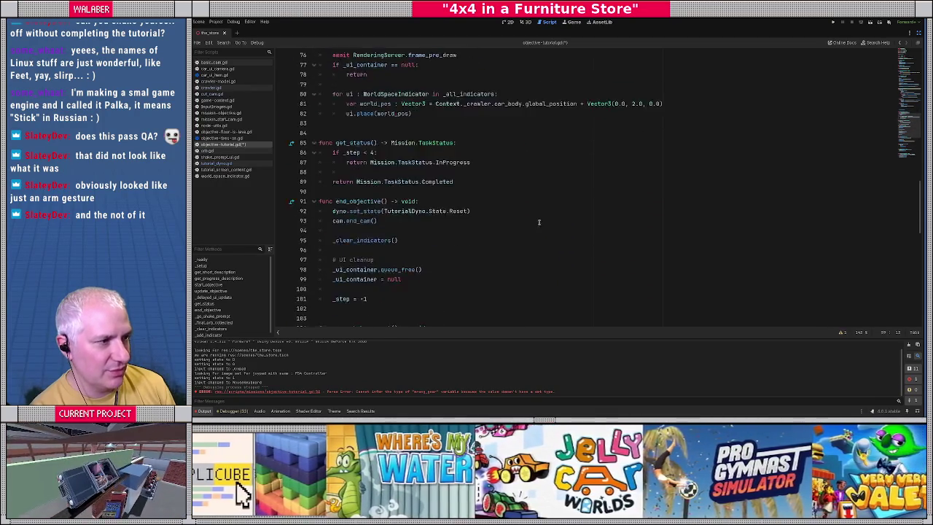
left_click_drag(435, 220, 491, 222)
type("_car")
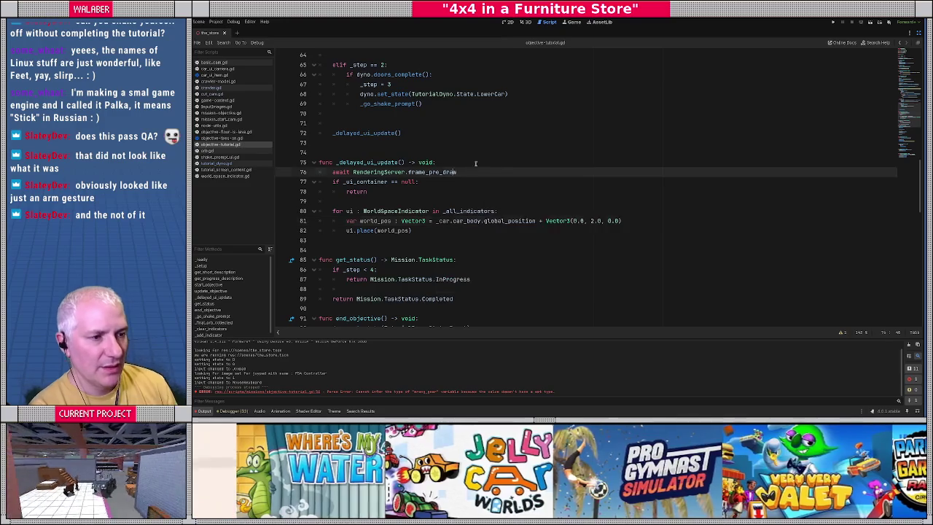
Select the disable_control ChangeGears line and go to the end of _step = 2 in step 1's branch
scroll(513, 163, "up", 8)
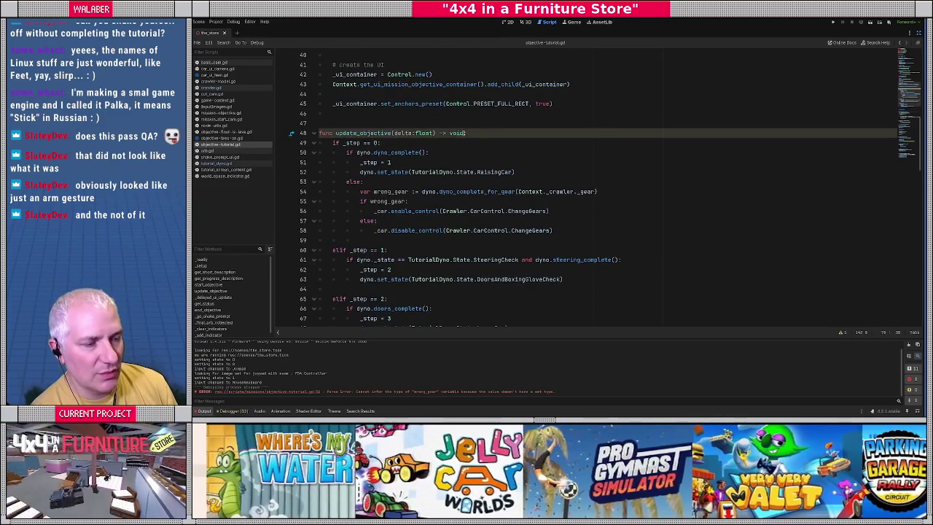
scroll(338, 155, "up", 4)
left_click_drag(334, 162, 513, 163)
scroll(518, 167, "down", 4)
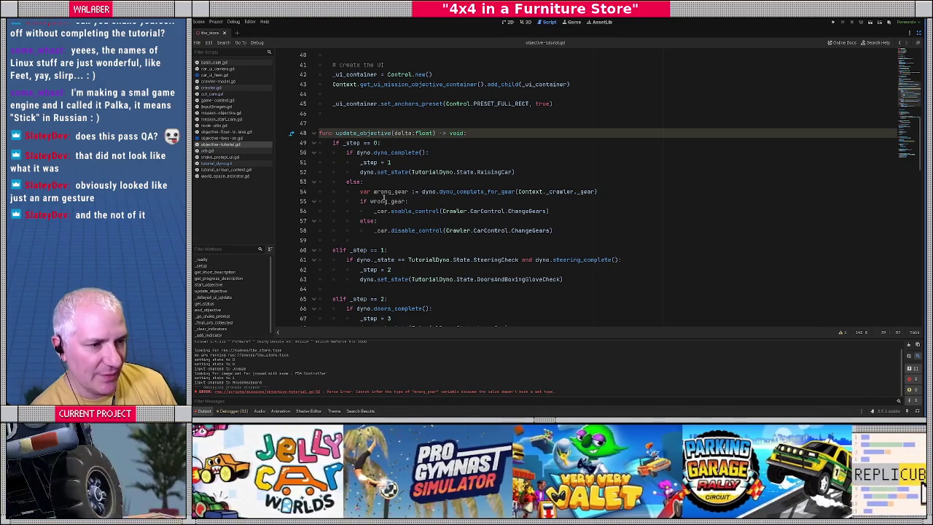
scroll(349, 260, "down", 1)
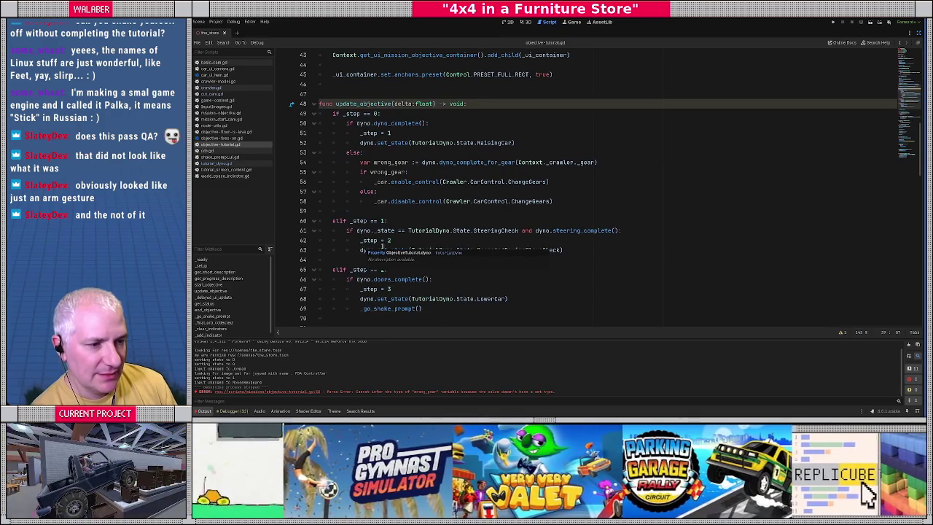
scroll(389, 238, "up", 2)
scroll(388, 239, "down", 5)
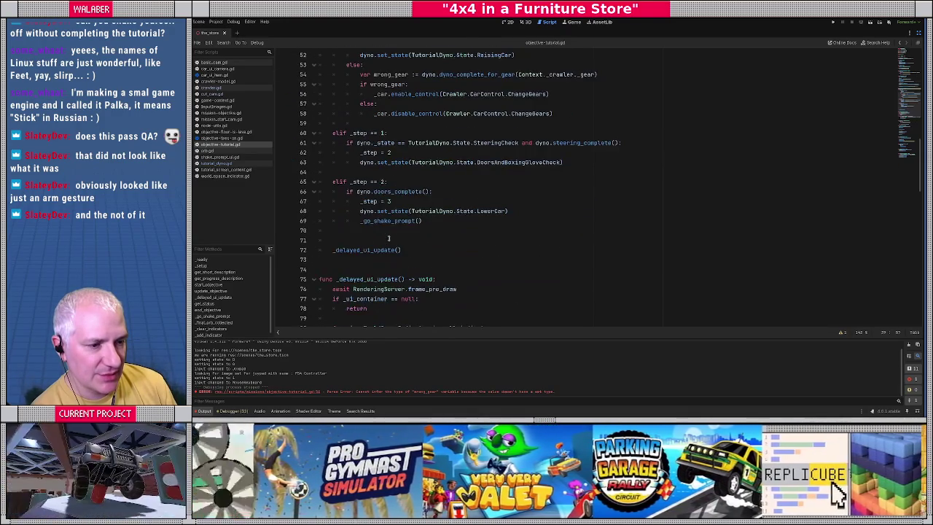
scroll(388, 238, "up", 2)
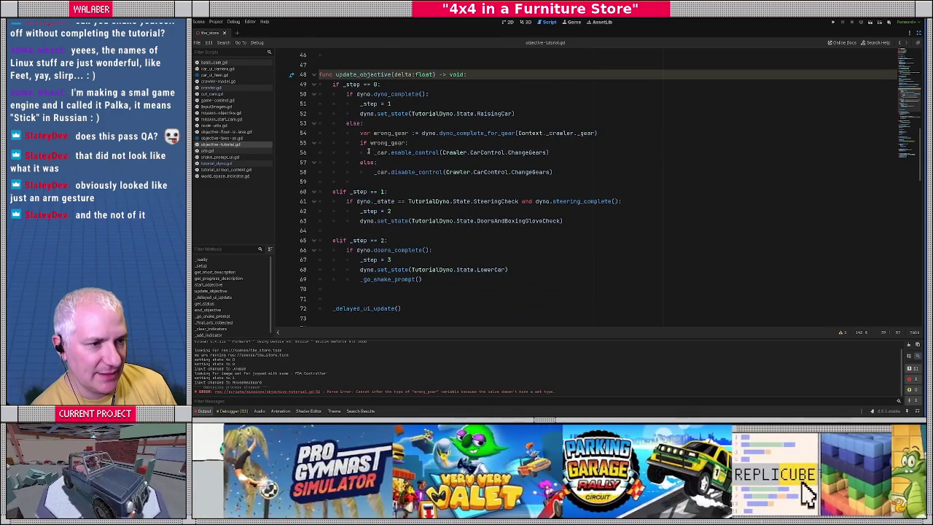
left_click_drag(373, 173, 585, 172)
key("ctrl+c")
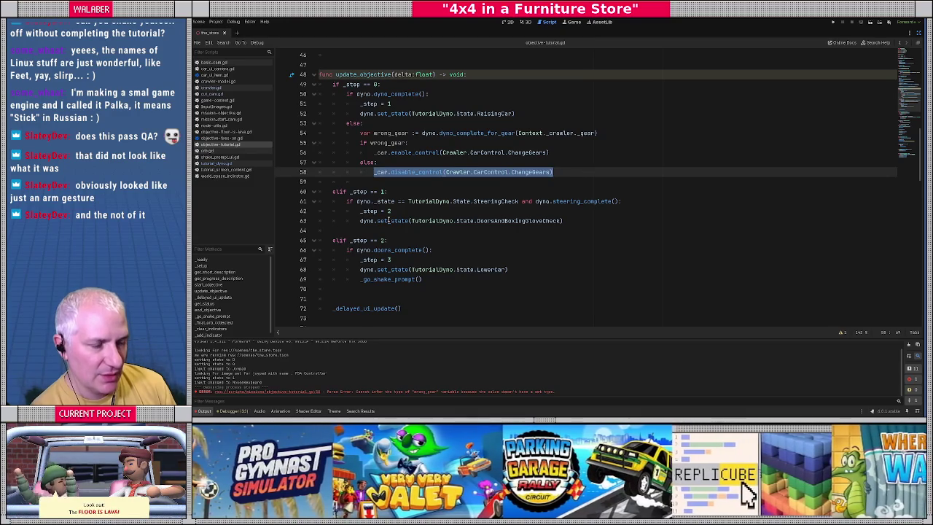
left_click(396, 211)
After _step = 2, add _car.set_gear(Crawler.Gear.Hi) and paste the disable_control(ChangeGears) call
key("Return")
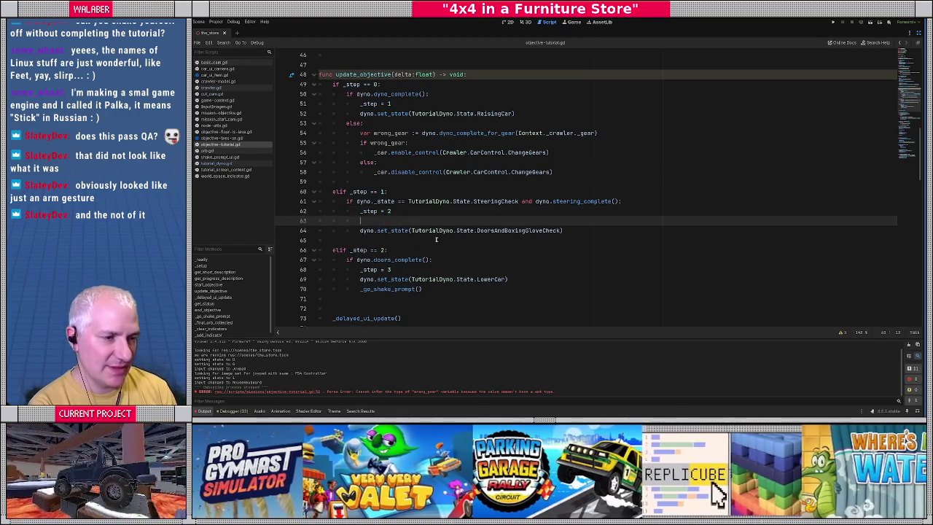
type("_c")
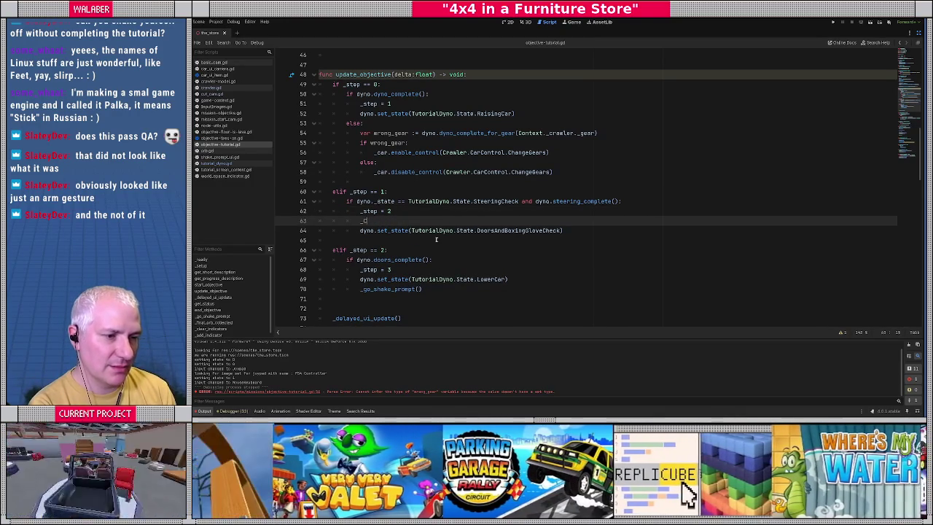
type("ar.set_ge")
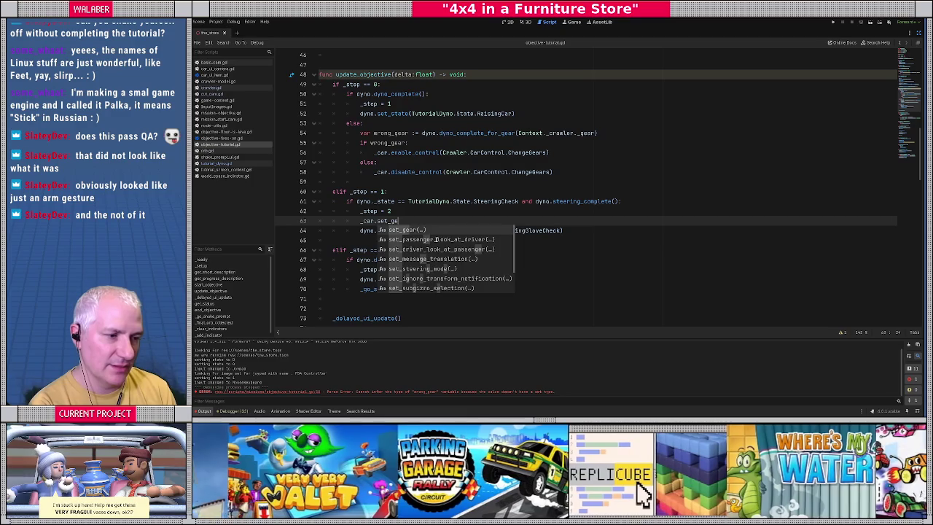
key("Return")
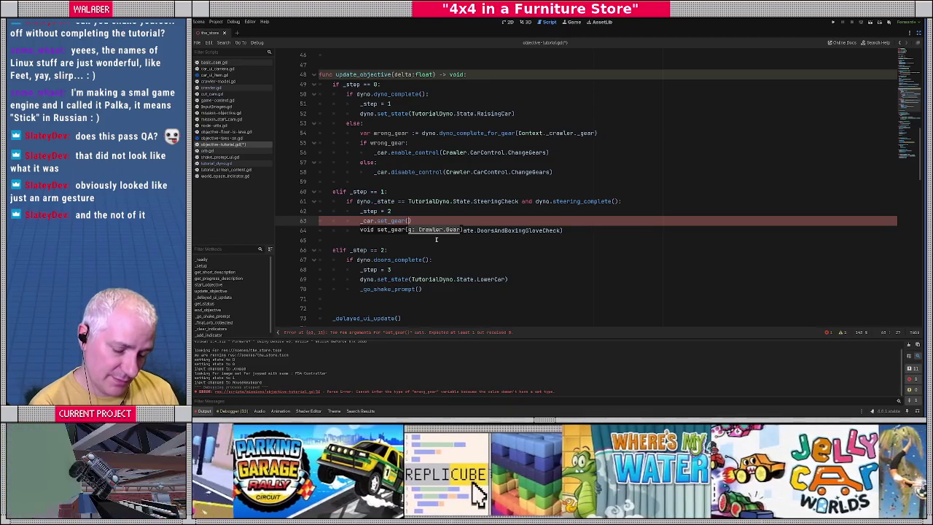
type("Crawler.Gear.Hi")
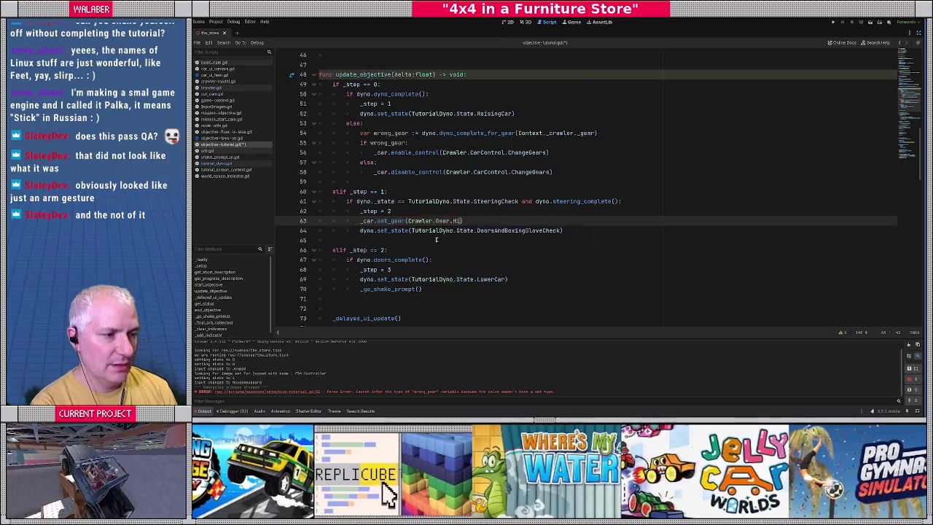
key("Return")
key("ctrl+v")
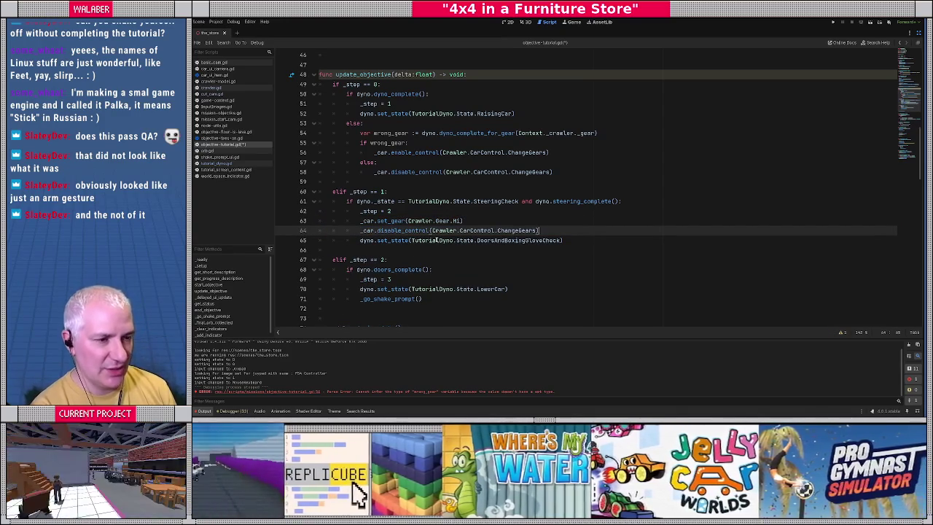
Add an else branch after set_state declaring wrong_gear from dyno.steering_complete_for_gear(_car._gear)
key("Down")
key("End")
key("Return")
type("else:")
key("Return")
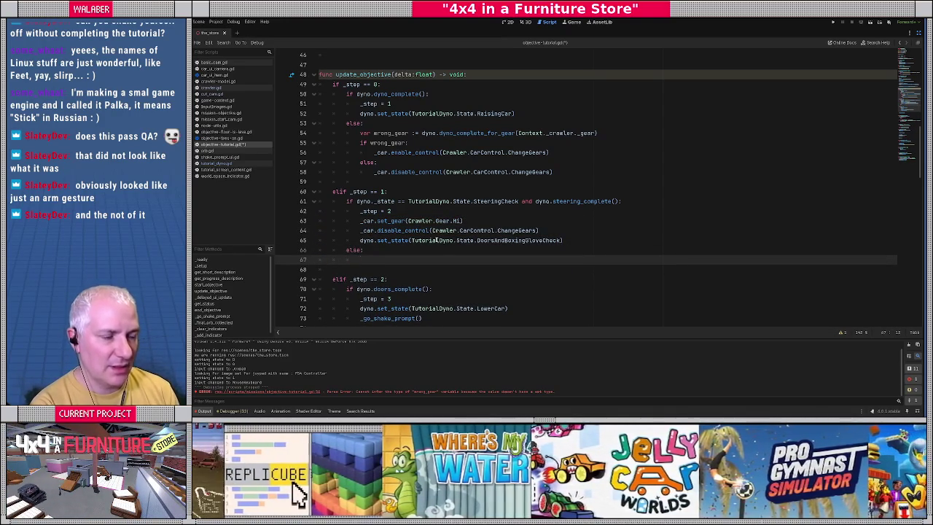
type("var wrong_gear := dy")
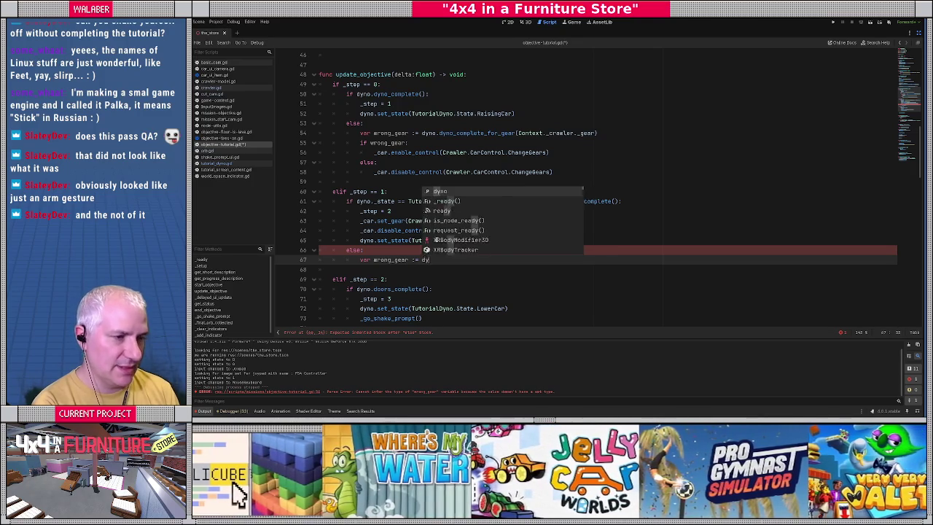
type("no.")
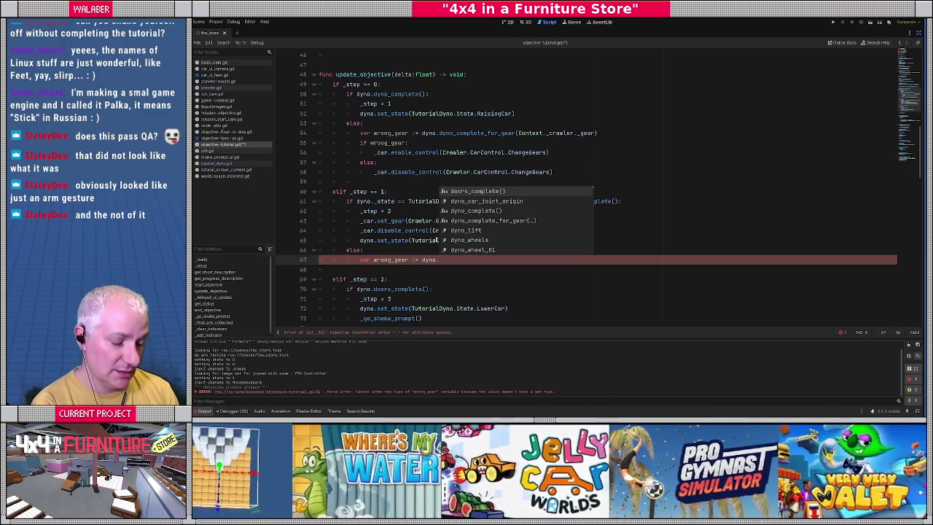
type("stee")
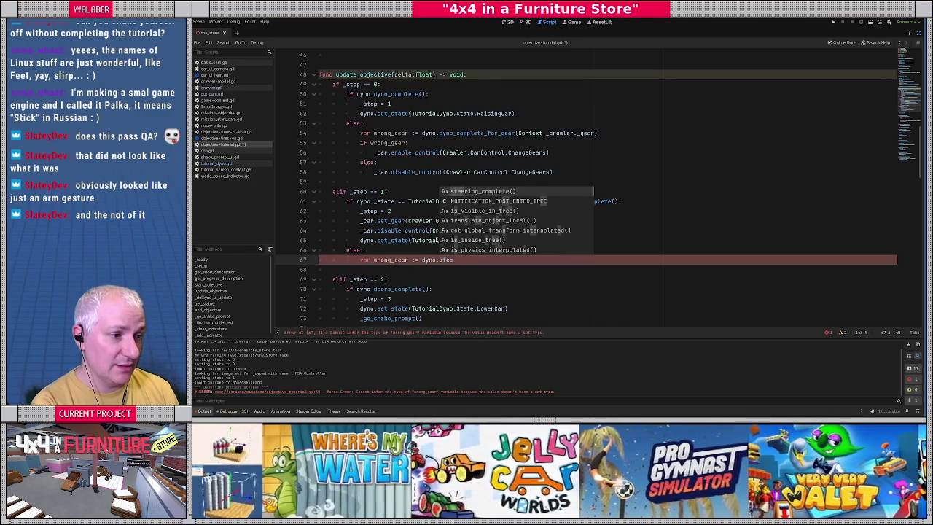
type("ring_complete_")
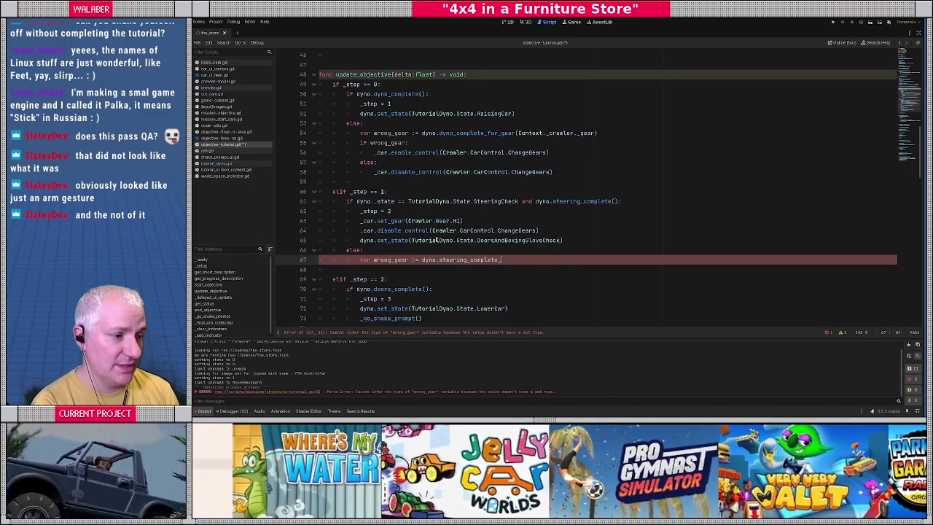
type("for_gear(_c")
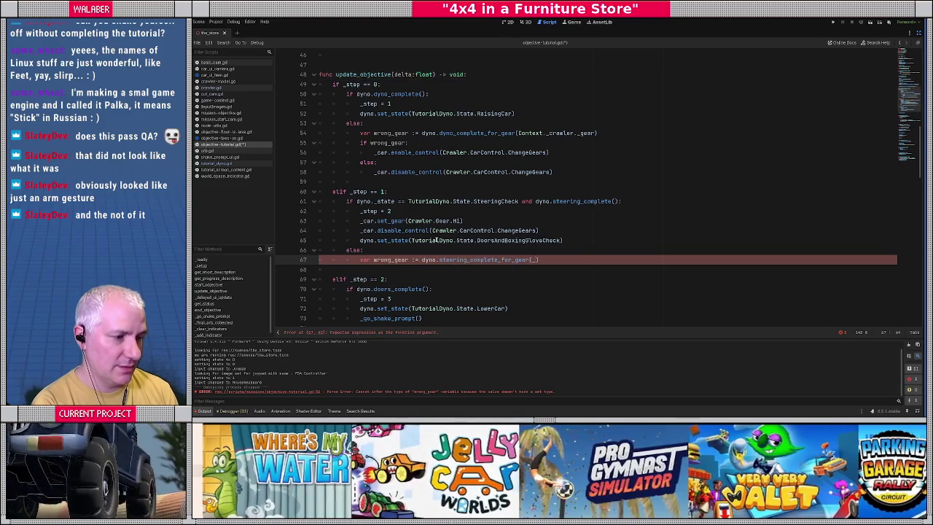
type("ar._gear)")
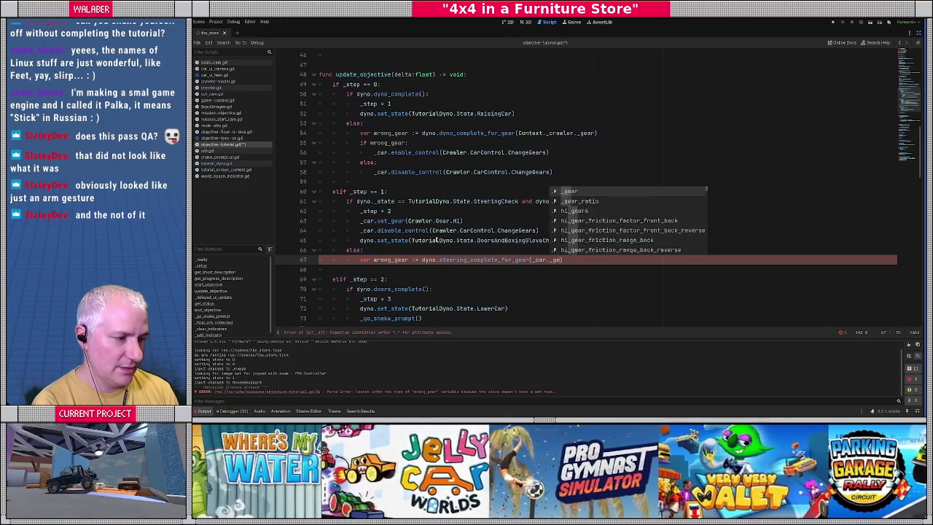
Change the Context._crawler._gear argument on line 54 to _car._gear
left_click_drag(519, 134, 573, 133)
type("_car._gearcar")
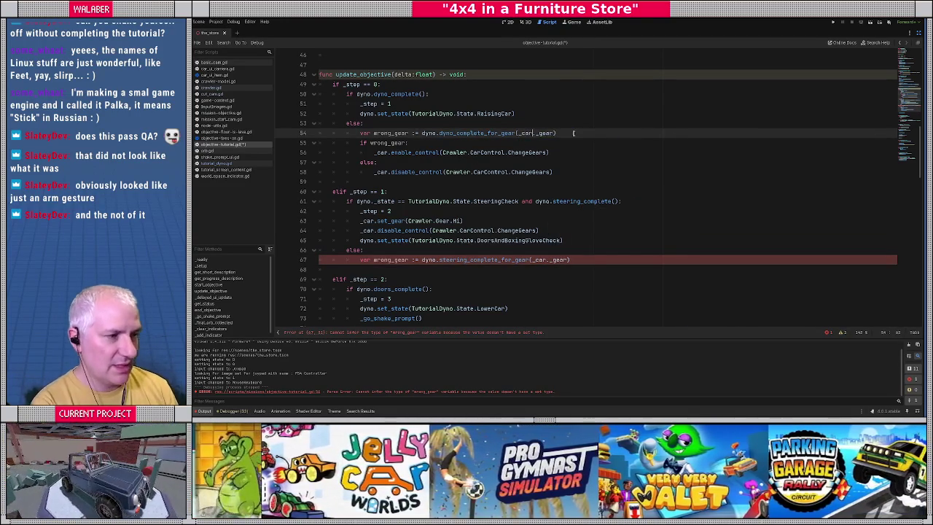
left_click(551, 261)
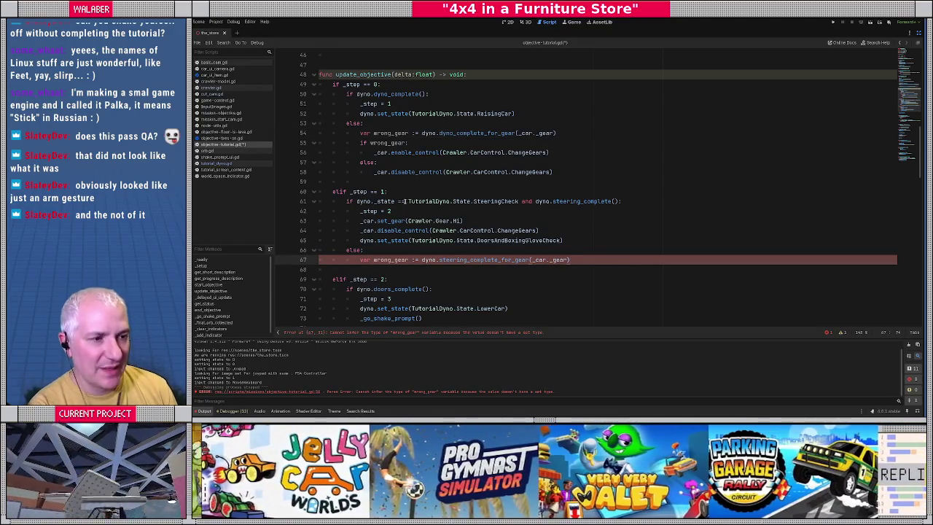
Copy the if wrong_gear / else gear-control block into step 1 below line 67
mouse_move(359, 143)
left_mouse_down()
mouse_move(554, 158)
mouse_move(568, 169)
left_mouse_up()
key("ctrl+c")
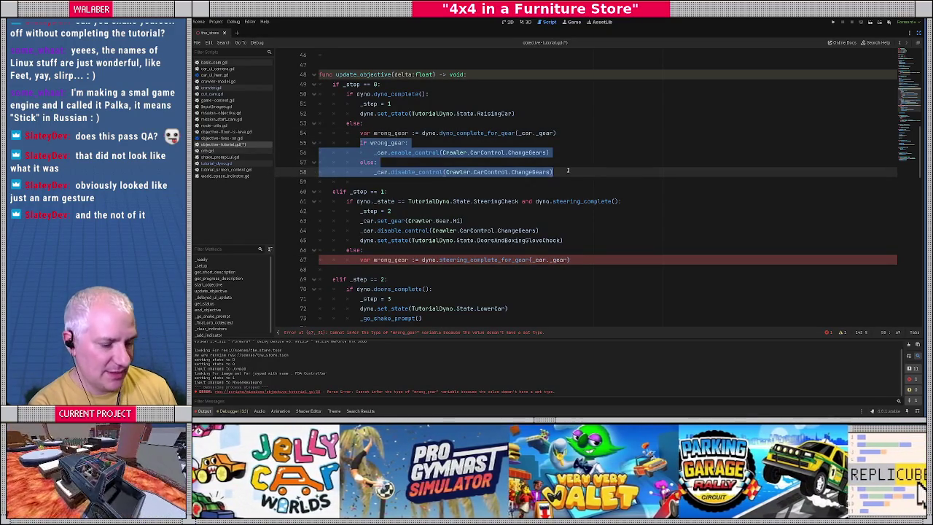
left_click(582, 260)
key("Return")
key("ctrl+v")
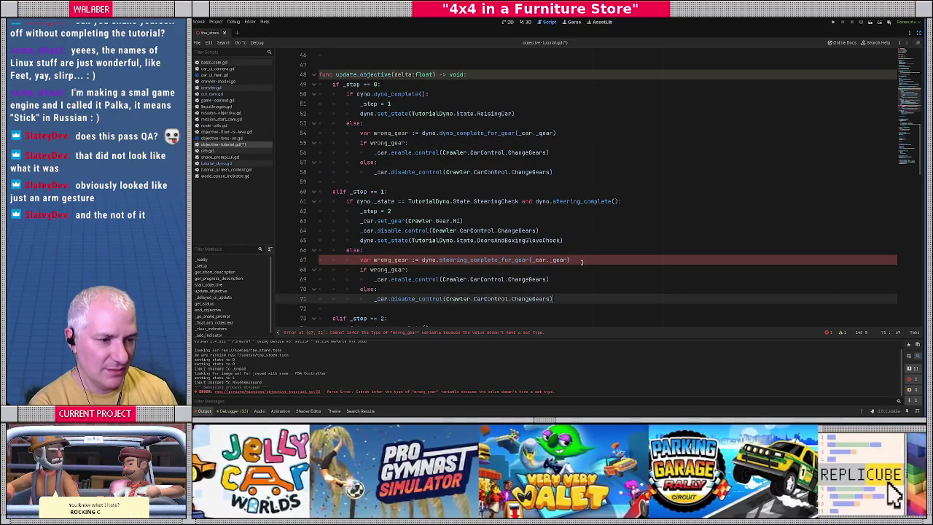
Cut the set_gear(Crawler.Gear.Hi) and disable_control(ChangeGears) lines out of step 1
scroll(453, 246, "down", 3)
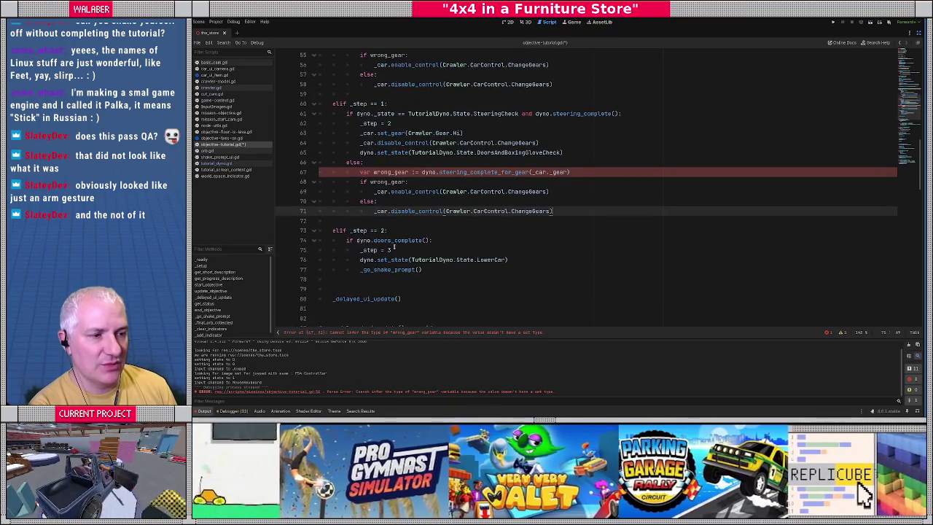
scroll(392, 172, "up", 2)
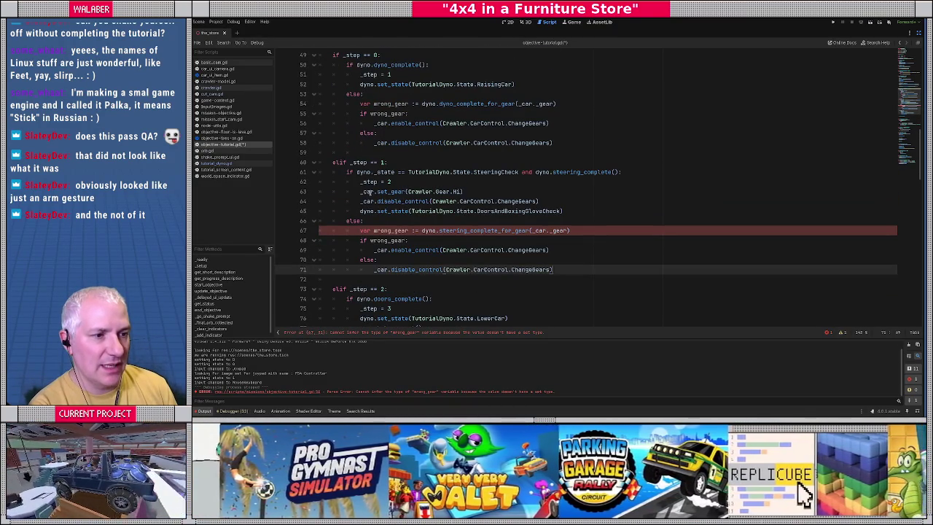
left_click(360, 192)
key("shift+Down")
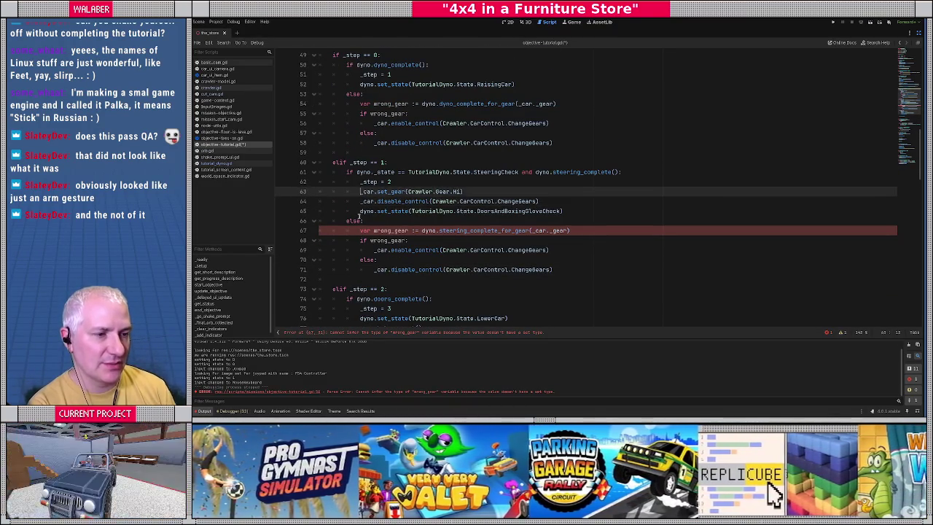
key("shift+End")
key("ctrl+c")
key("BackSpace")
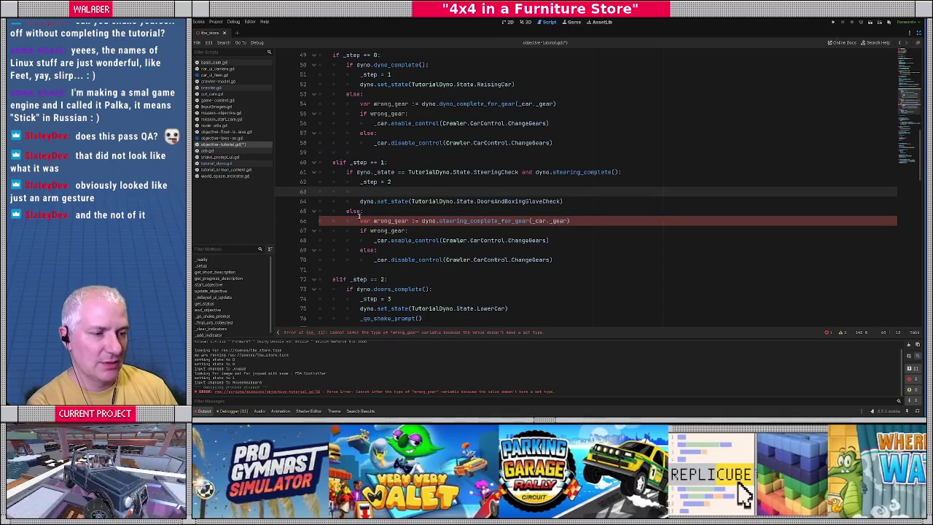
key("BackSpace")
Paste both gear lines into step 0's branch right below _step = 1
key("Up")
key("Up")
key("Up")
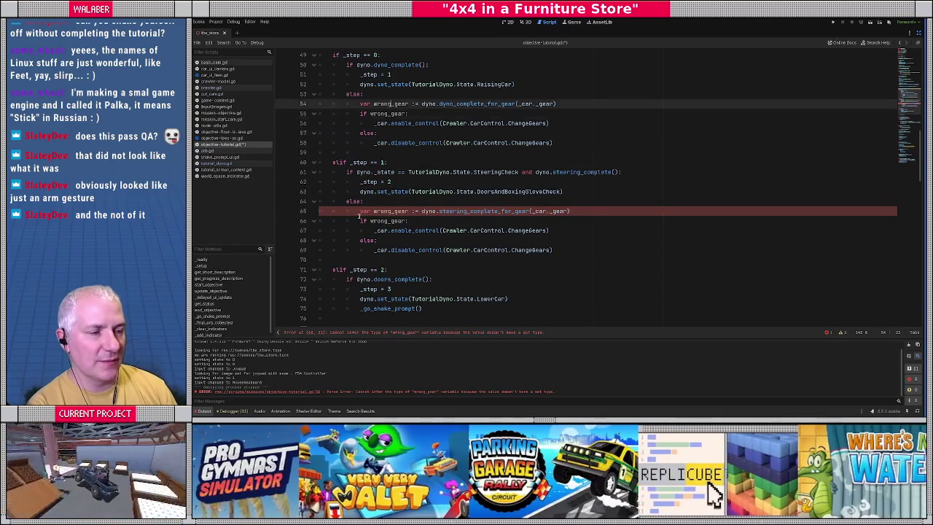
key("Up")
key("Up")
key("Up")
key("Return")
key("ctrl+v")
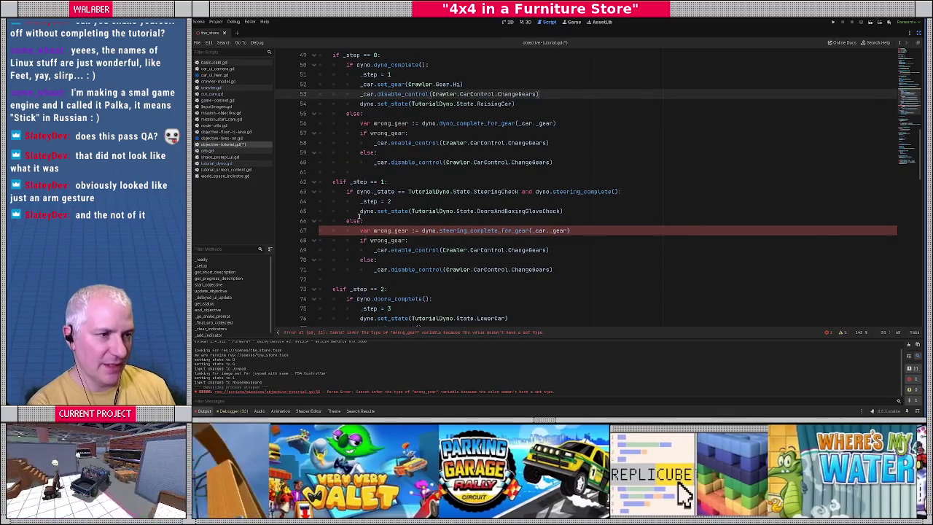
scroll(379, 191, "down", 1)
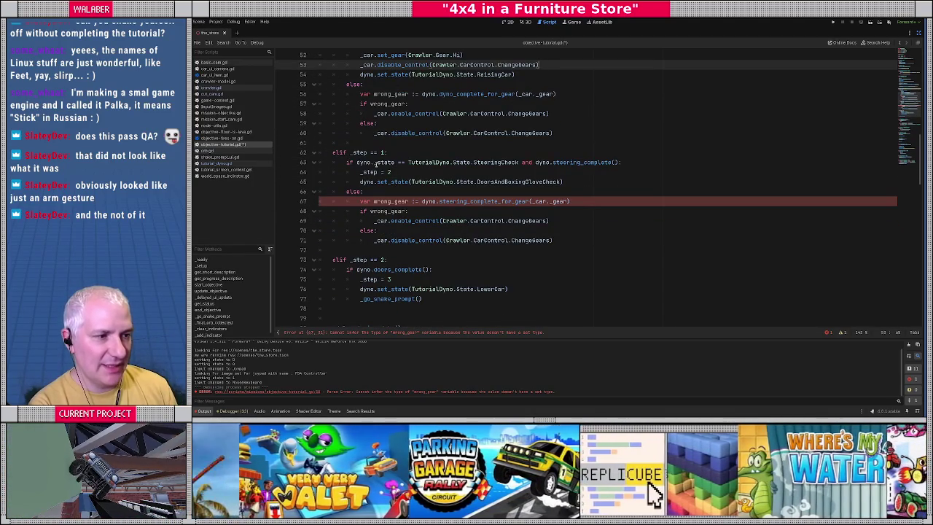
left_click_drag(357, 162, 601, 162)
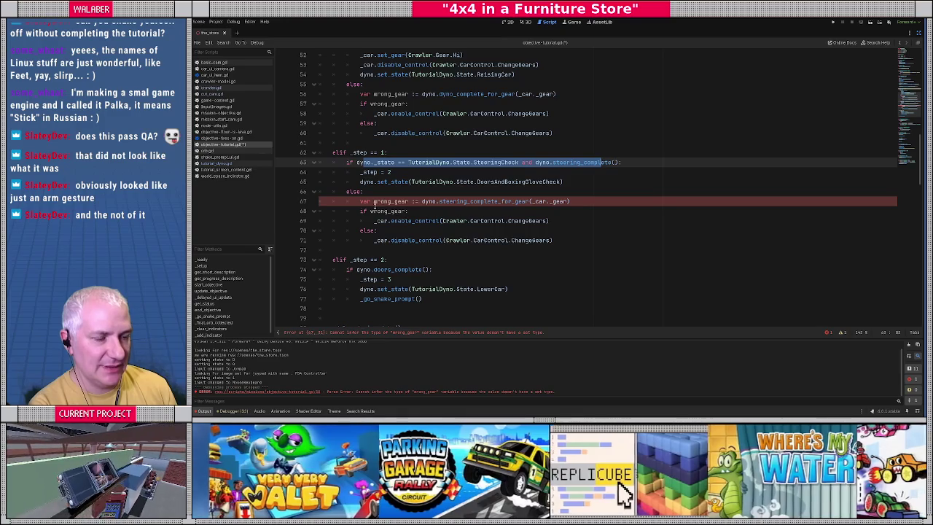
left_click(386, 211)
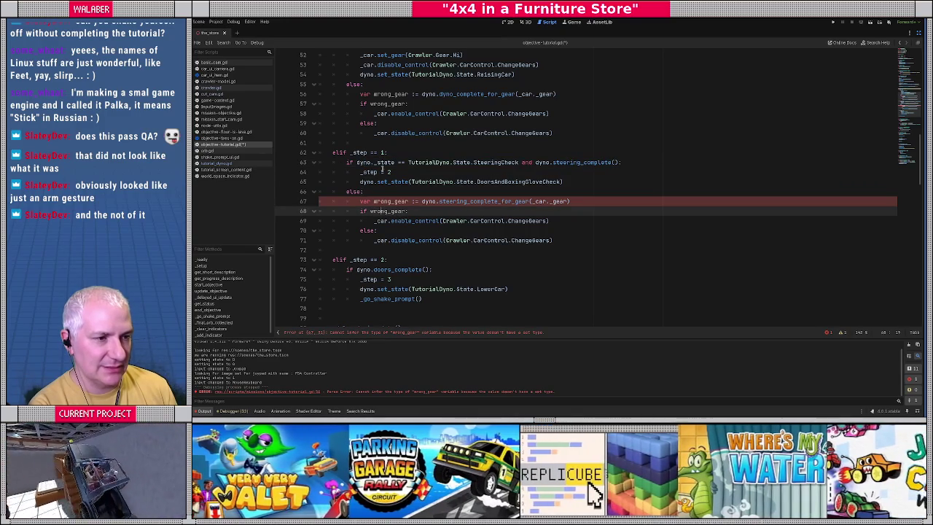
Split the step 1 condition at 'and' into a nested if and indent the _step = 2 block under it
triple_click(521, 161)
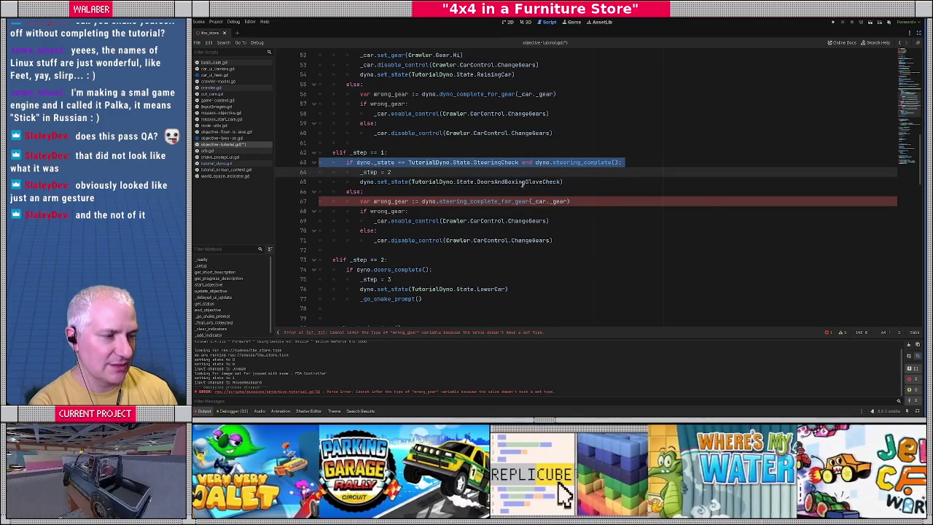
double_click(526, 162)
type(":")
key("Return")
type("if")
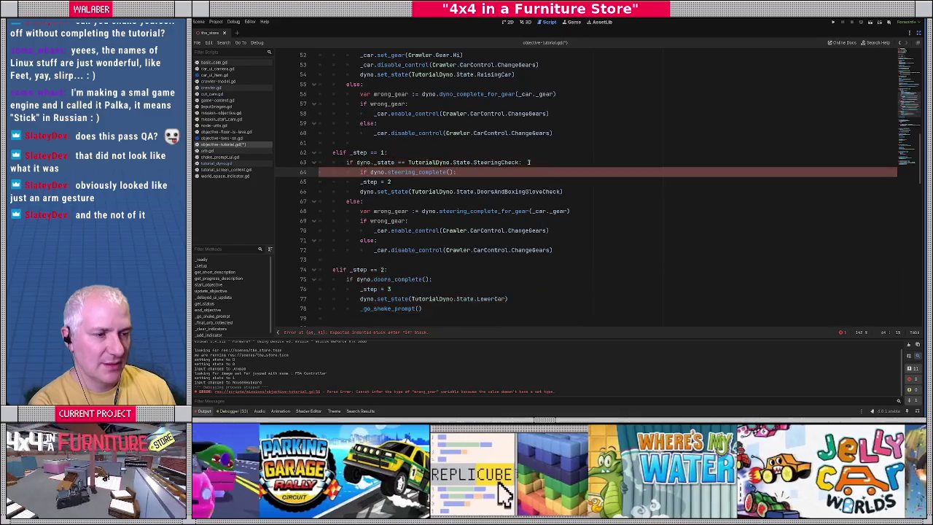
key("Down")
key("shift+Down")
key("shift+Down")
key("shift+Down")
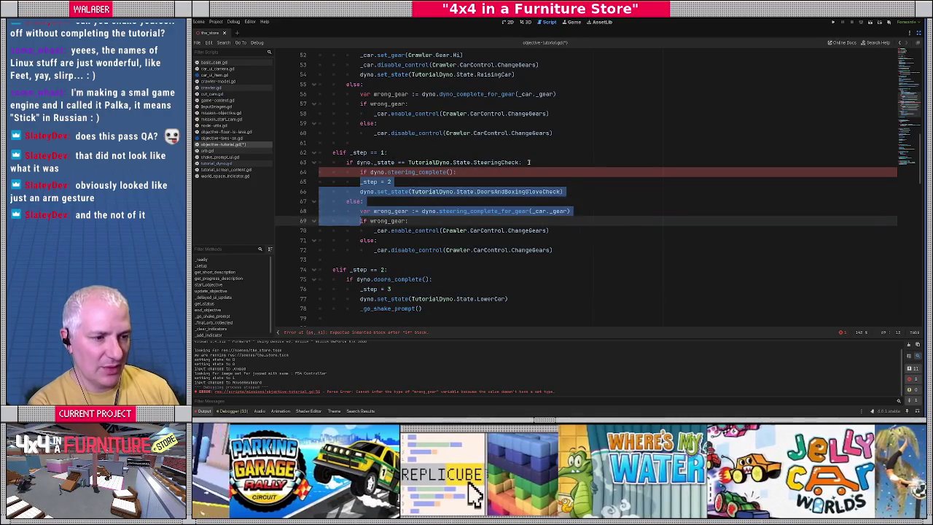
key("Tab")
left_click(446, 172)
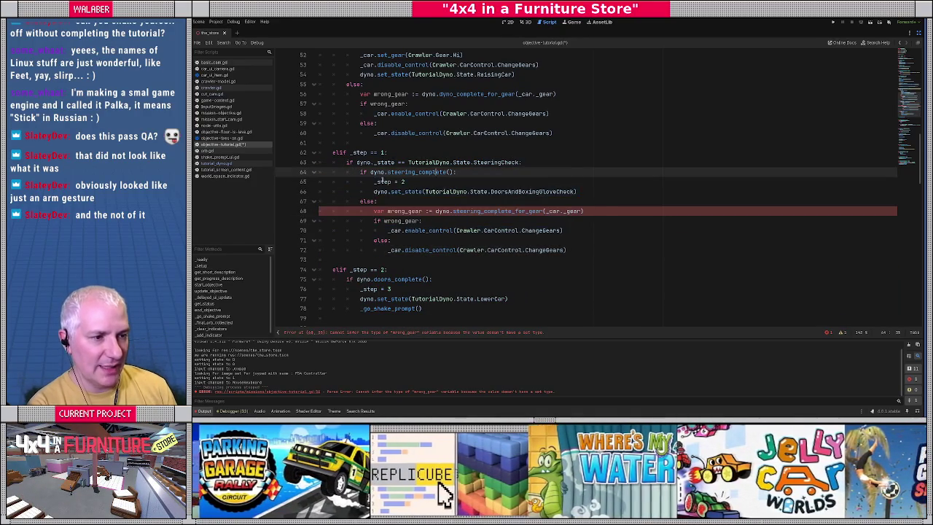
Add _car.enable_control(Crawler.CarControl.ChangeGears) right after _step = 2
scroll(448, 233, "down", 1)
left_click(479, 184)
left_click(410, 175)
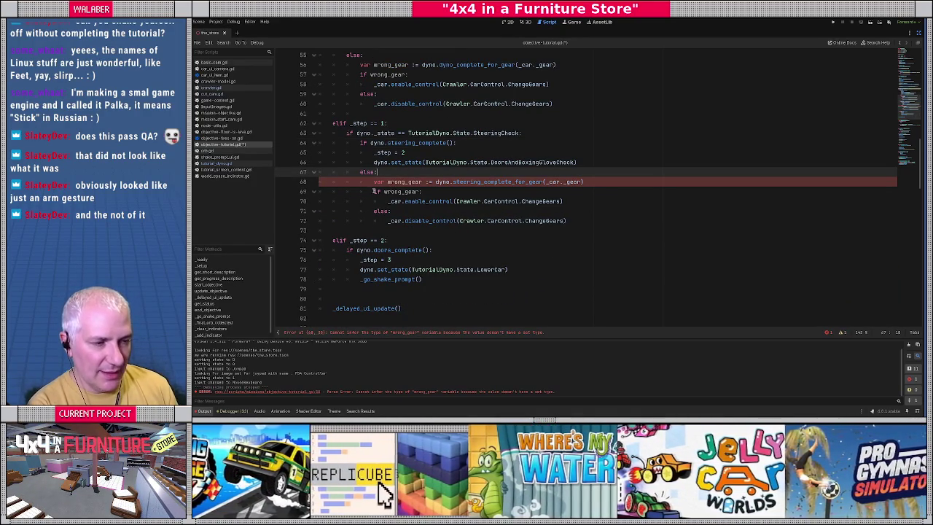
left_click(409, 152)
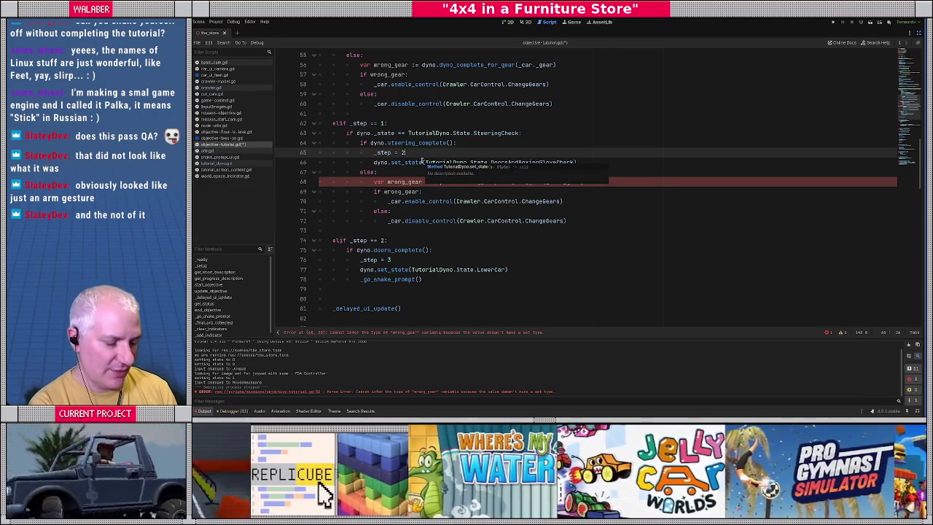
key("Return")
type("_car.e")
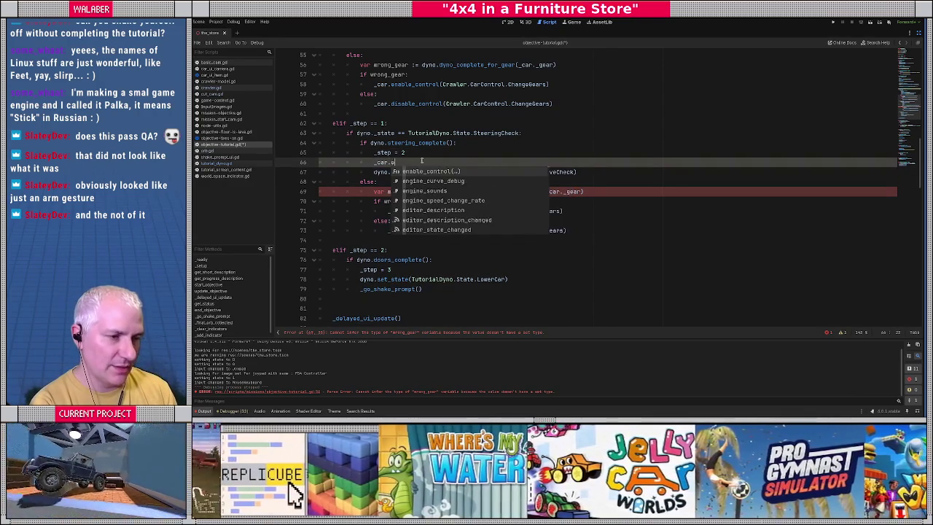
key("Return")
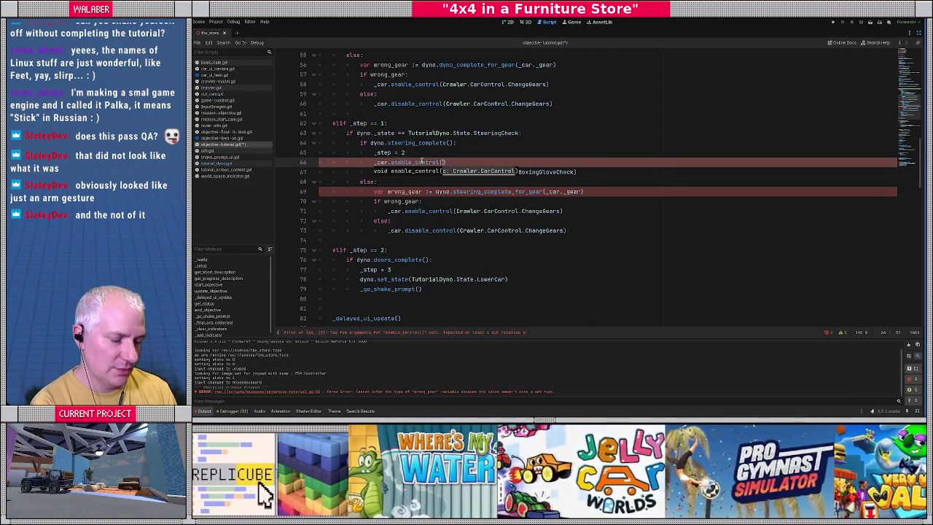
type("Crawler.CarControl.")
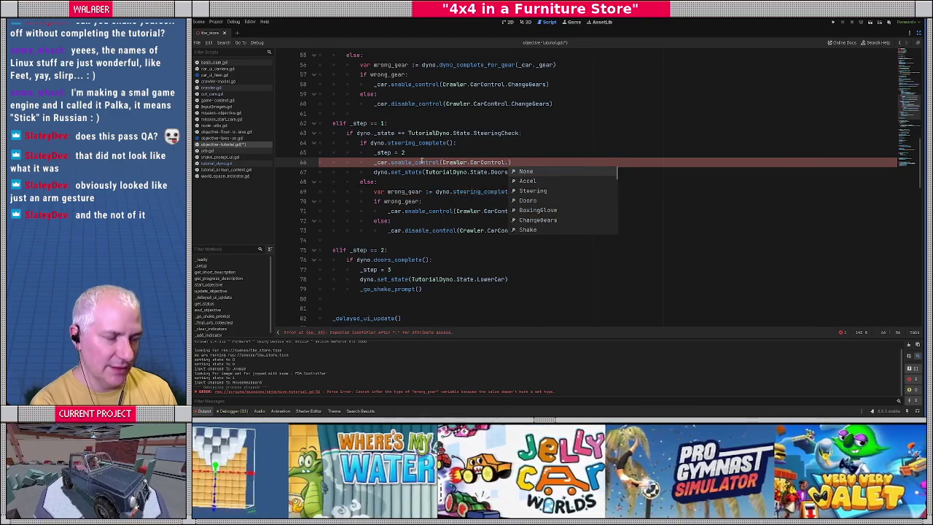
type("C")
key("Return")
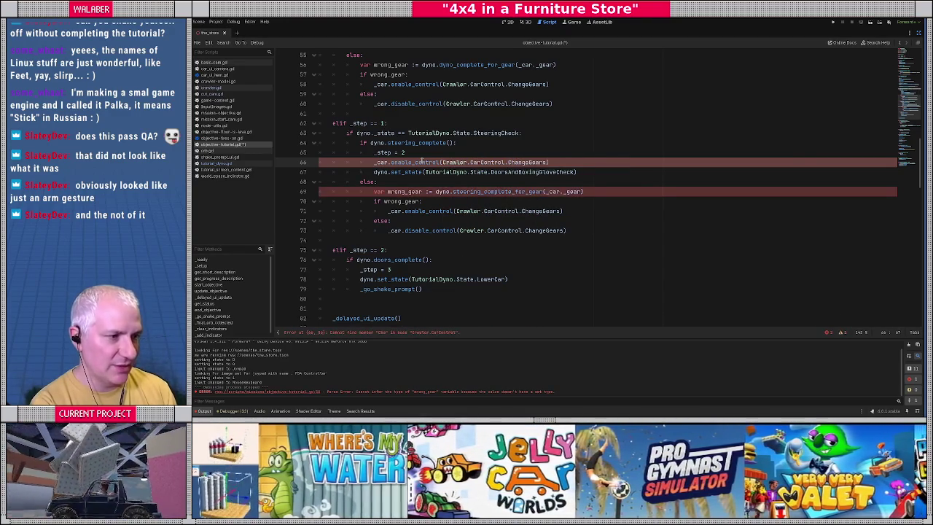
scroll(381, 211, "down", 2)
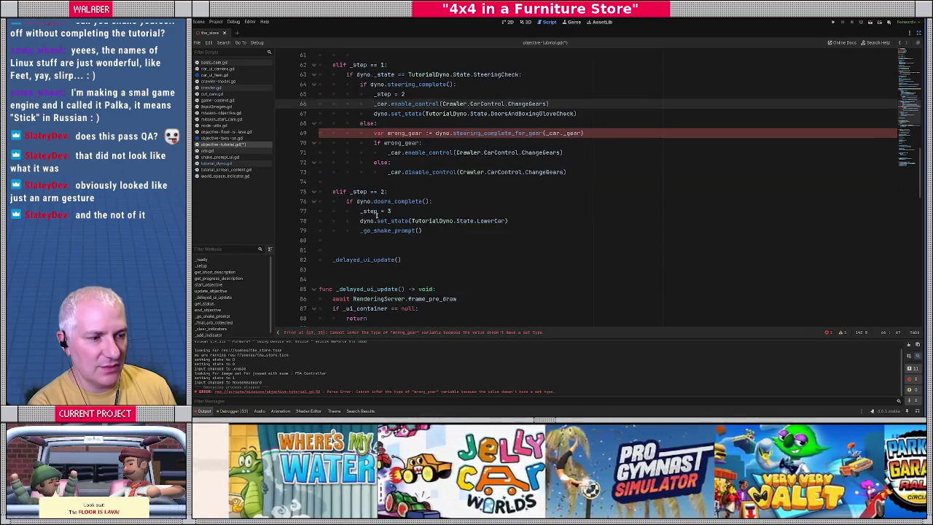
Add _car.controls_enabled = Crawler.CarControl.All after _step = 3 and select that line for copying
left_click_drag(356, 211, 397, 211)
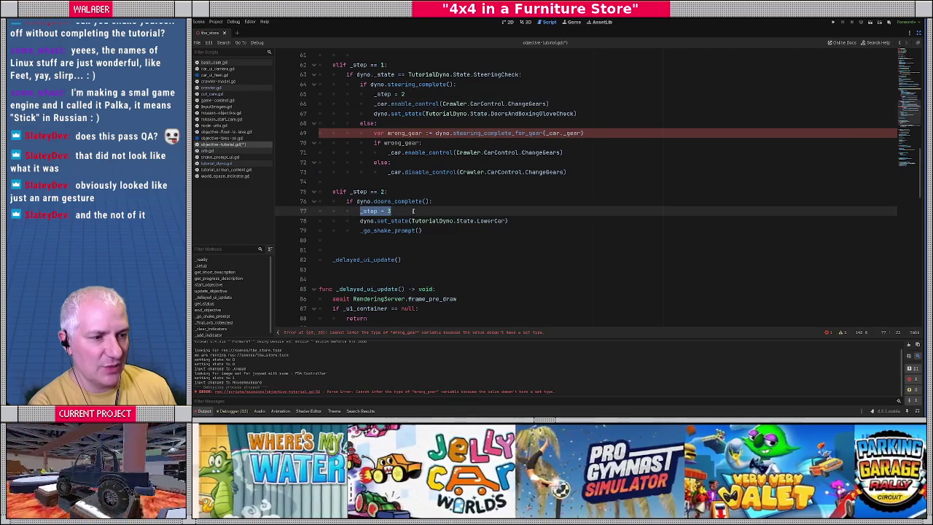
left_click(413, 210)
key("Return")
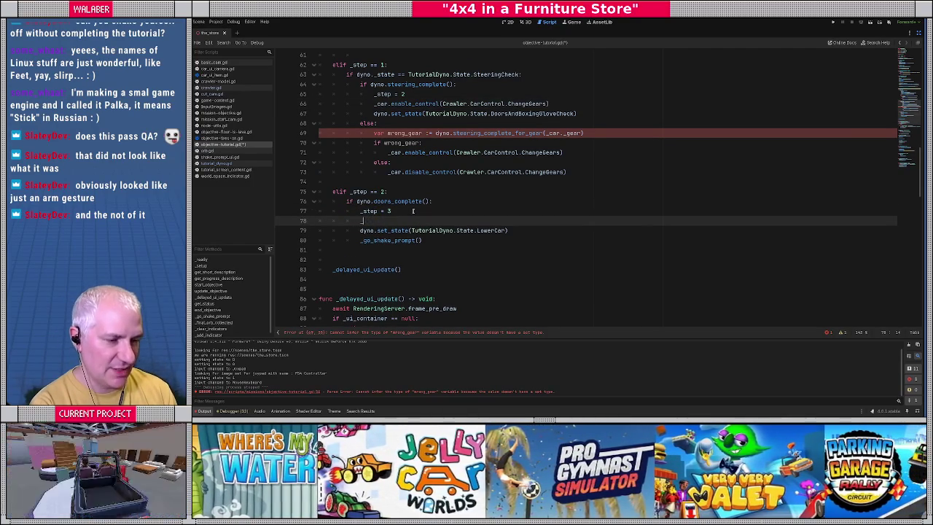
type("_car.controls_enabled")
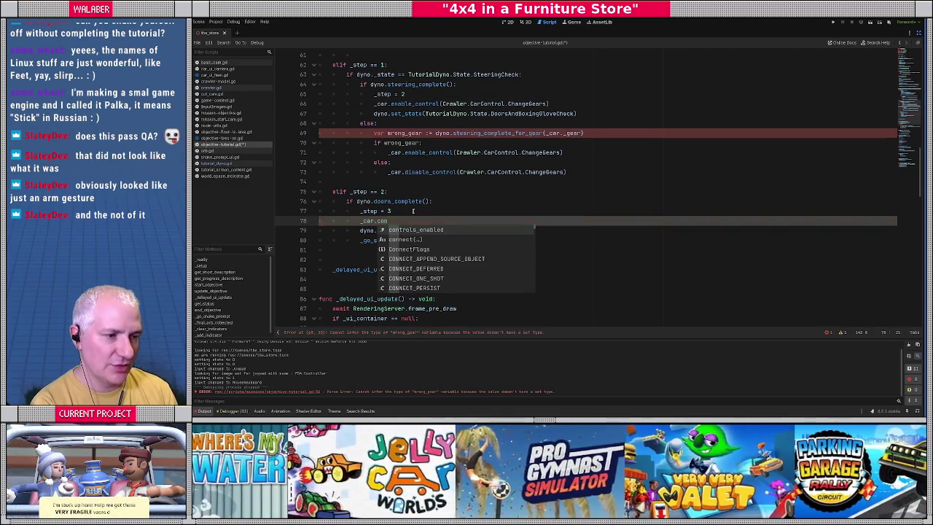
key("Return")
type("= Cra")
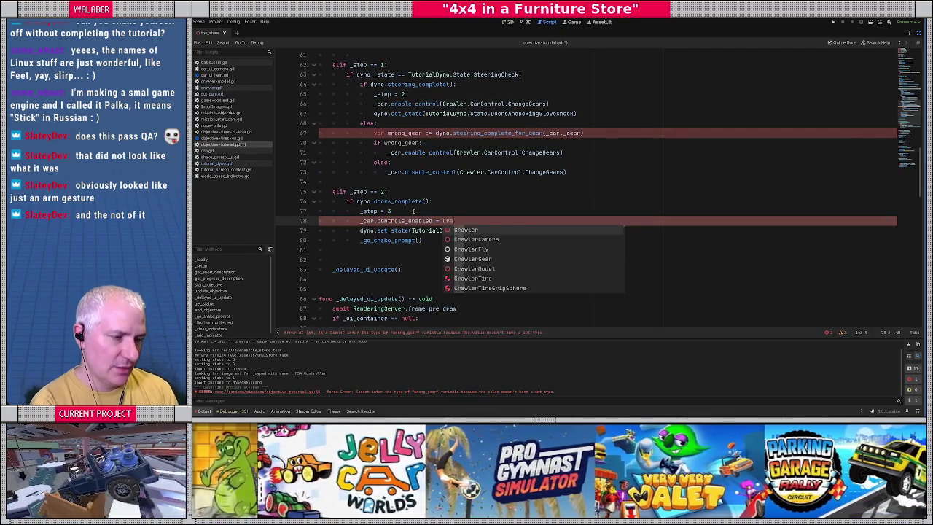
key("Return")
type(".Car")
key("Return")
type(".A")
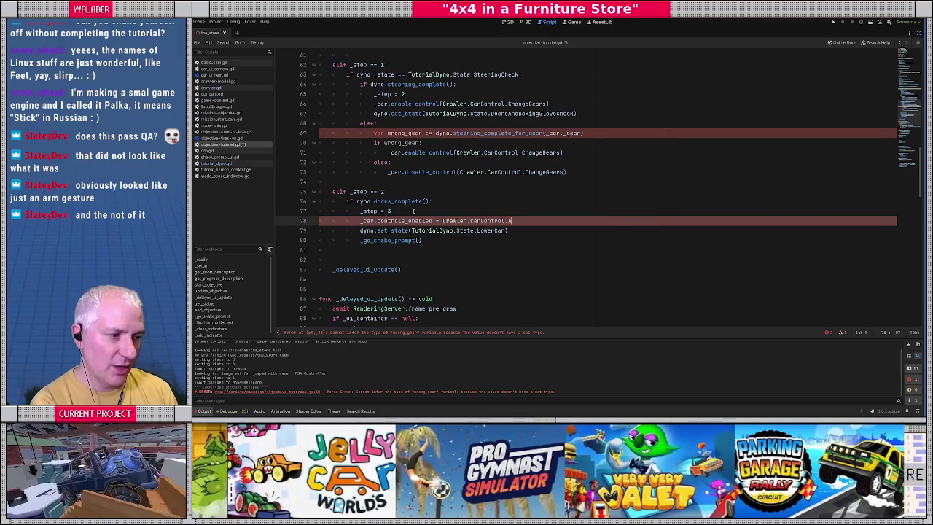
type("ll")
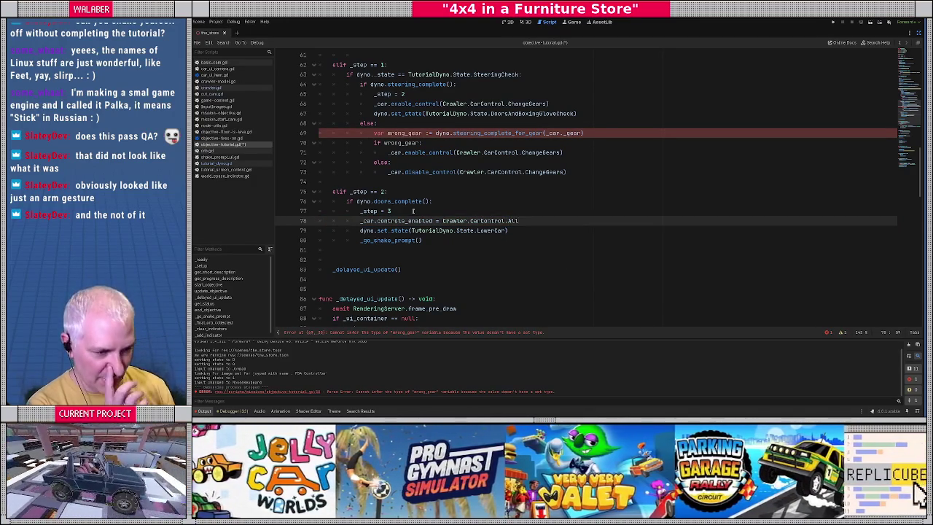
left_click_drag(360, 221, 571, 222)
key("ctrl+c")
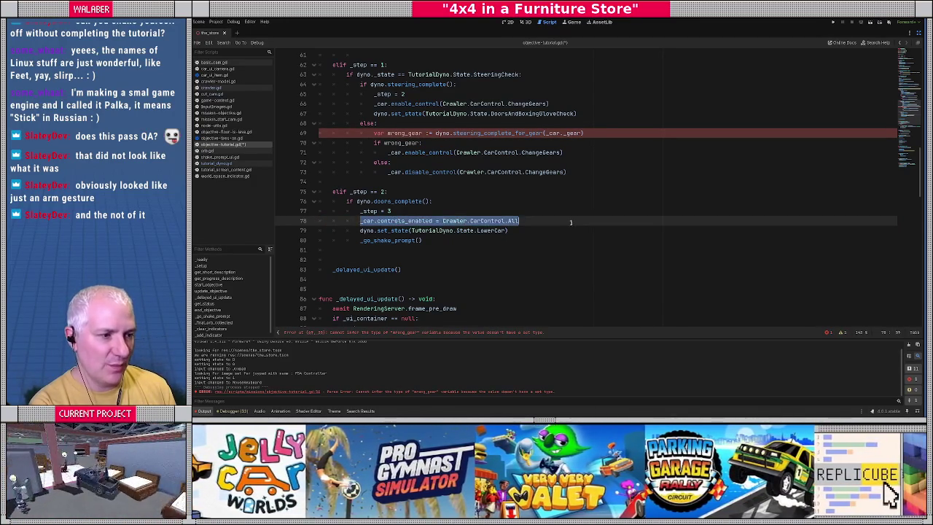
scroll(356, 260, "down", 8)
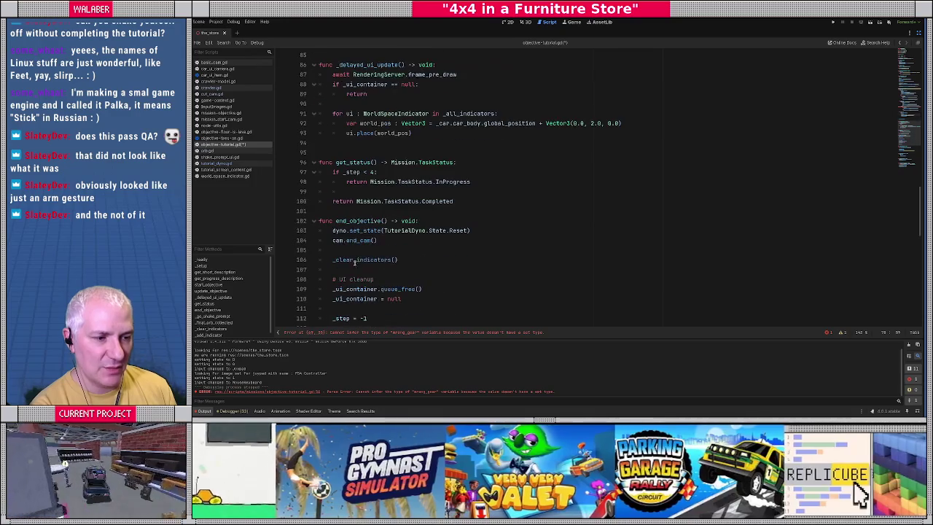
Paste the controls_enabled = CarControl.All line into end_objective under a '# soft-lock avoidance FTW' comment
mouse_move(349, 243)
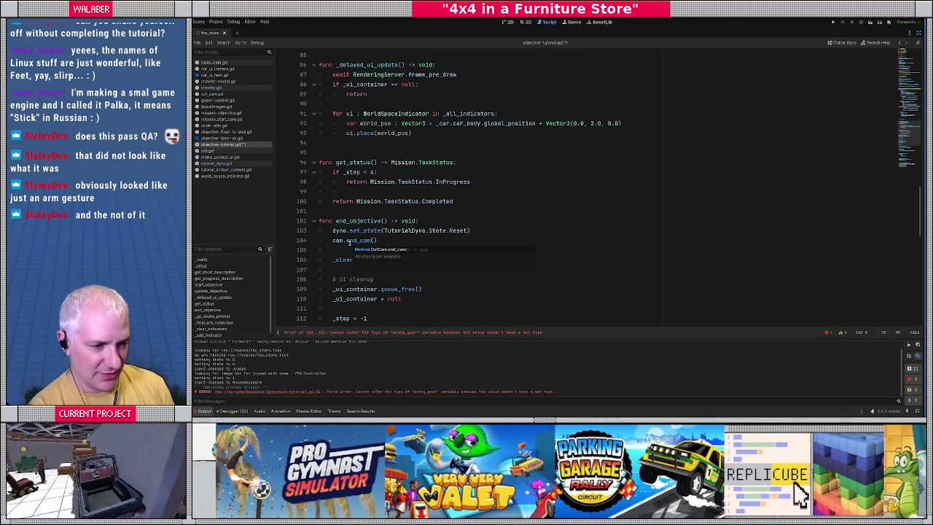
left_click(437, 223)
key("Return")
key("ctrl+v")
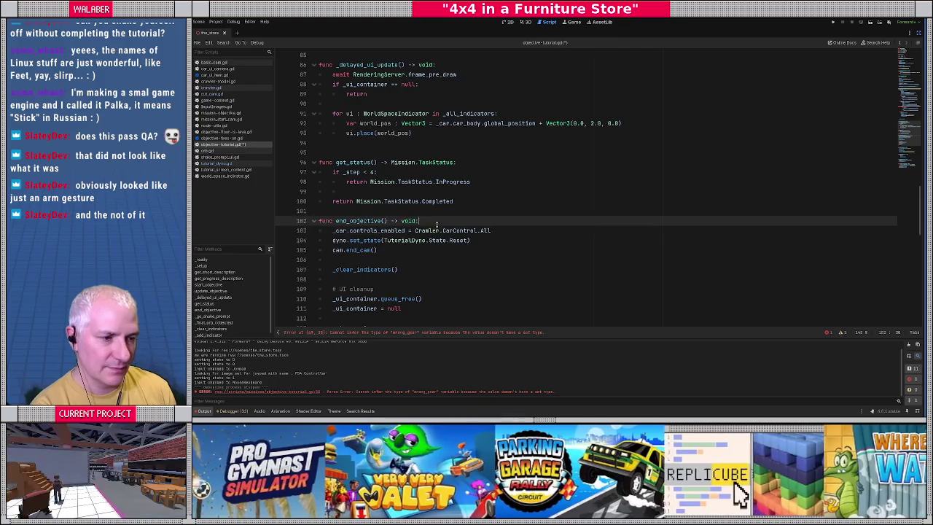
key("ctrl+shift+Return")
type("# softr")
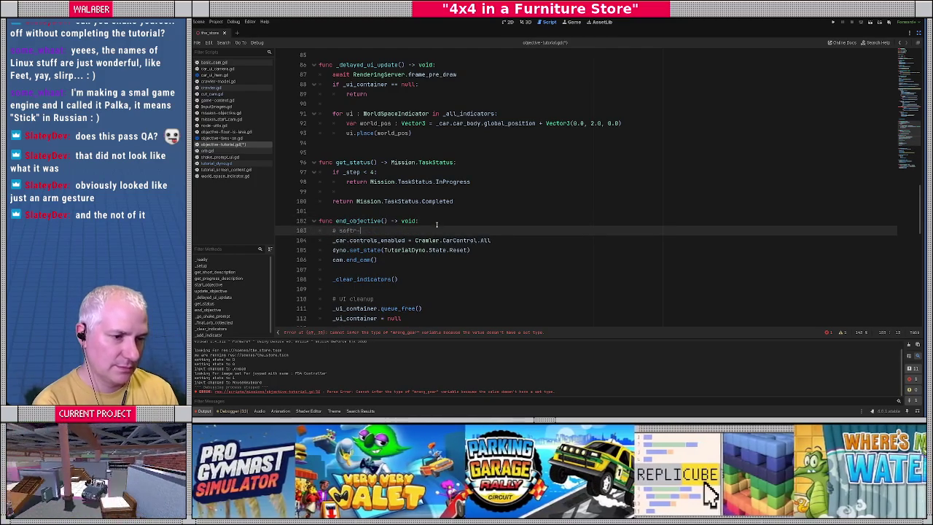
key("BackSpace")
type("-lo")
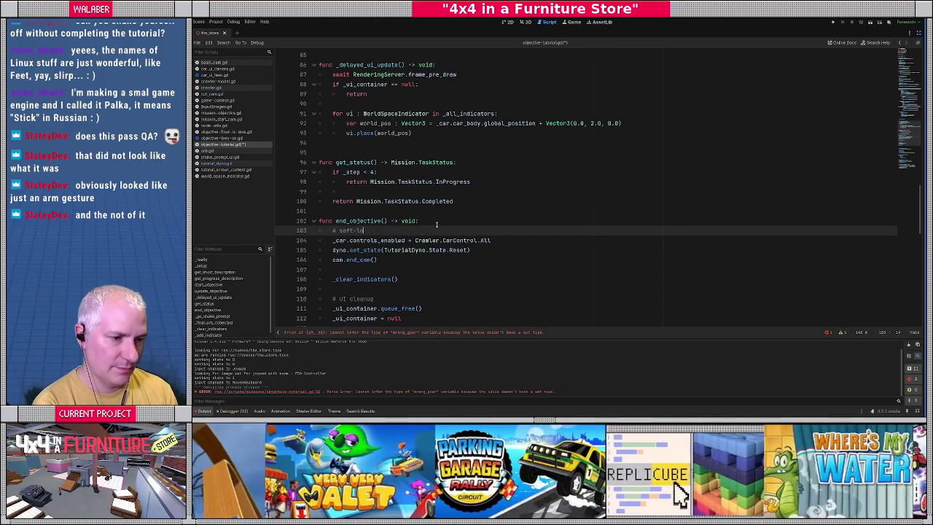
type("ck avoidance FTW")
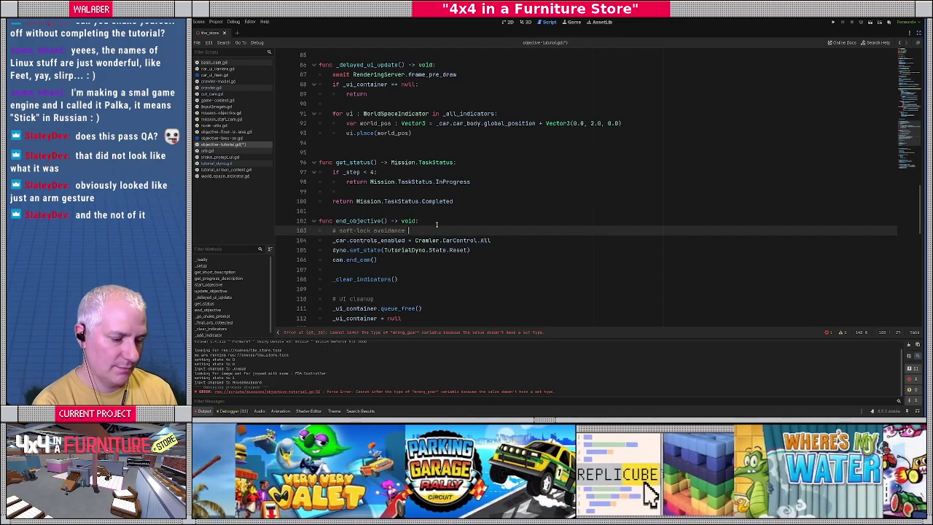
key("ctrl+shift+Return")
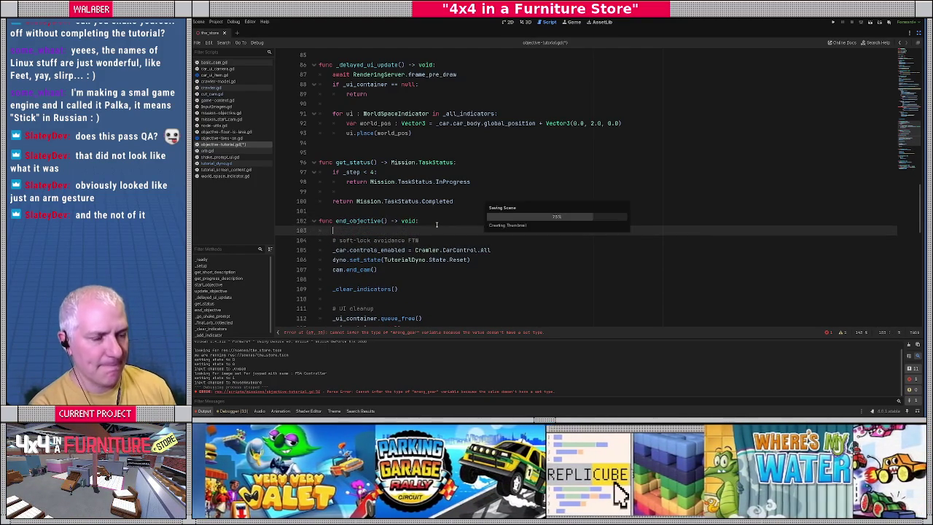
Select the steering_complete_for_gear name on the wrong_gear line, then go to tutorial_dyno.gd
left_click(491, 222)
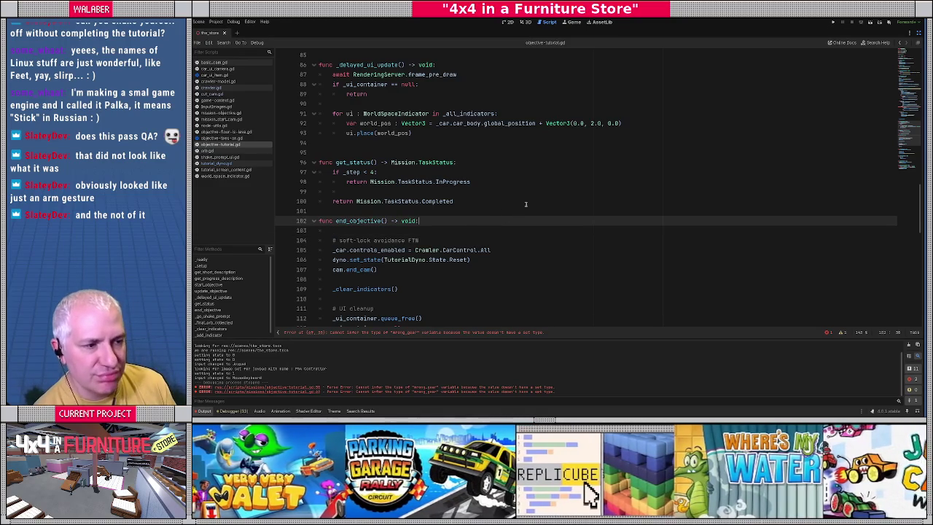
scroll(526, 204, "down", 3)
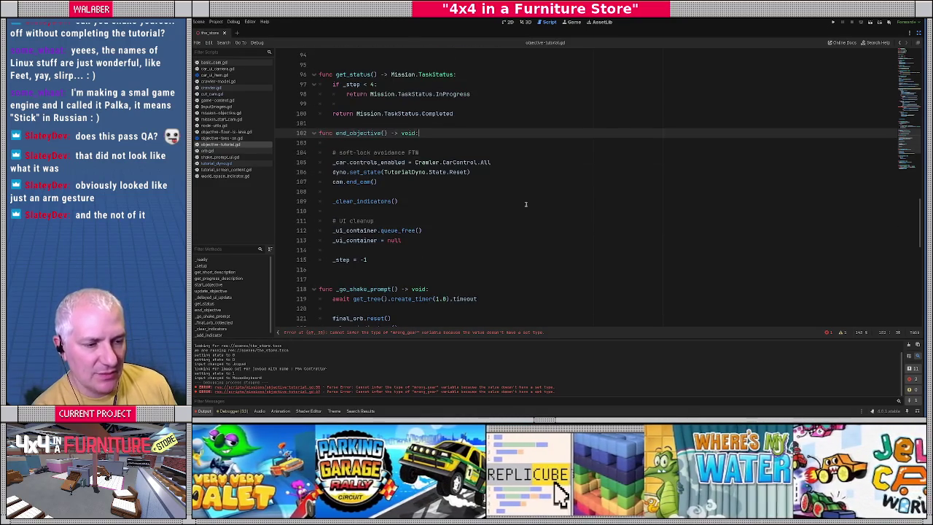
scroll(525, 204, "up", 10)
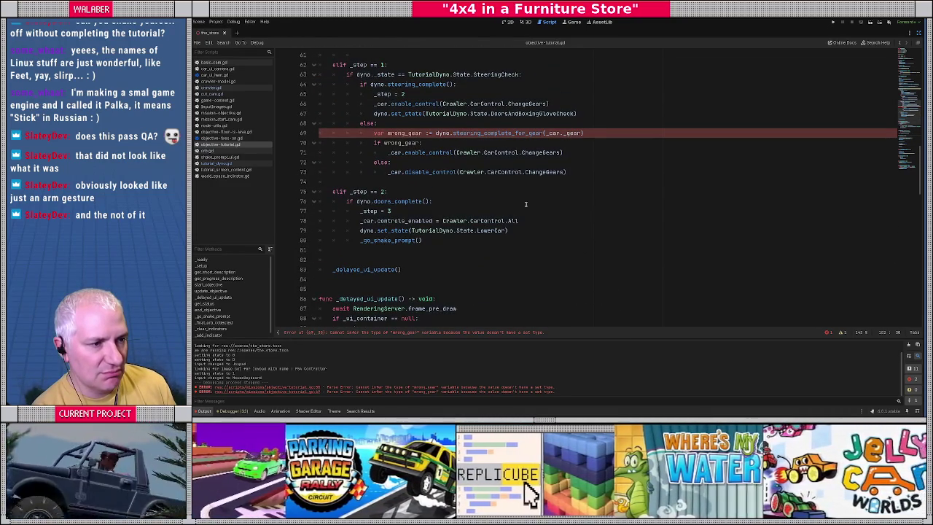
double_click(498, 134)
key("ctrl+c")
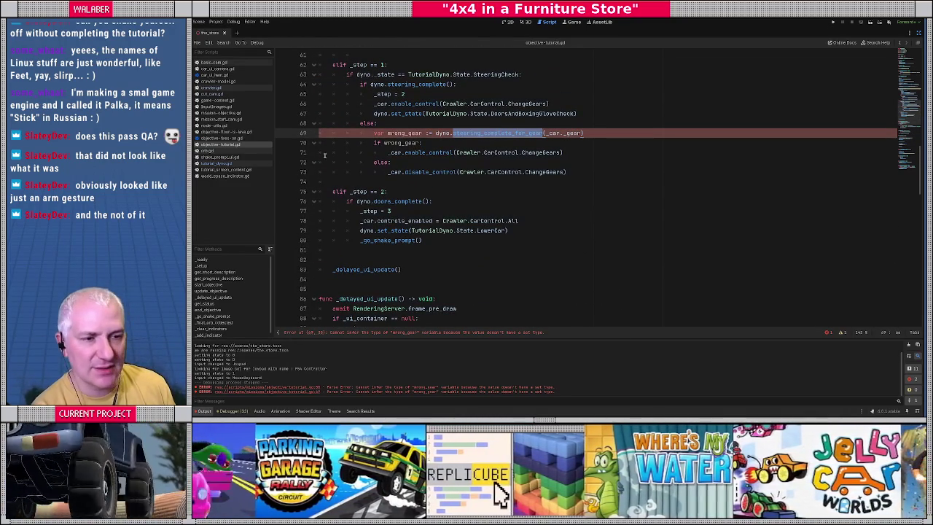
left_click(217, 164)
Below steering_complete, add the header func steering_complete_for_gear(g:Crawler.Gear) -> bool:
left_click(421, 228)
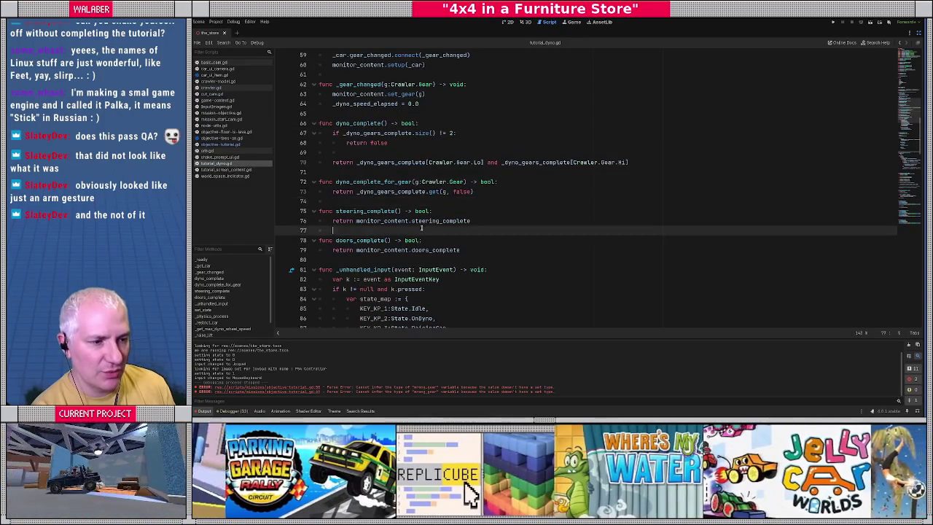
key("Return")
type("func")
key("ctrl+v")
type("(g:Craw")
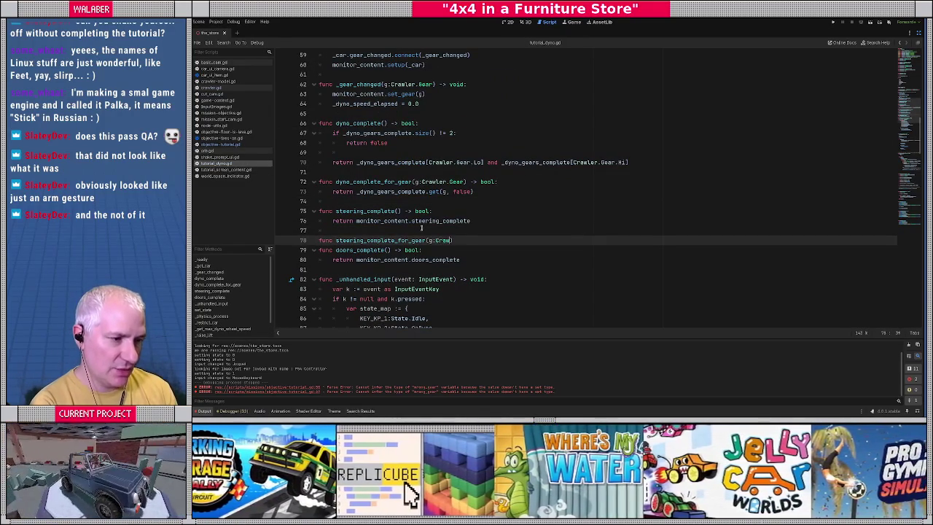
type("ler.Gear) -> ")
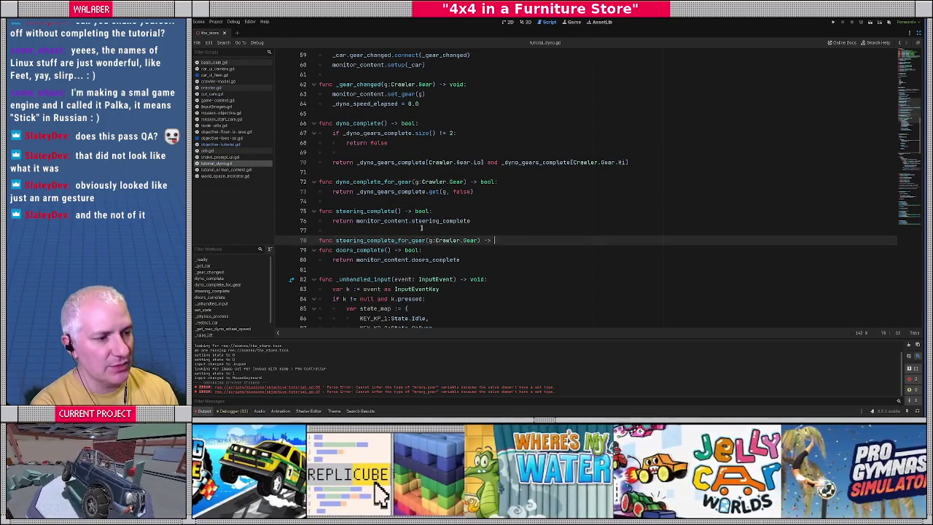
type("bool:")
key("Return")
Make the new function return monitor_content.steering_complete_for_gear(g)
type("eturn montiroc")
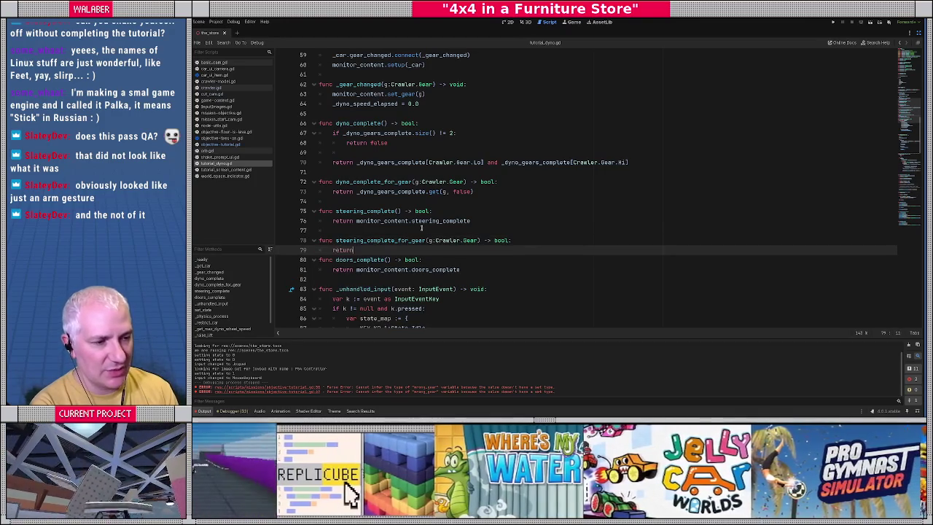
key("BackSpace")
key("BackSpace")
key("BackSpace")
key("BackSpace")
type("itor_con")
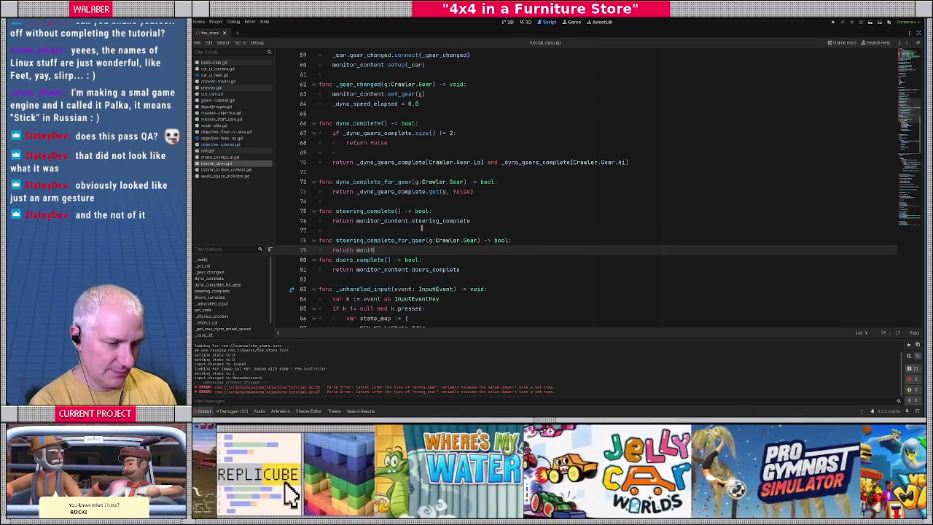
key("Return")
type(".steering_com")
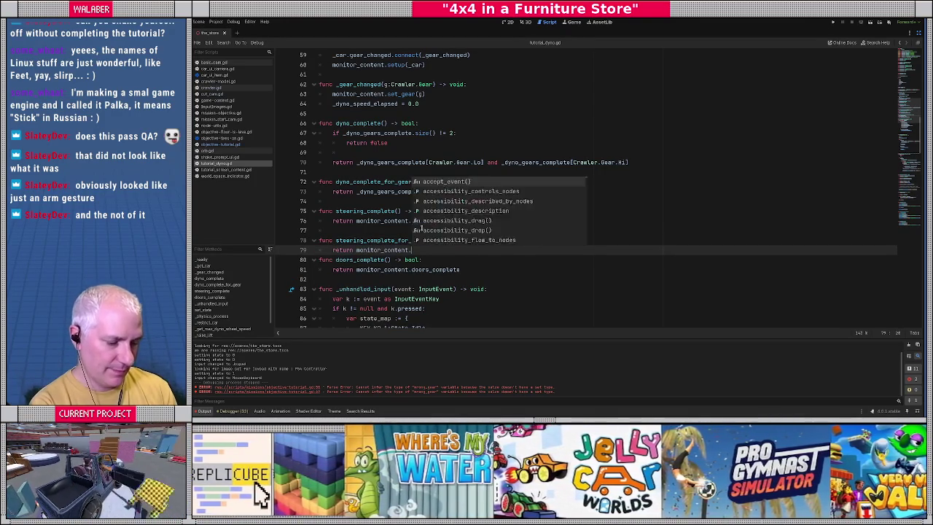
key("Return")
type("_for_gear(g))")
key("Return")
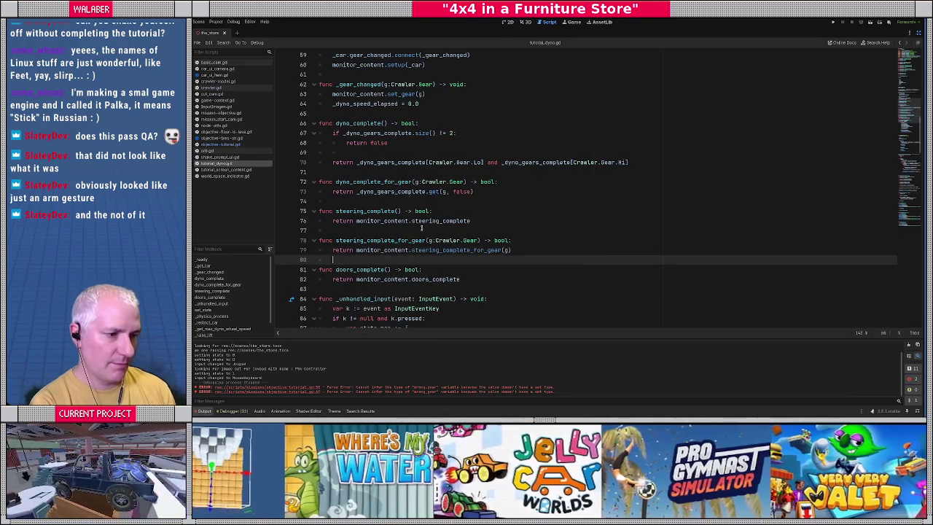
left_click(439, 249, "ctrl")
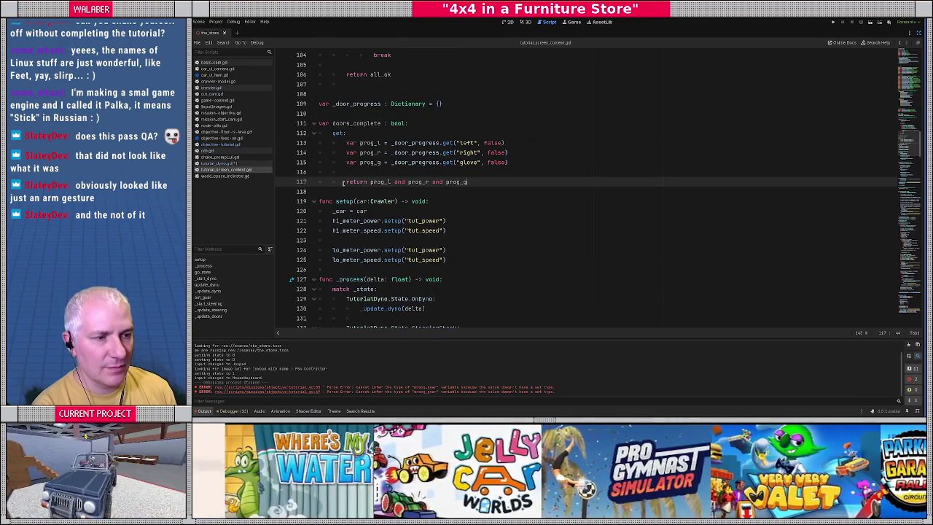
Search tutorial_screen_content.gd for steering_complete and place the cursor on empty line 107 after it
key("ctrl+f")
type("s")
type("teering_com")
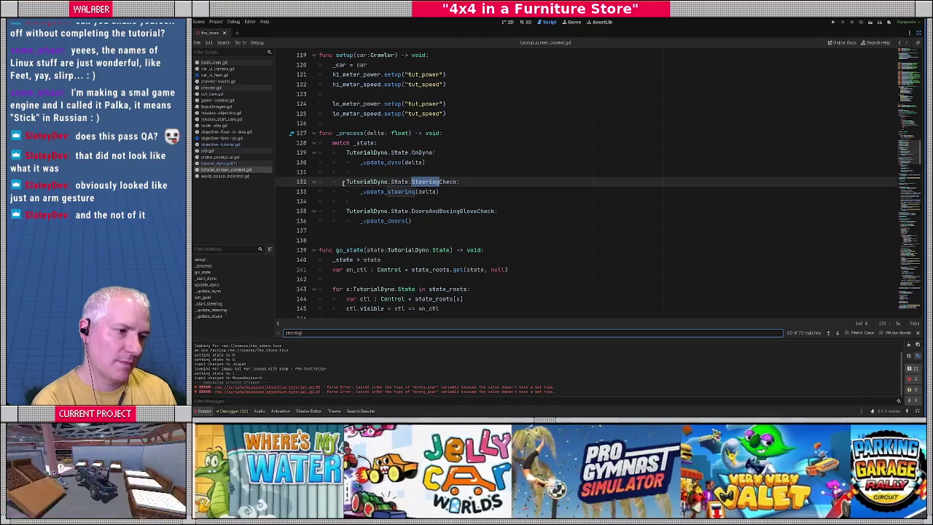
key("Escape")
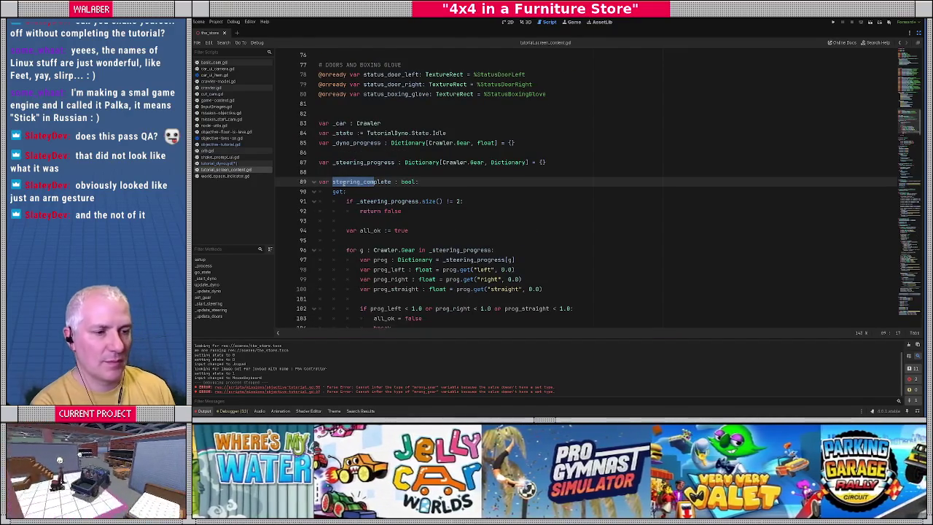
scroll(345, 241, "down", 4)
left_click(345, 240)
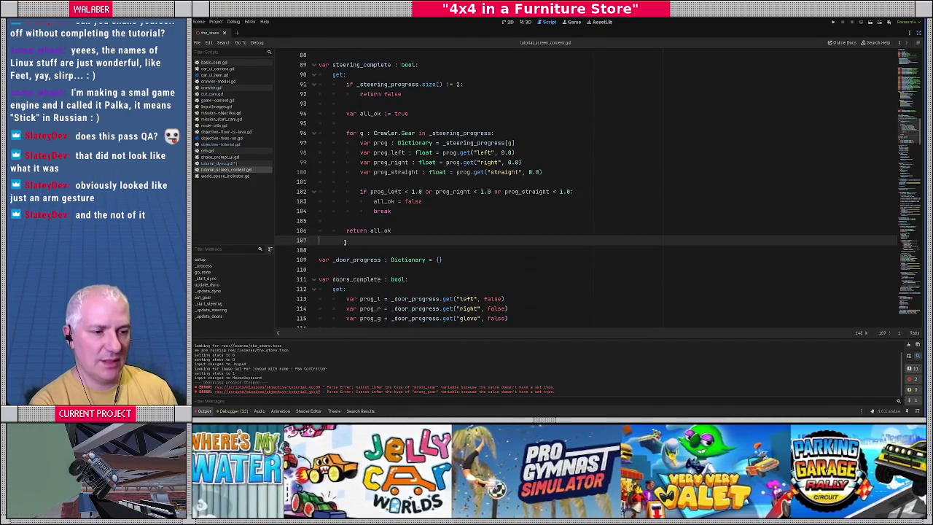
Add func steering_complete_for_gear(g:Crawler.Gear) -> bool and paste in the per-gear progress lines from steering_complete
key("Return")
type("func steering_complete_for_gear(g:")
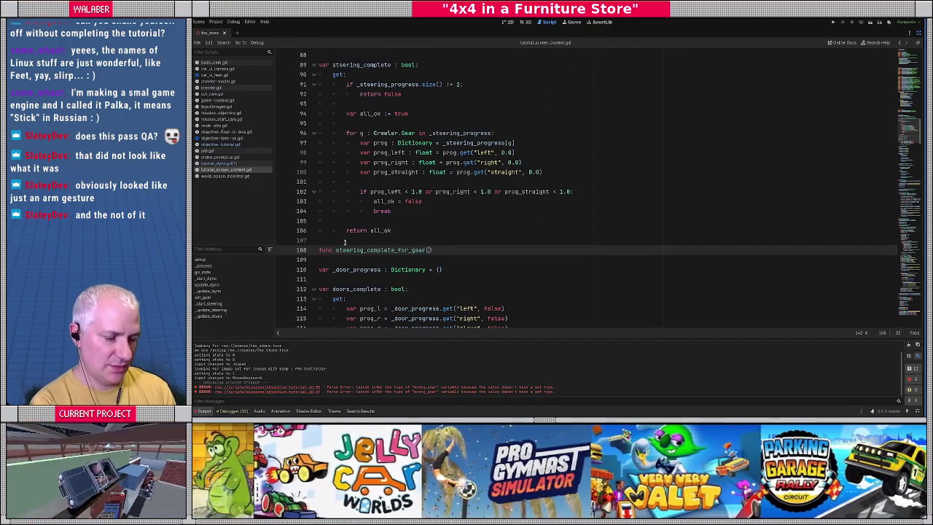
type("Crawler.Ge")
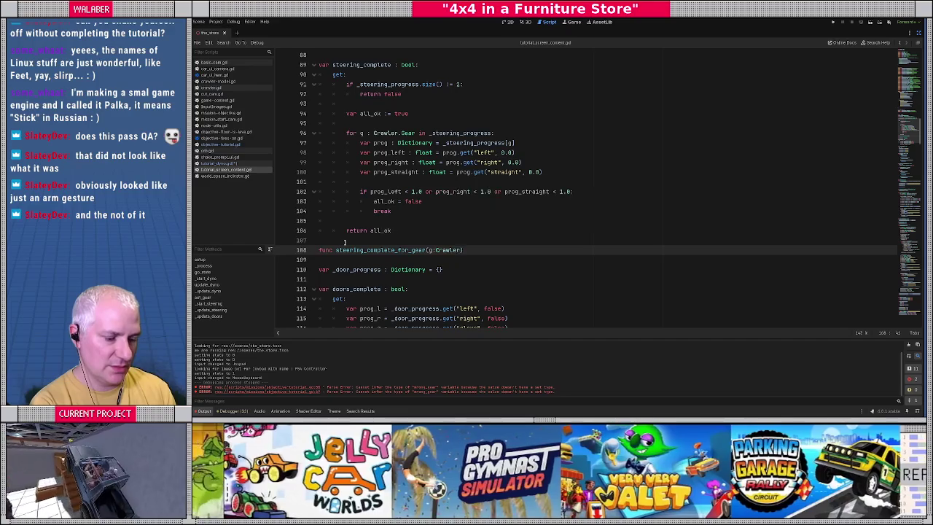
type("ar) -> bool:")
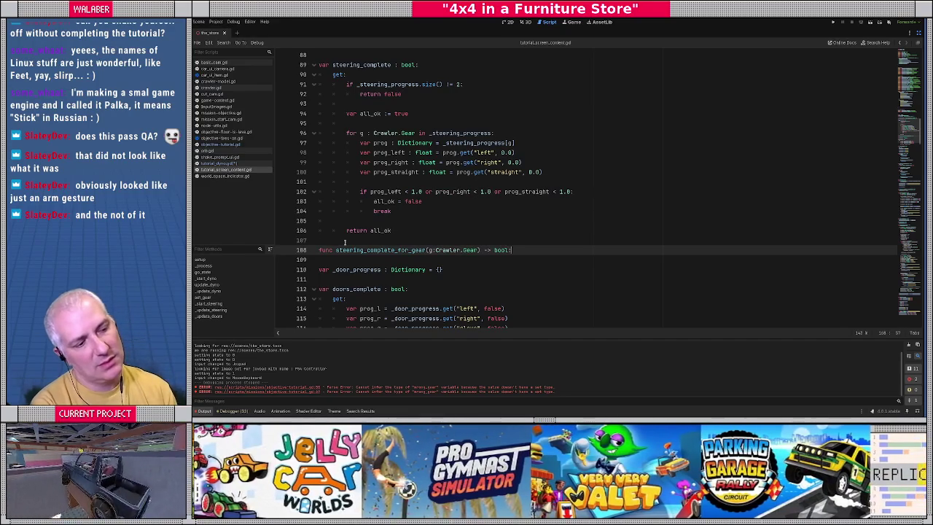
key("Return")
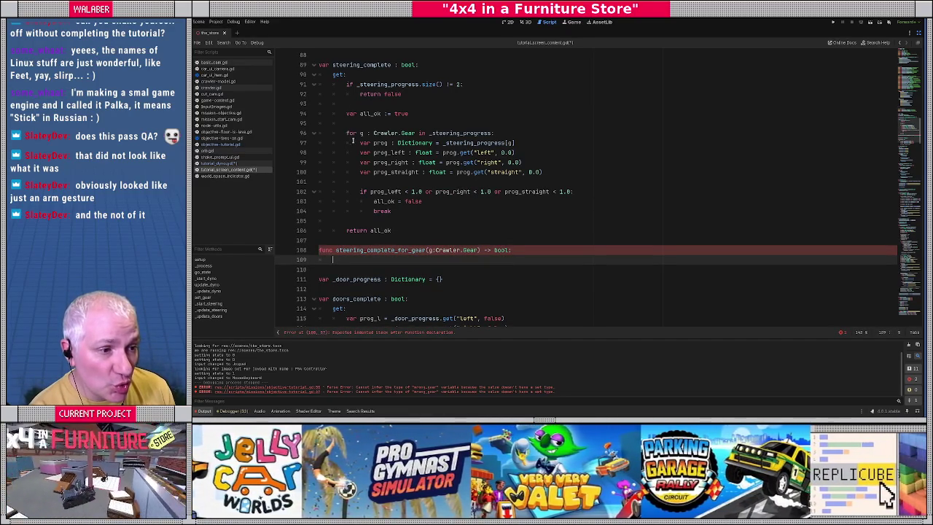
mouse_move(359, 142)
left_mouse_down()
mouse_move(408, 154)
mouse_move(429, 201)
mouse_move(425, 190)
mouse_move(419, 206)
mouse_move(589, 193)
left_mouse_up()
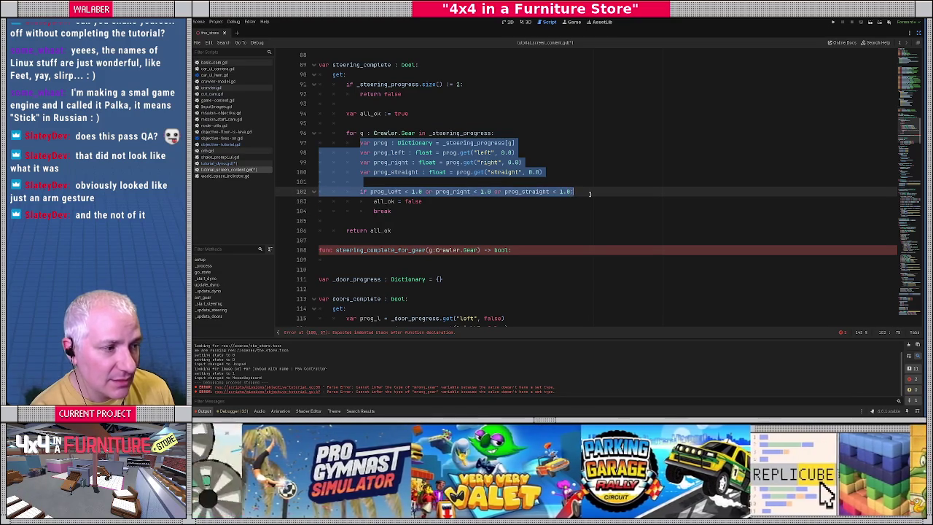
key("ctrl+c")
left_click(346, 259)
key("ctrl+v")
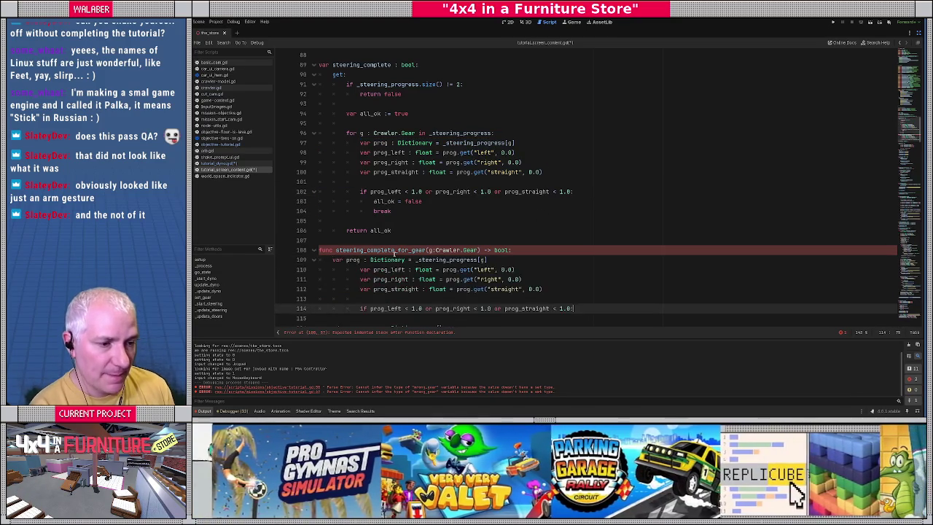
Change the lookup to .get(g, {}), unindent, return left, right and straight progress all >= 1.0, and save
left_click(486, 259)
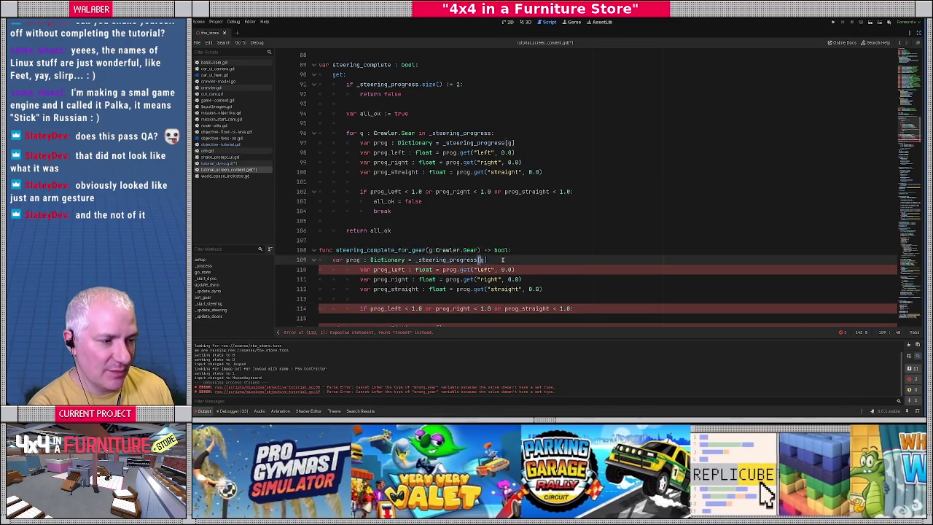
key("BackSpace")
key("BackSpace")
key("BackSpace")
type(".get(g, {")
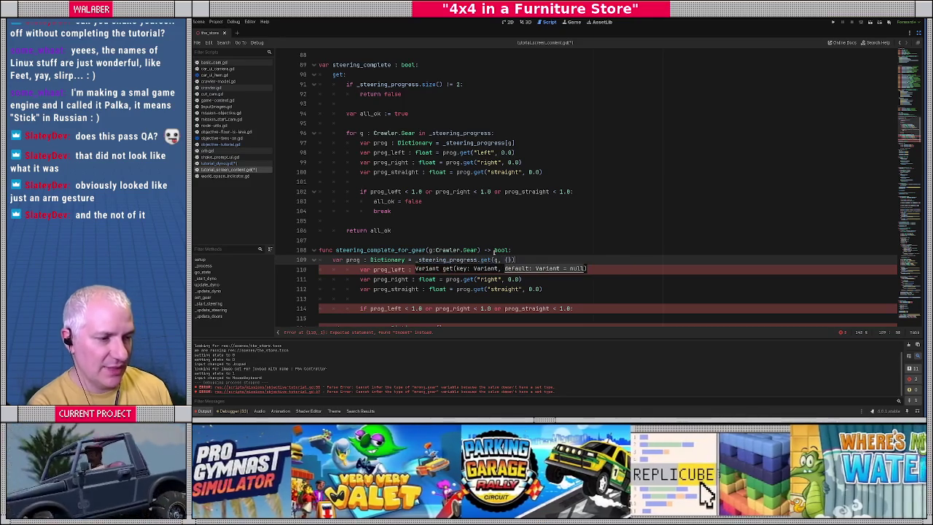
scroll(463, 249, "down", 3)
mouse_move(357, 182)
left_mouse_down()
mouse_move(334, 220)
mouse_move(605, 219)
left_mouse_up()
key("shift+Tab")
key("shift+Tab")
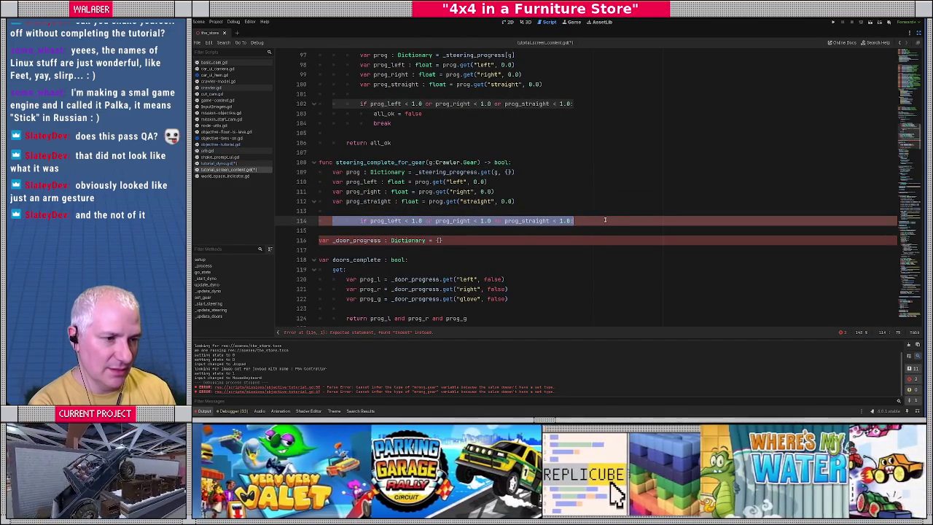
key("BackSpace")
type("return ")
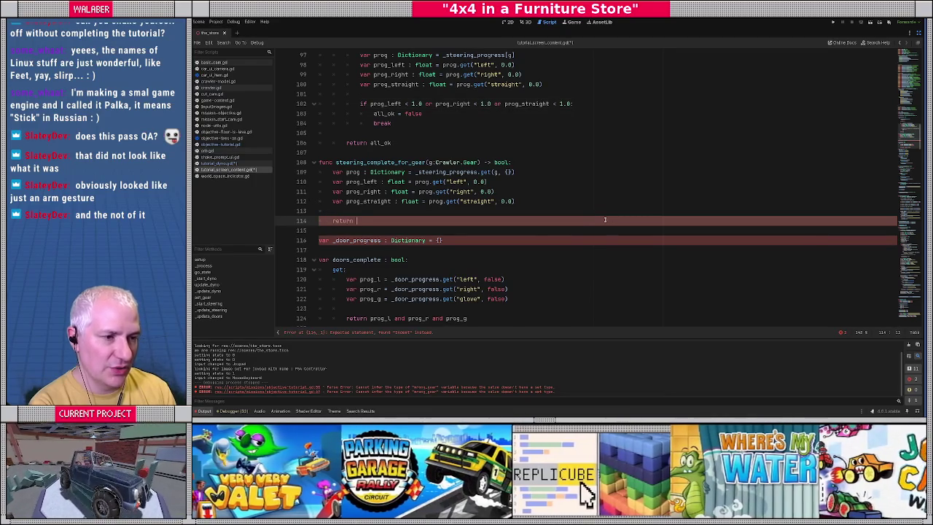
type("prog_left >= ")
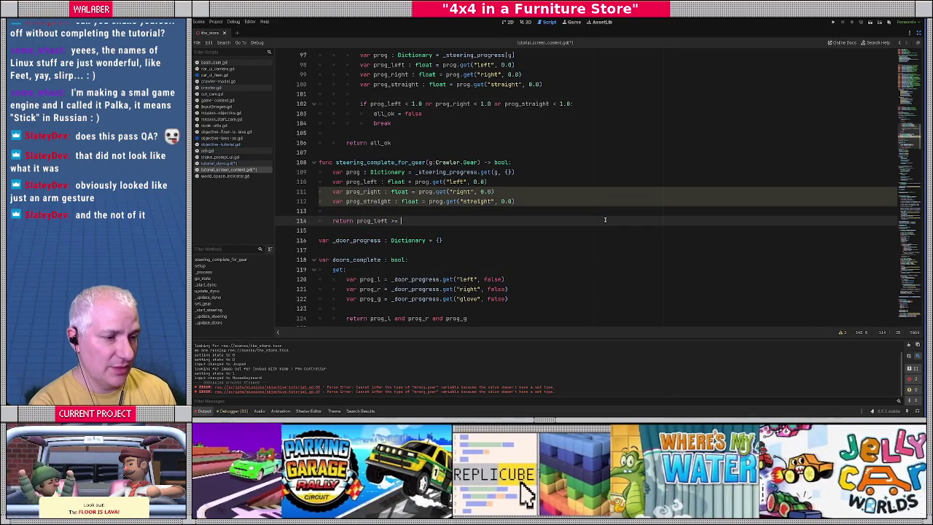
type("1.0 and prog_right >= 1.0 a")
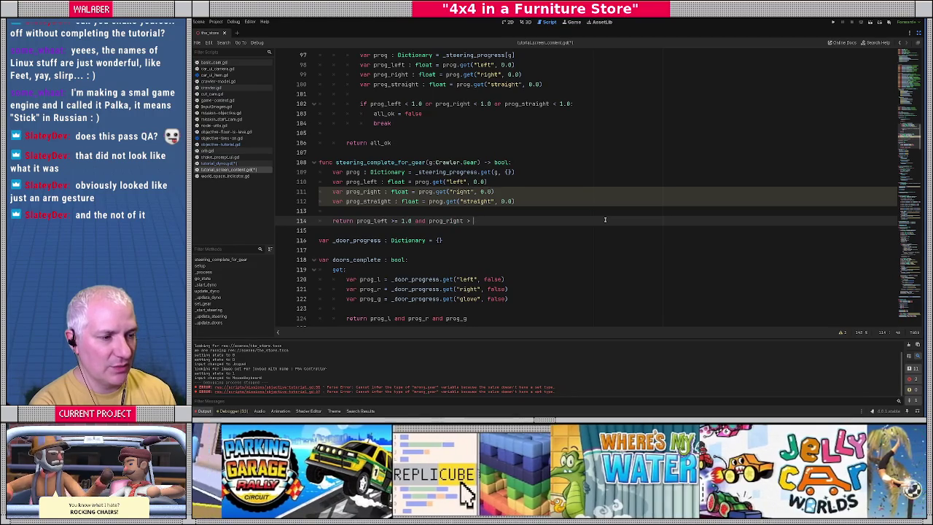
type("nd prog")
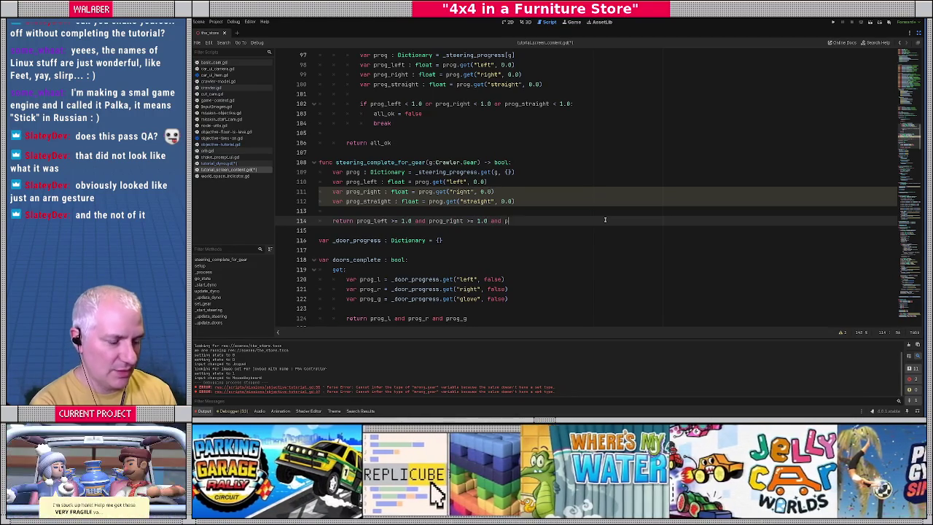
type("_straight ")
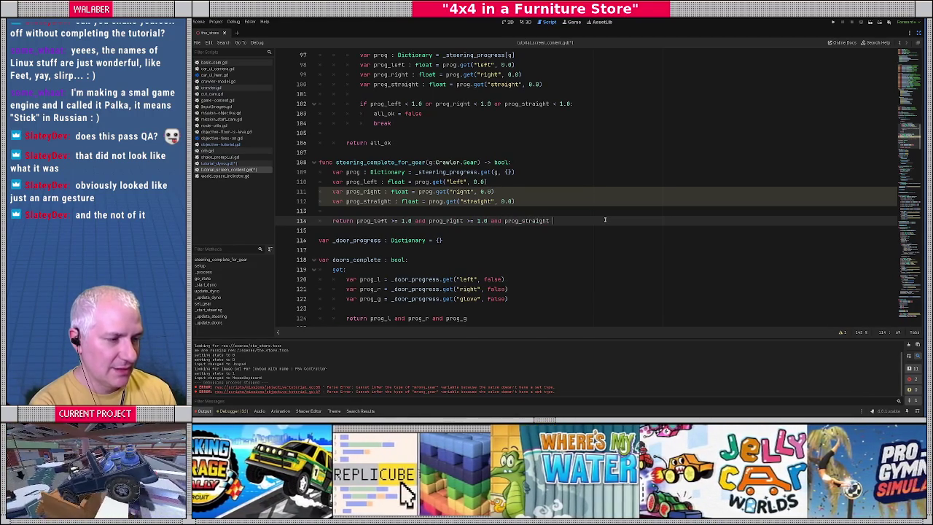
type(">= 1.0")
key("Return")
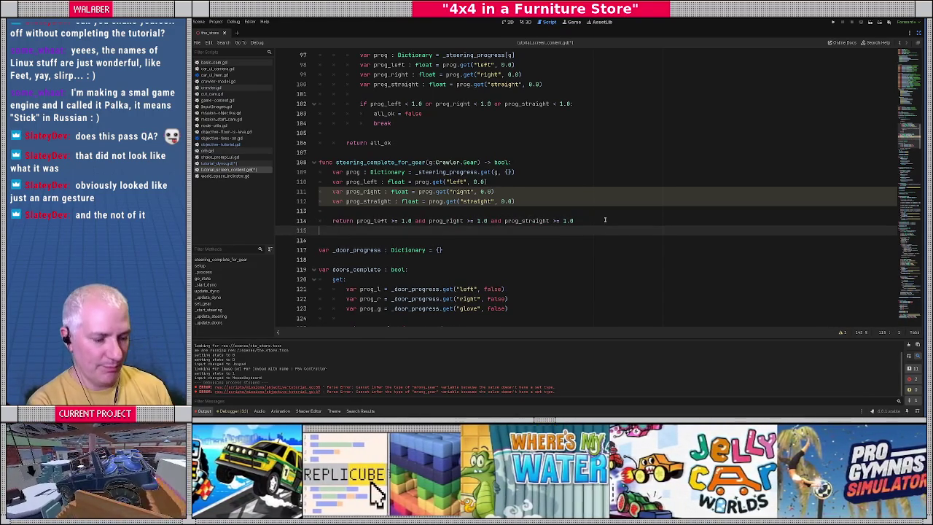
key("Return")
key("ctrl+s")
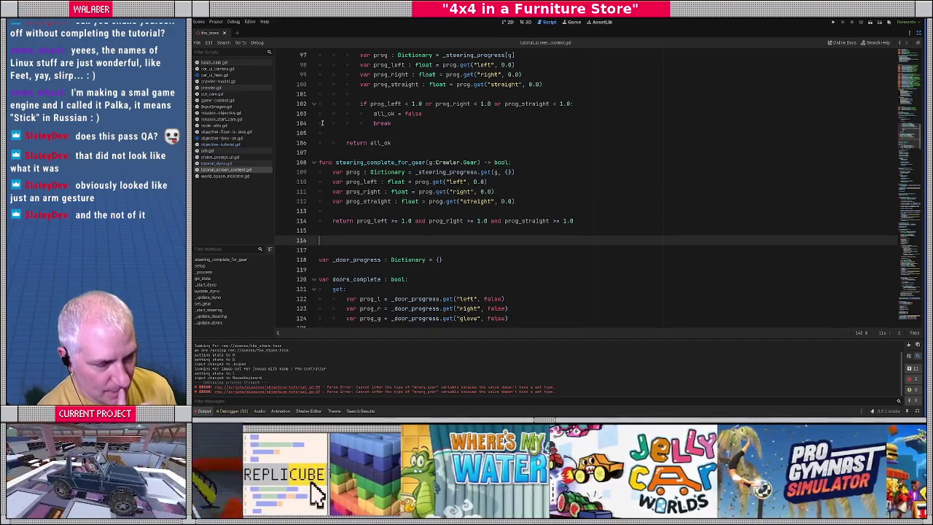
Run the game with F5 to test the tutorial, then stop it and return to line 110
key("F5")
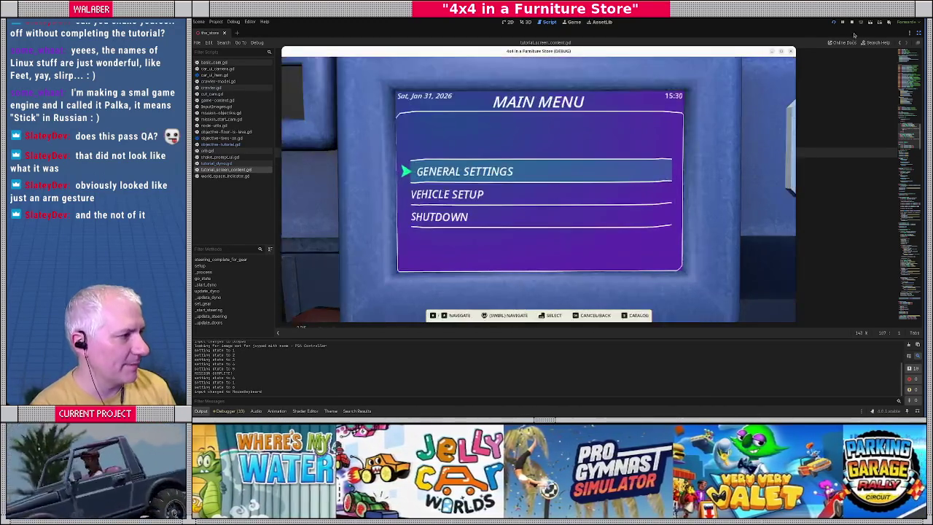
left_click(851, 22)
left_click(467, 182)
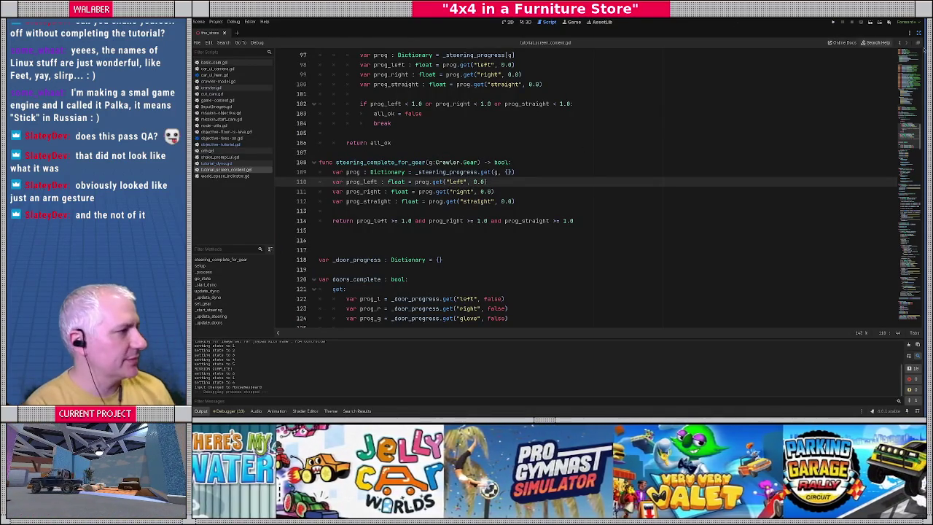
Restore the side panels, clear the file filter and create a new scene inheriting world_space_indicator.tscn
left_click(918, 32)
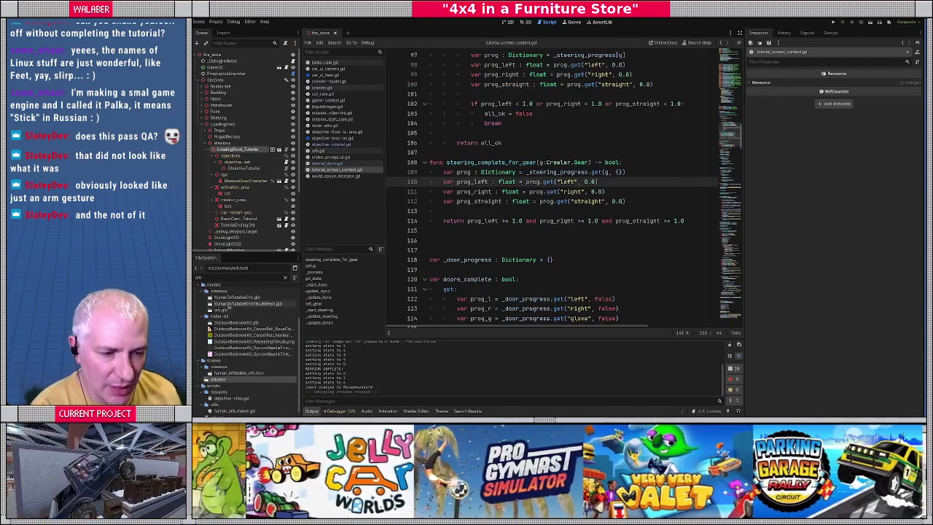
left_click(285, 278)
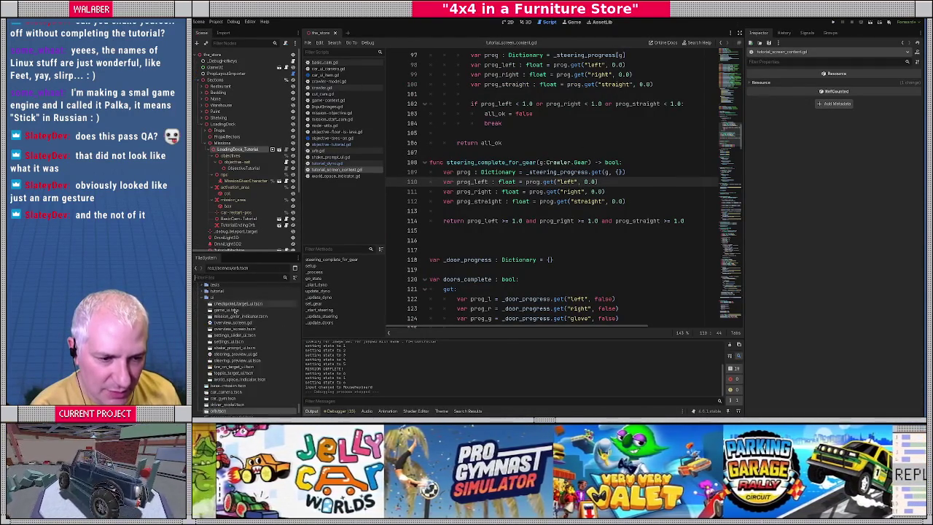
right_click(232, 379)
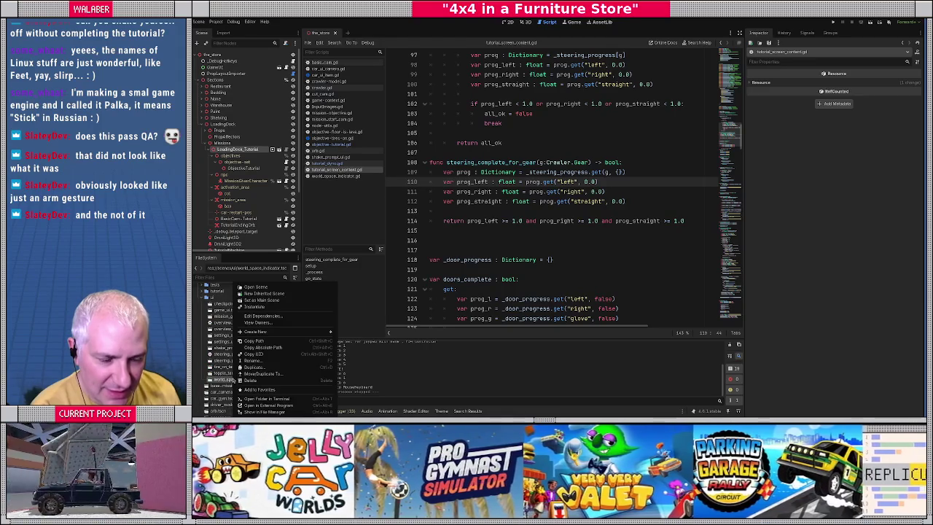
left_click(261, 292)
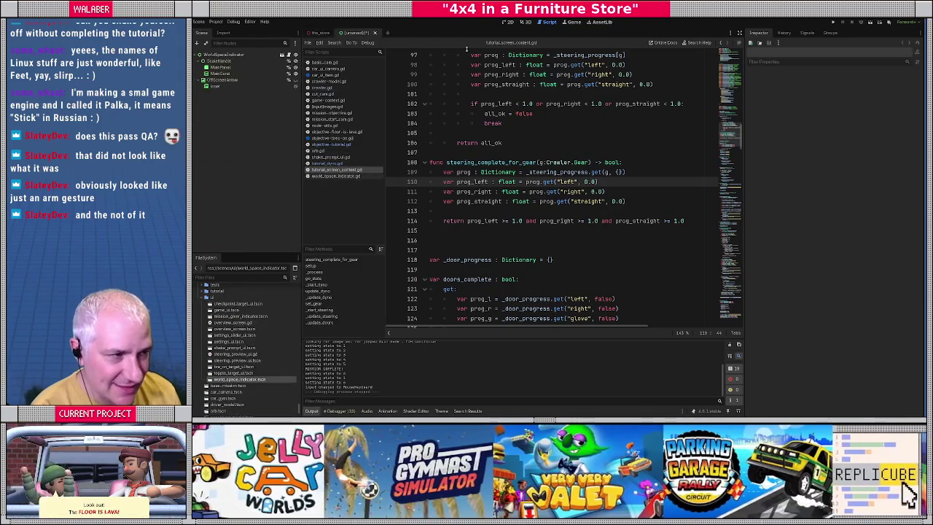
Open car_ui.tscn and game_ui.tscn and view game_ui in the 2D editor
left_click(241, 277)
type("car_ui")
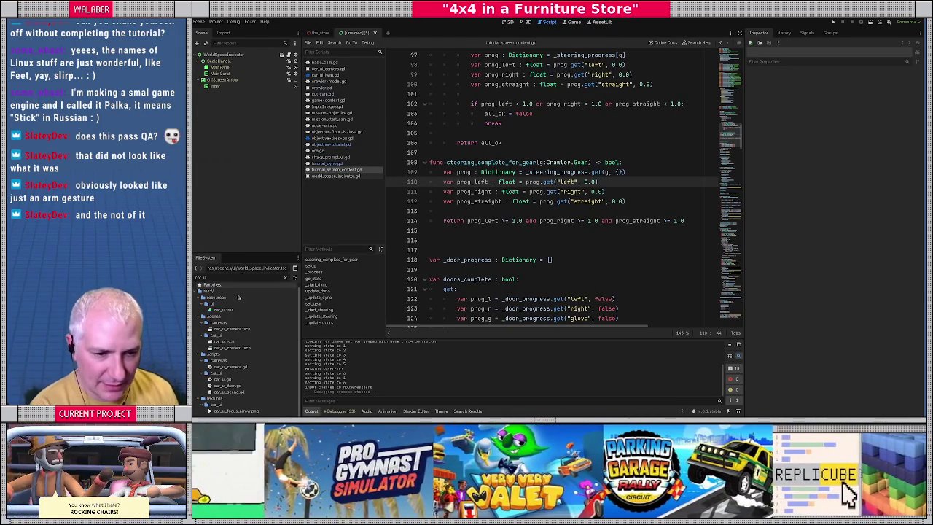
double_click(223, 341)
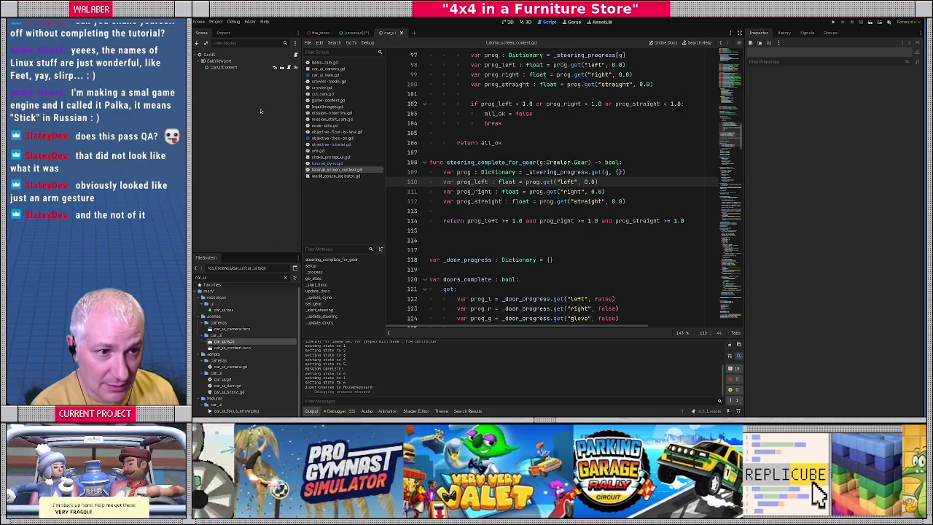
key("ctrl+a")
type("game_ui")
double_click(226, 314)
left_click(508, 23)
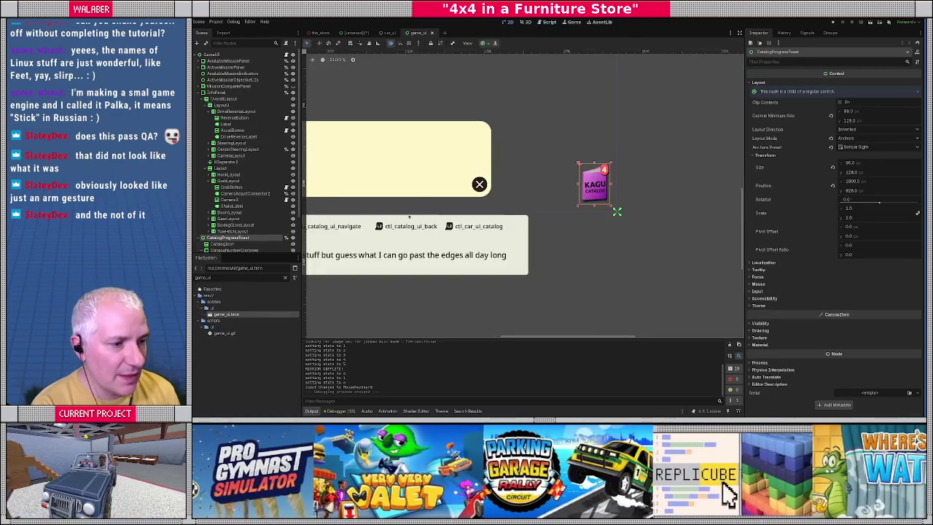
Zoom in and out on the controls hint panel, then bring up the 4x4-loc spreadsheet
scroll(376, 156, "up", 5)
scroll(466, 179, "up", 5)
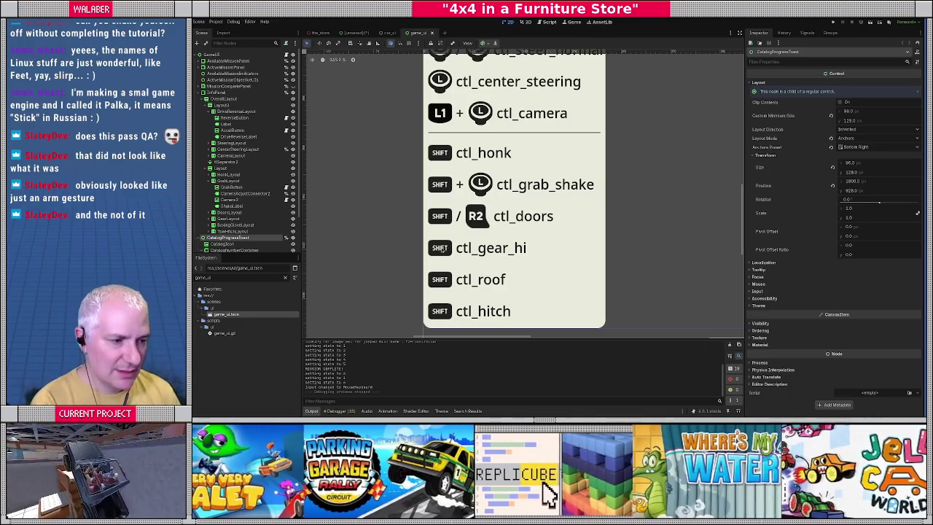
scroll(443, 248, "down", 5)
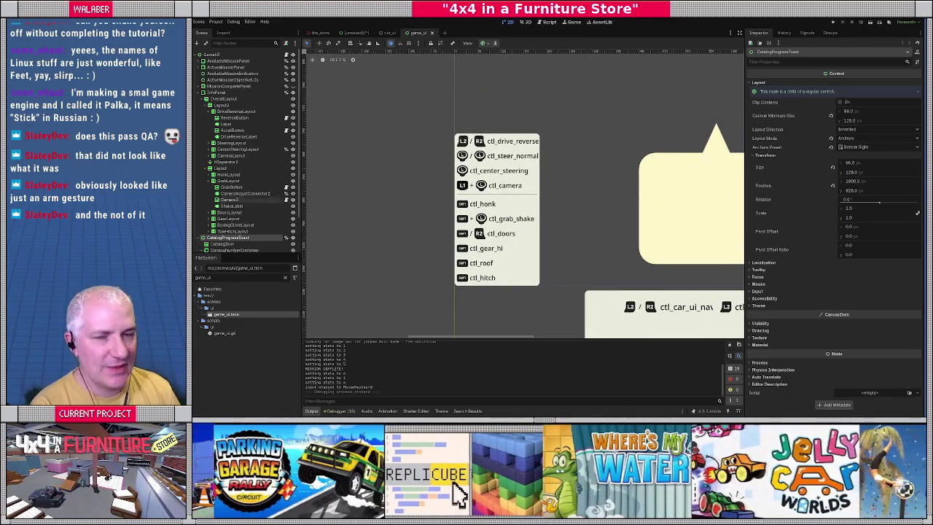
key("alt+Tab")
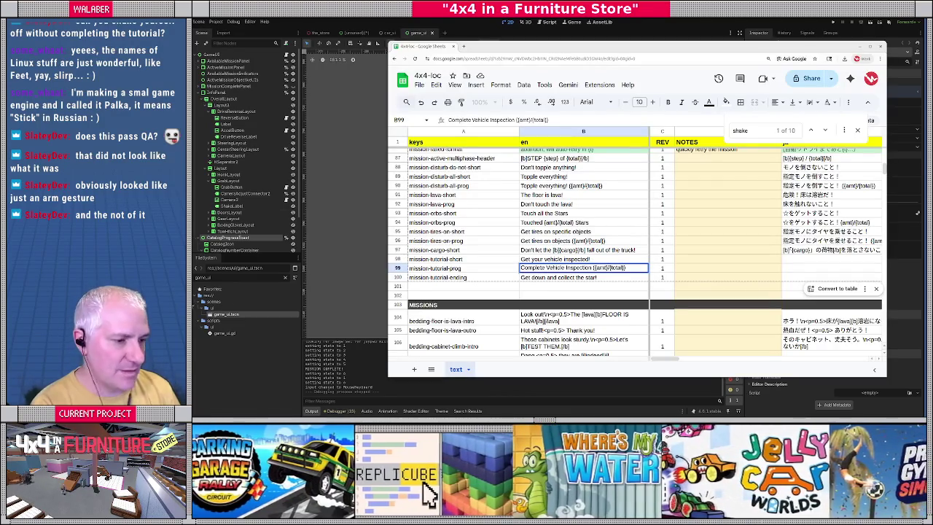
Insert two blank rows at row 48, just after tut_check_doors
scroll(460, 265, "up", 15)
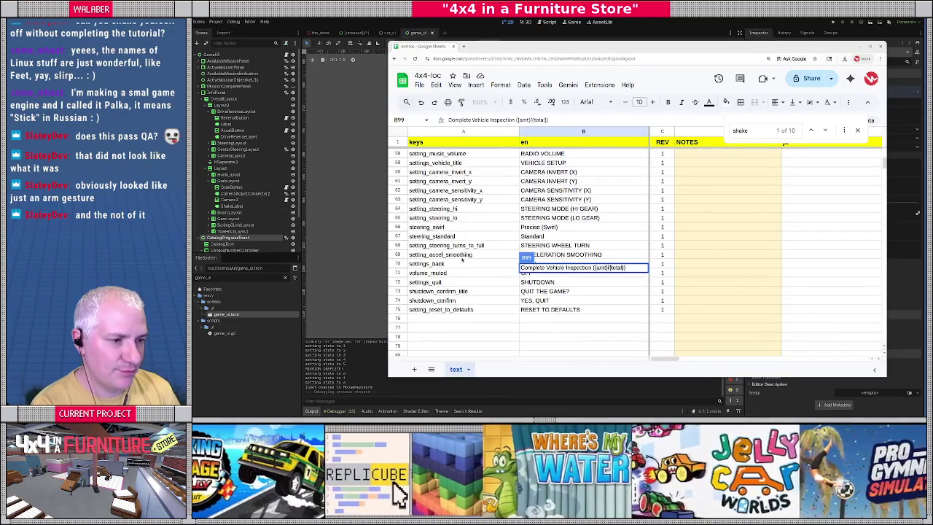
scroll(461, 259, "down", 15)
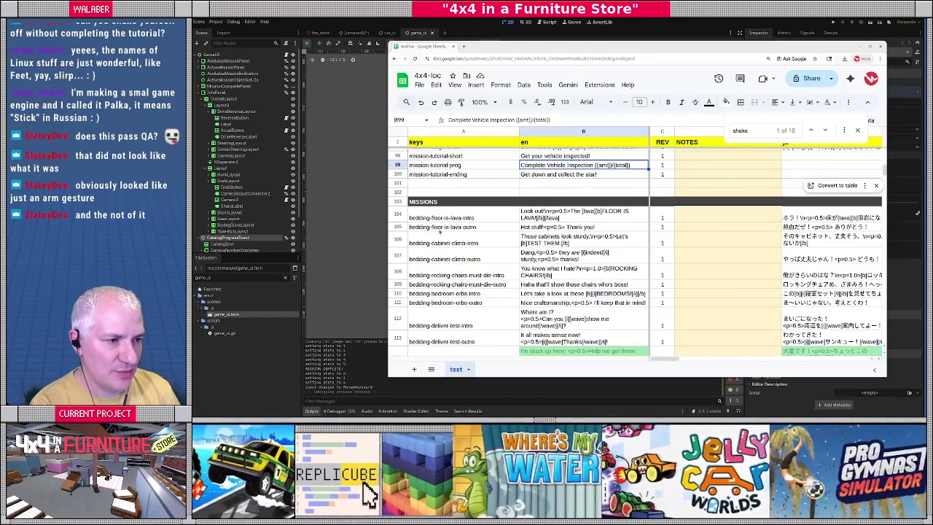
left_click(429, 184)
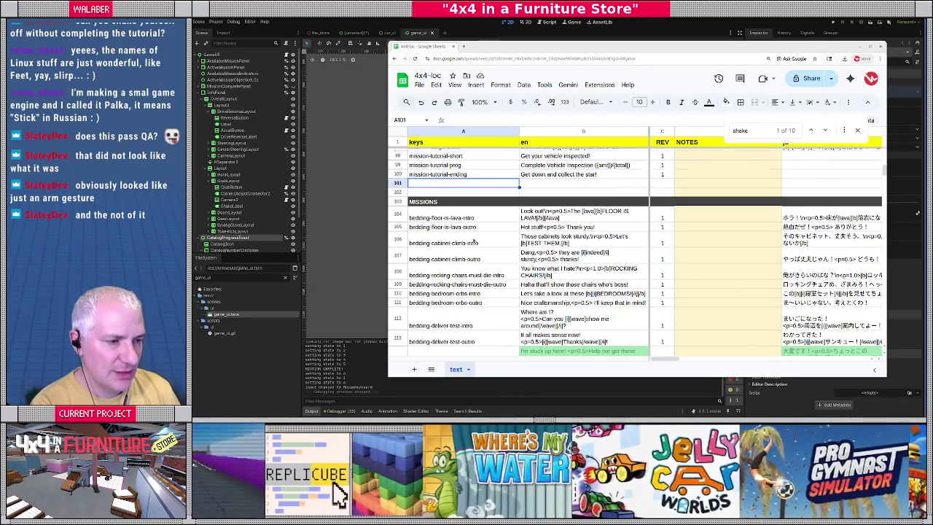
scroll(472, 240, "down", 20)
scroll(469, 243, "up", 20)
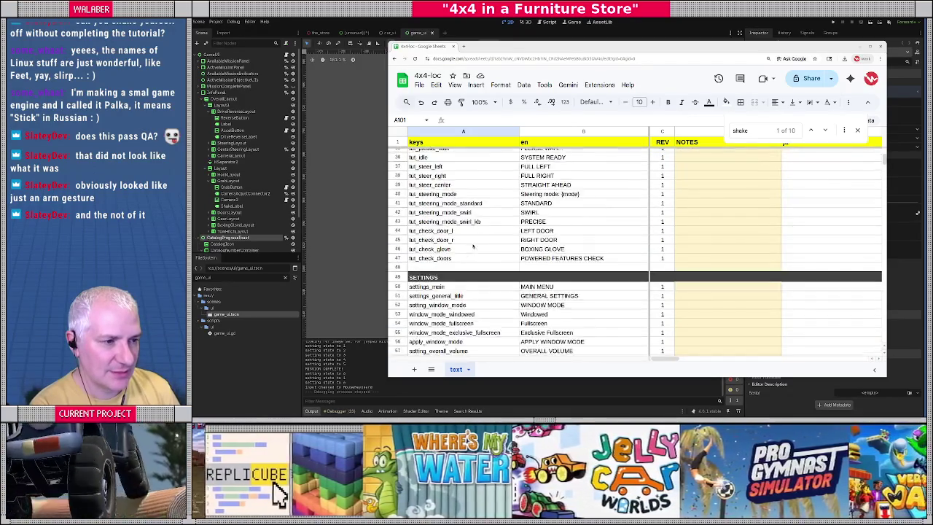
scroll(473, 246, "up", 1)
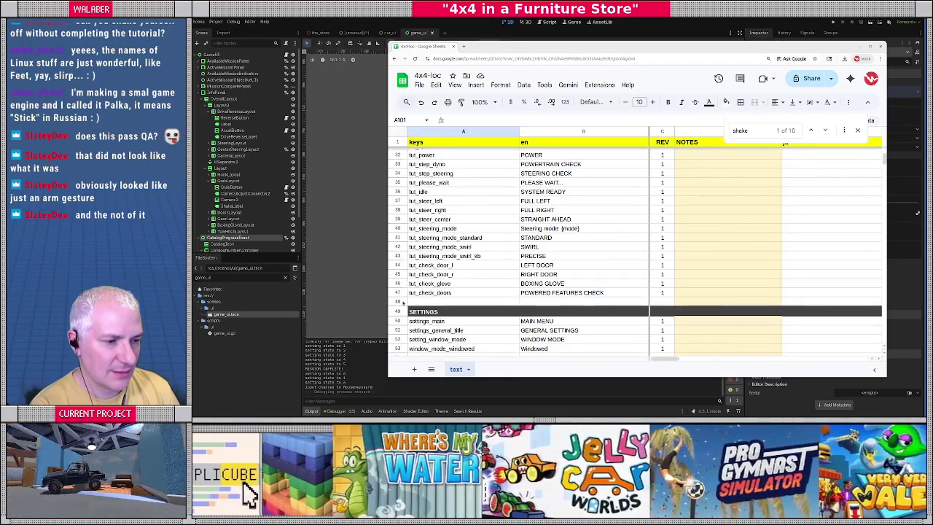
right_click(402, 301)
left_click(451, 149)
right_click(400, 303)
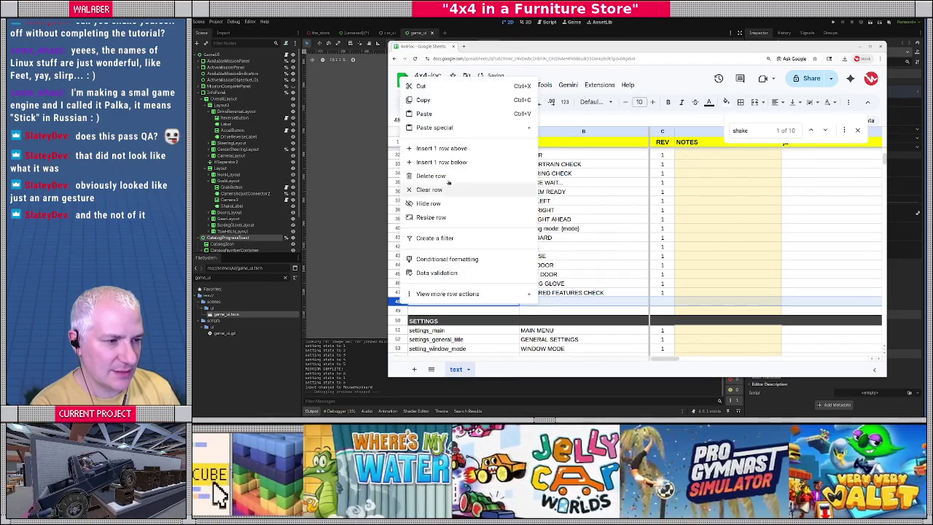
left_click(441, 148)
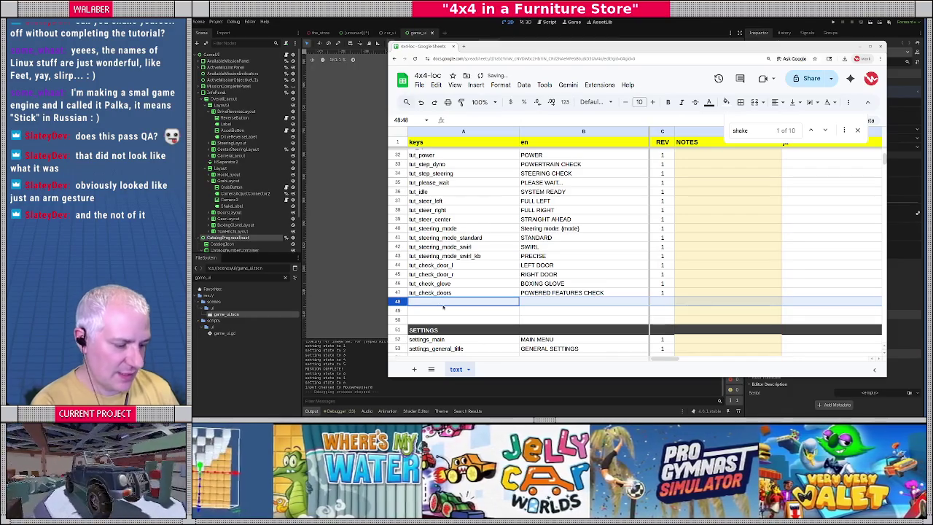
Fill row 48 with key tut_change_gear, text CHANGE GEAR and REV 1, then return to Godot
type("tut_change_gear")
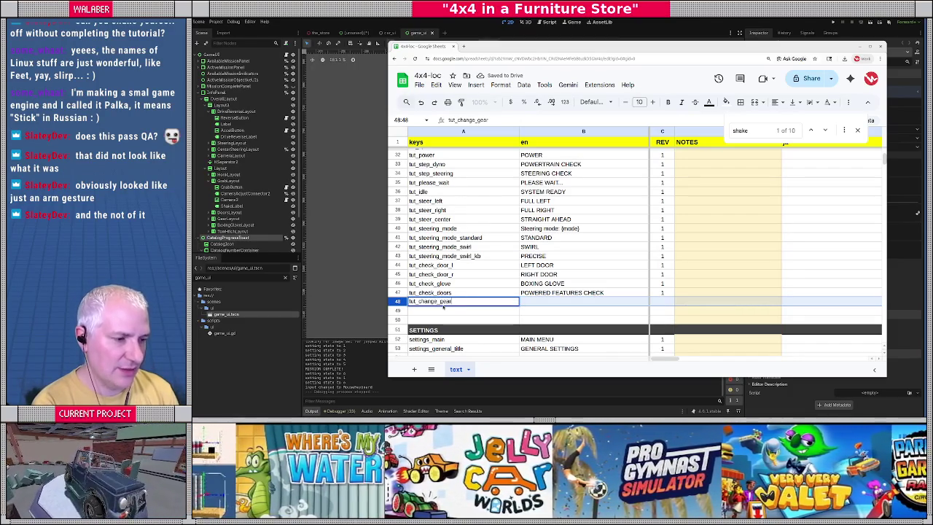
key("Tab")
type("CHANGE")
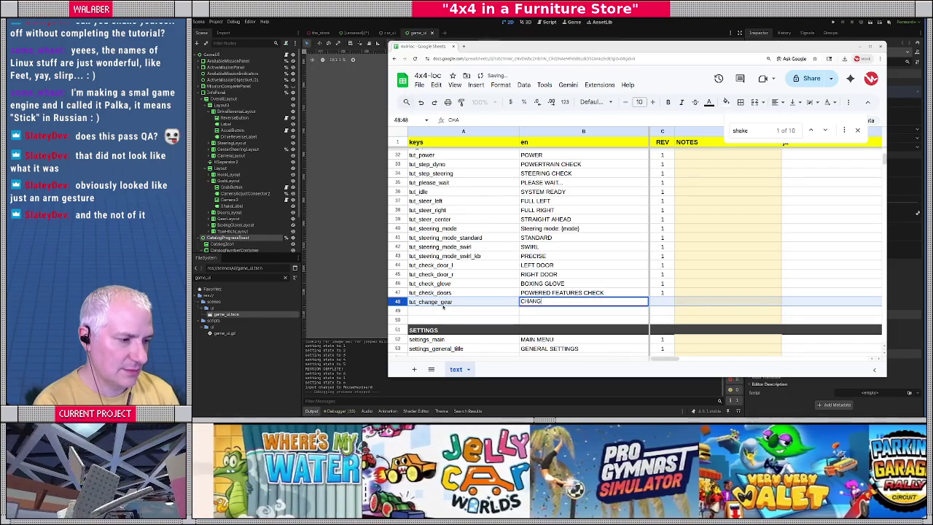
type(" GEAR")
key("Tab")
type("1")
key("Tab")
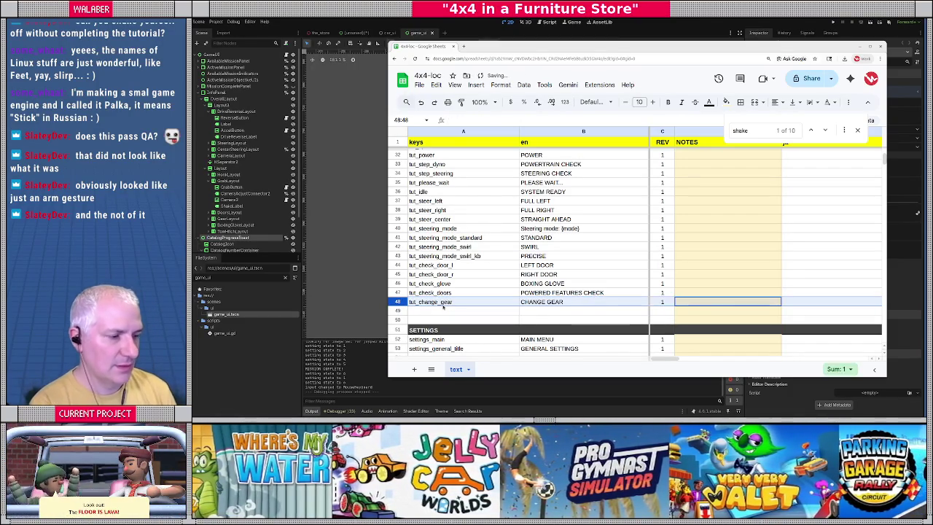
key("Return")
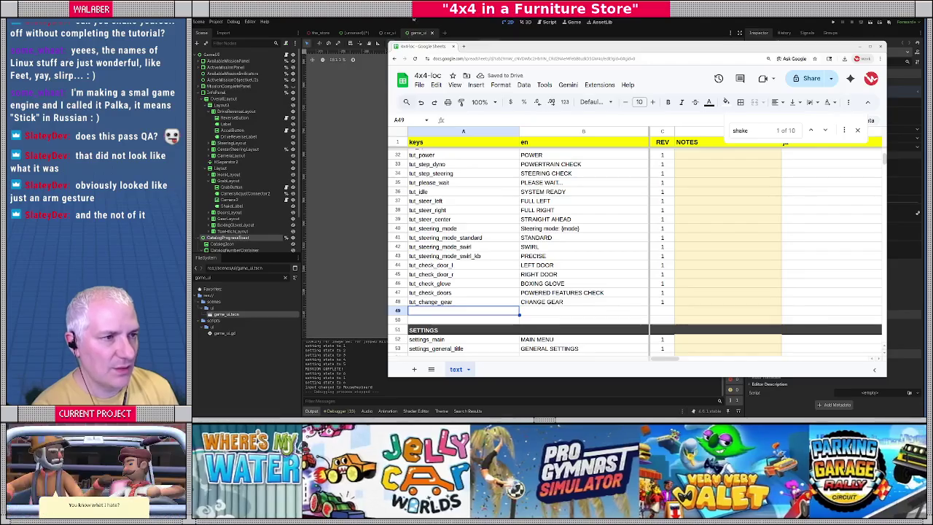
left_click(385, 109)
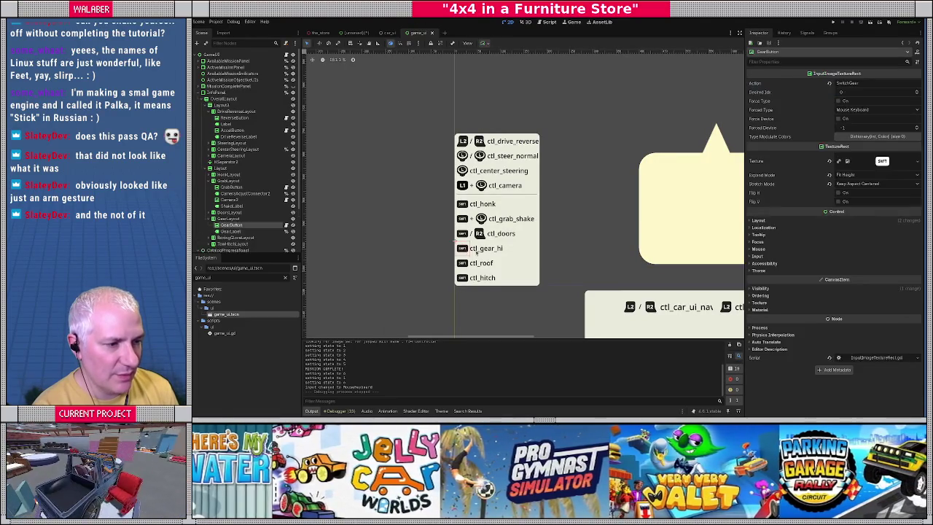
Add a CenterContainer under the bubble's MainPanel and paste the gear hint layout into it
left_click(228, 219)
left_click(356, 33)
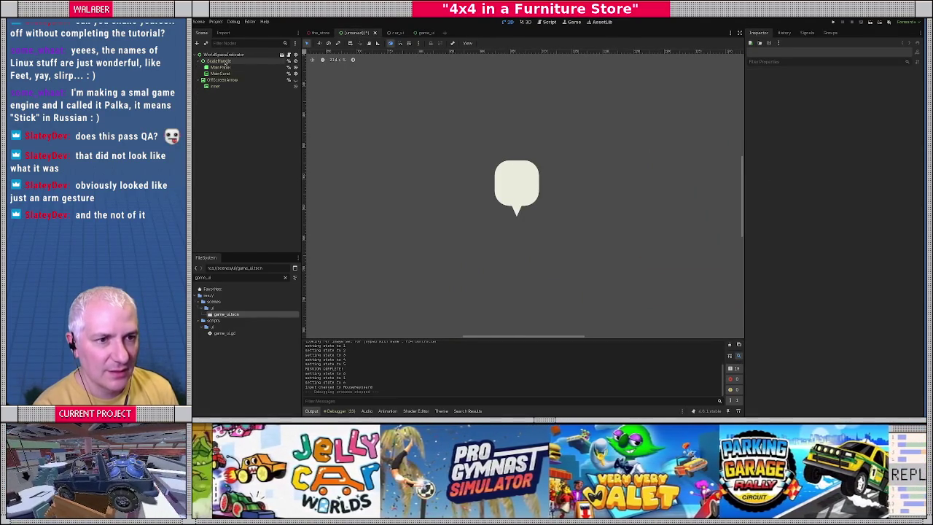
left_click(228, 67)
left_click(228, 68)
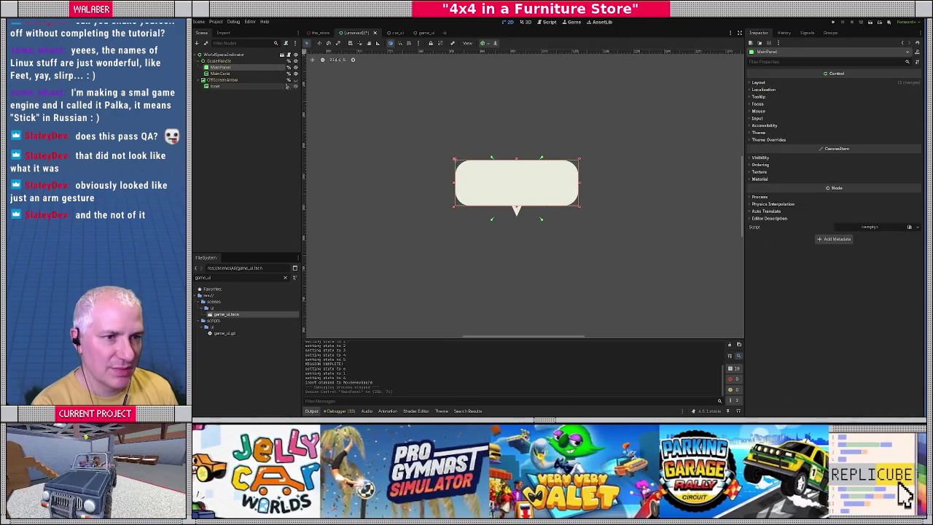
right_click(249, 70)
left_click(263, 73)
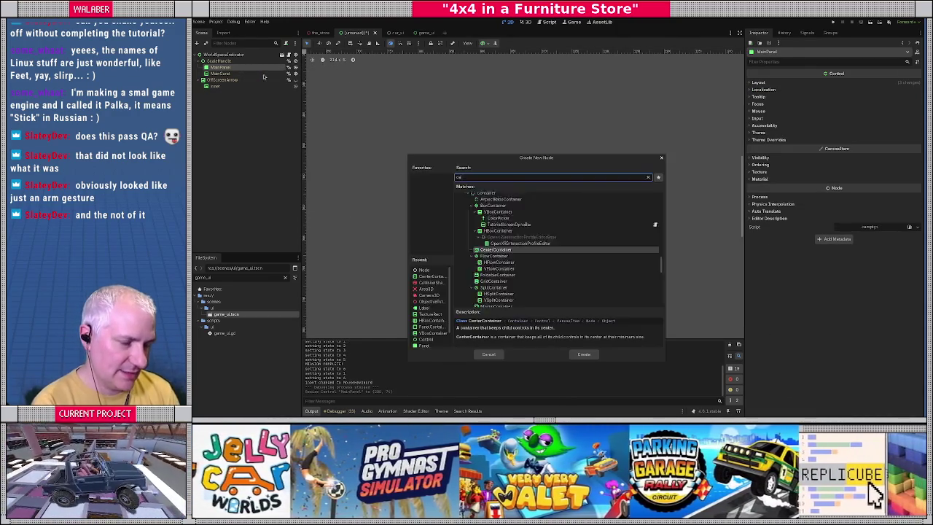
type("center")
key("Return")
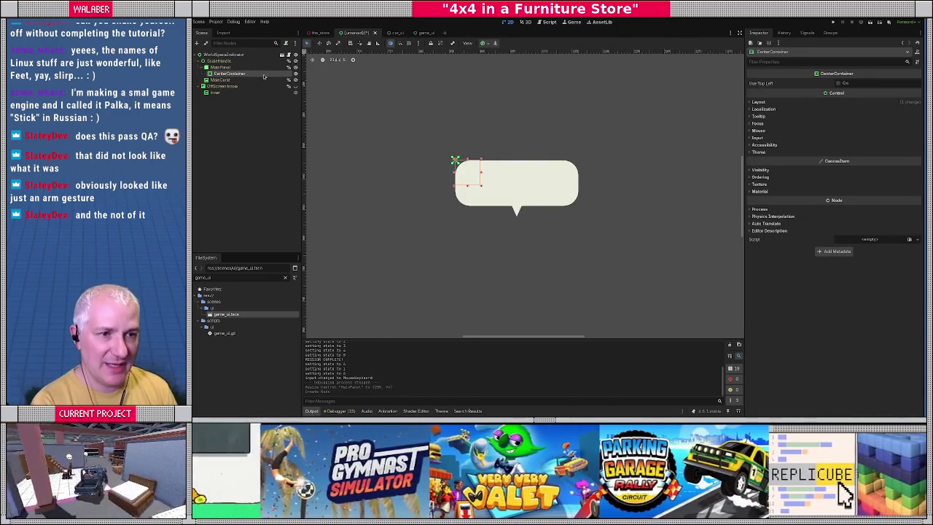
key("ctrl+v")
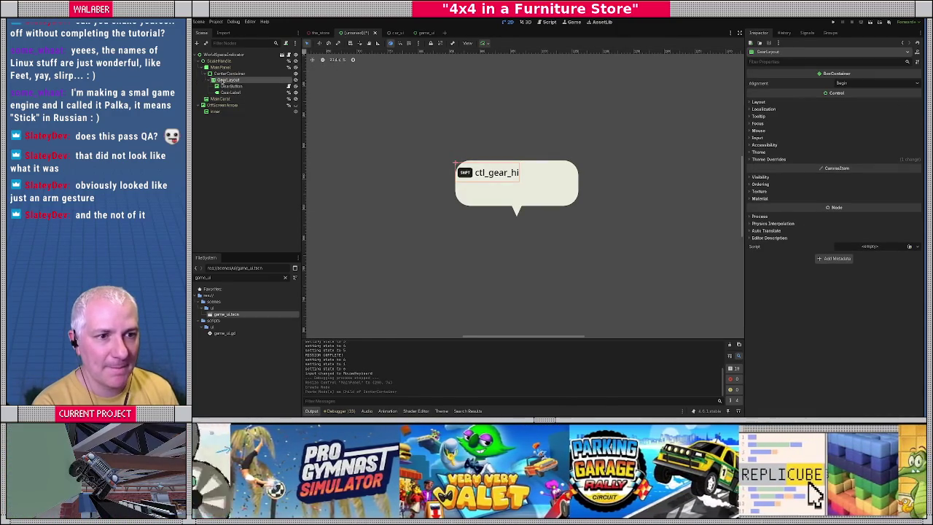
Apply the centred anchor preset to the CenterContainer so the gear label sits centred in the bubble
left_click(220, 67)
left_click(487, 43)
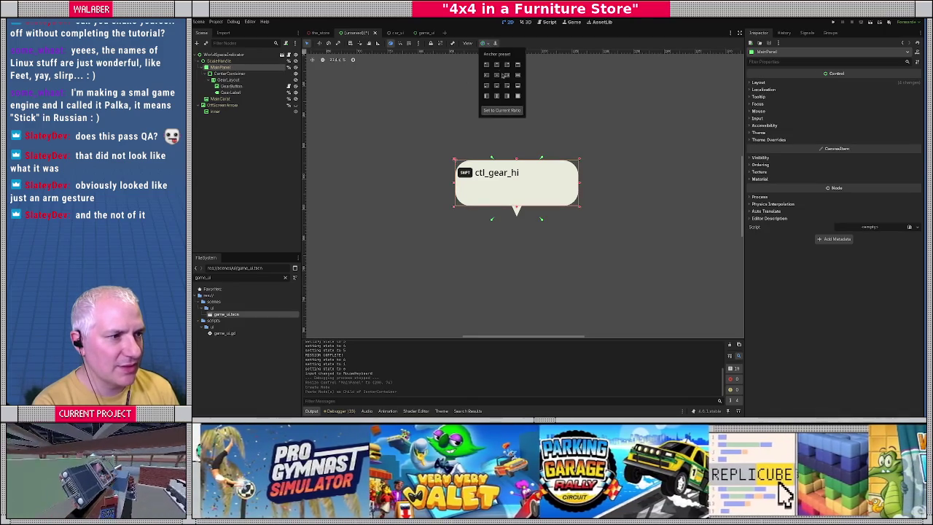
left_click(517, 95)
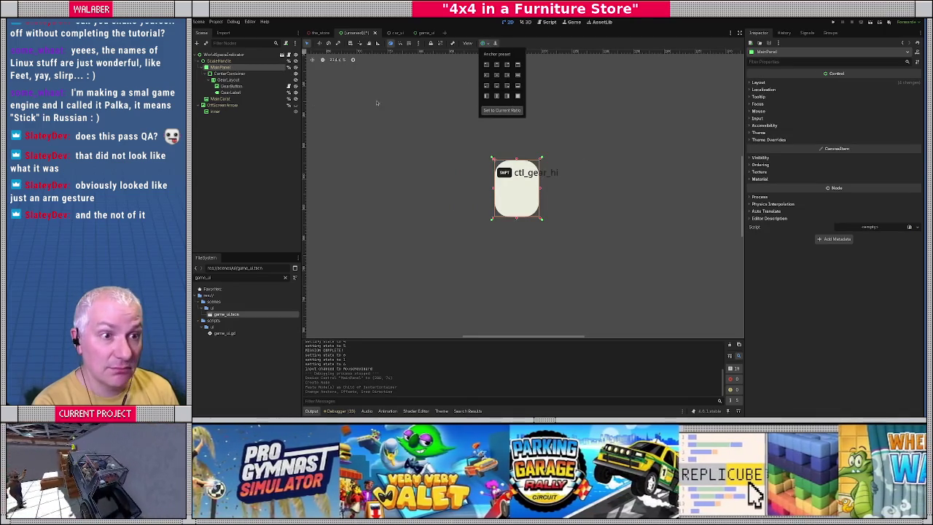
left_click(322, 129)
key("ctrl+z")
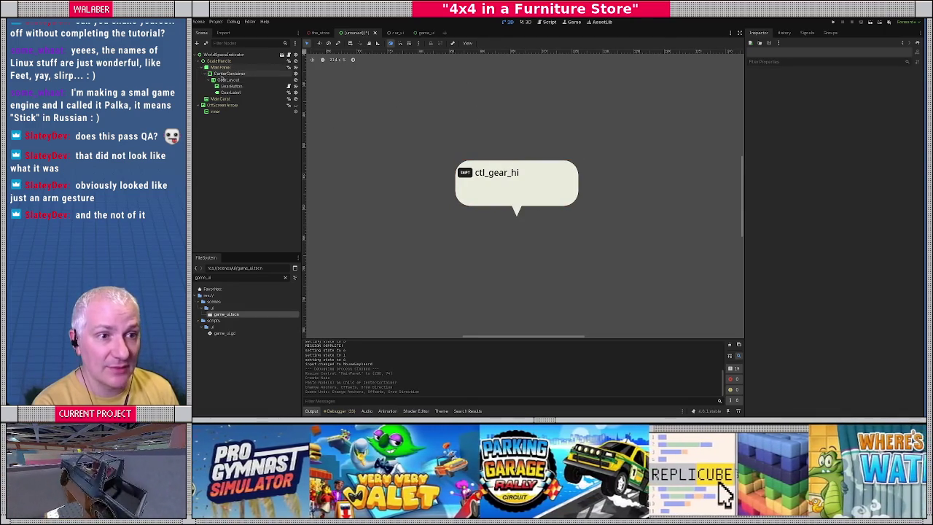
left_click(223, 74)
left_click(482, 43)
left_click(517, 96)
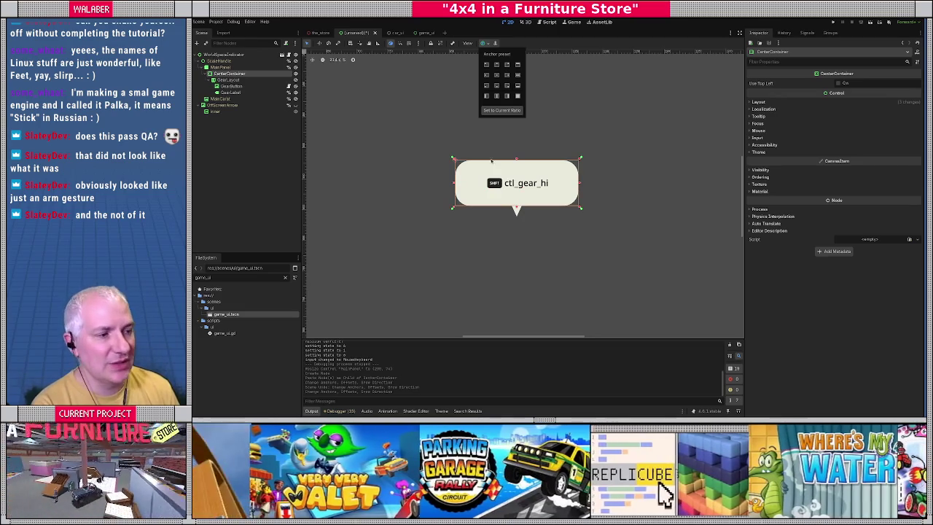
Set the gear label's text to tut_change_gear and begin saving the scene under a new name
left_click(228, 92)
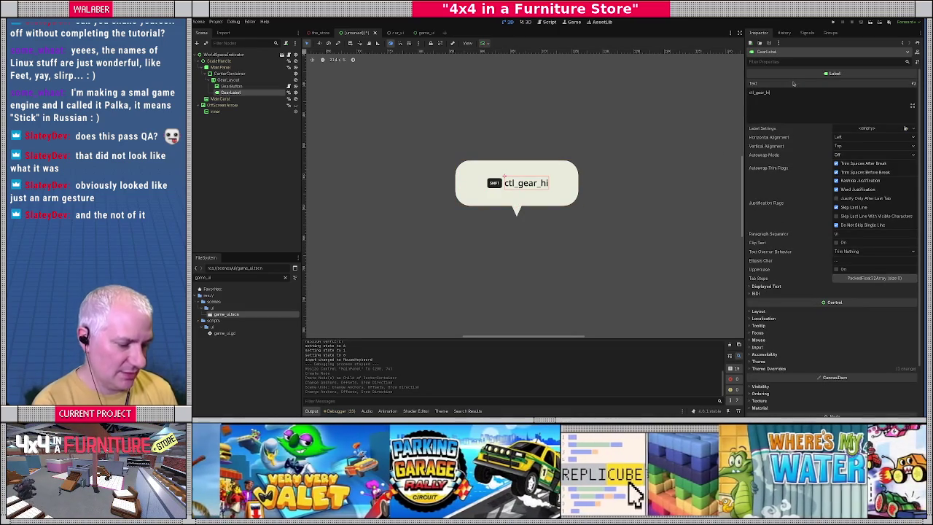
key("ctrl+a")
type("tut_change_gear")
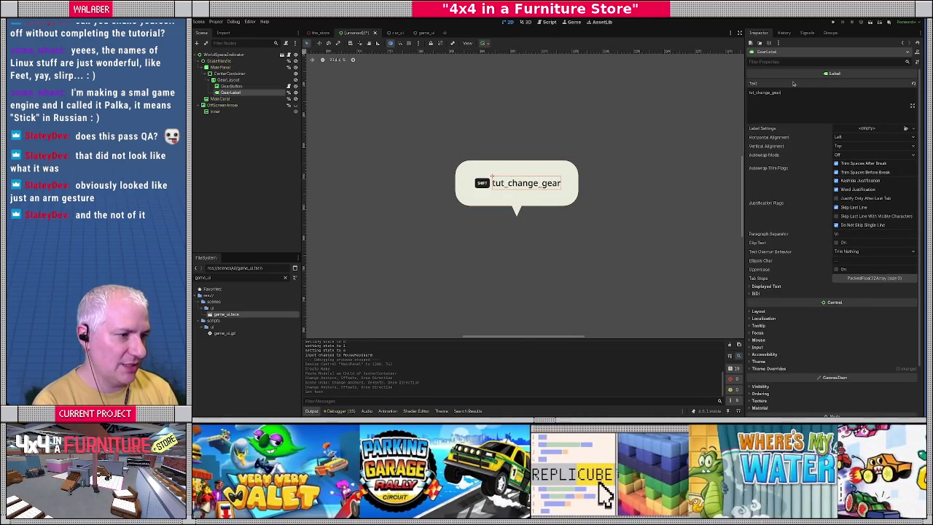
key("alt+Tab")
key("alt+Tab")
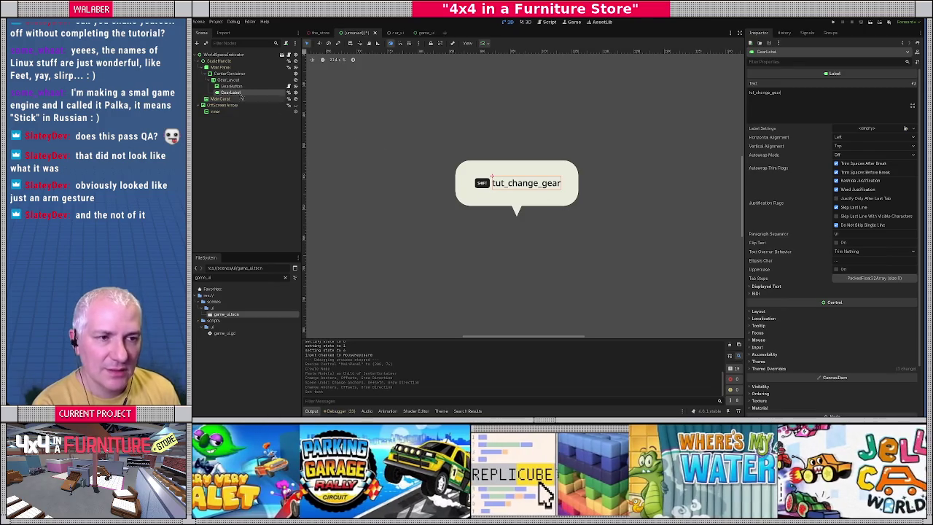
left_click(228, 120)
key("ctrl+s")
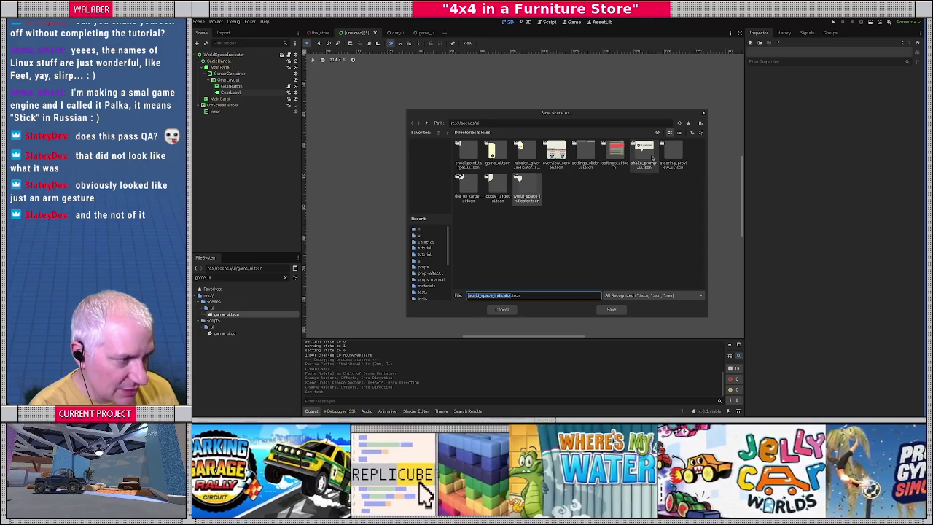
Save the scene as change_gear_prompt_ui and rename its root node ChangeGearPromptUI
type("change_gear")
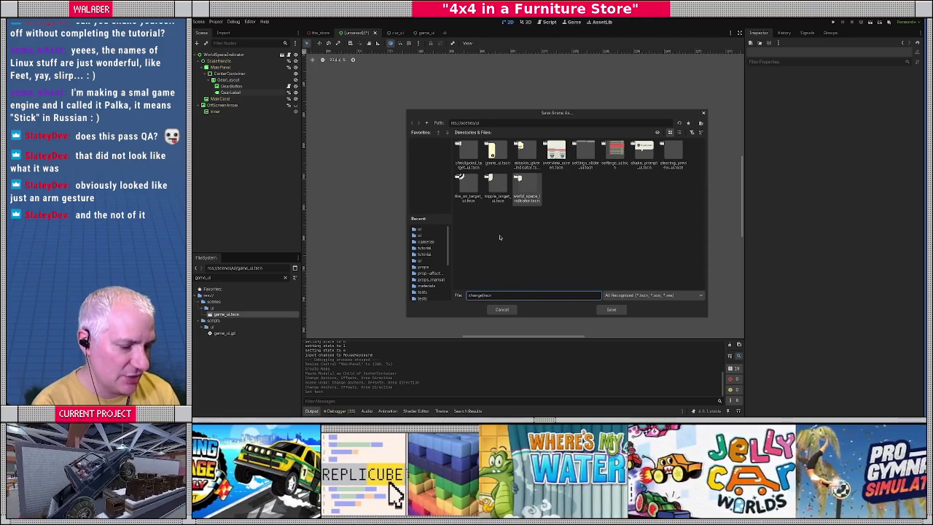
type("_prompt_")
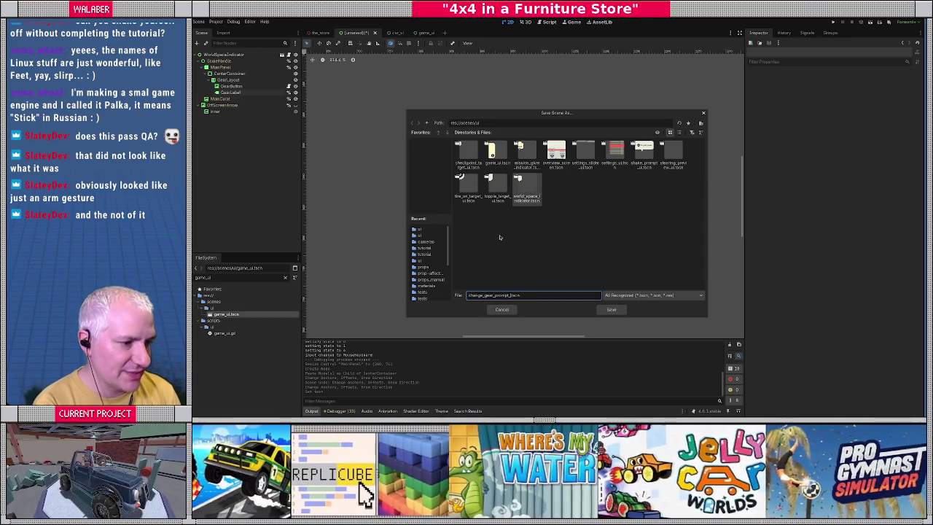
key("Return")
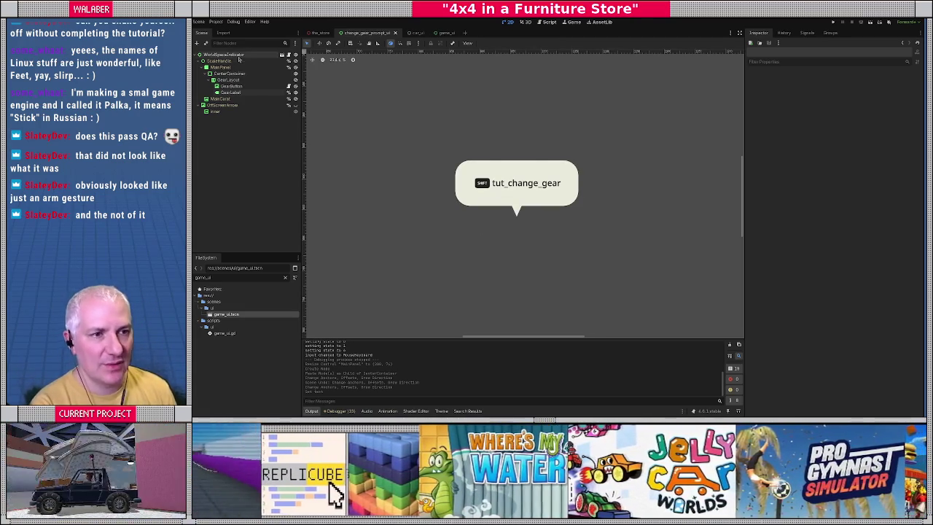
left_click(237, 57)
double_click(237, 57)
type("Change")
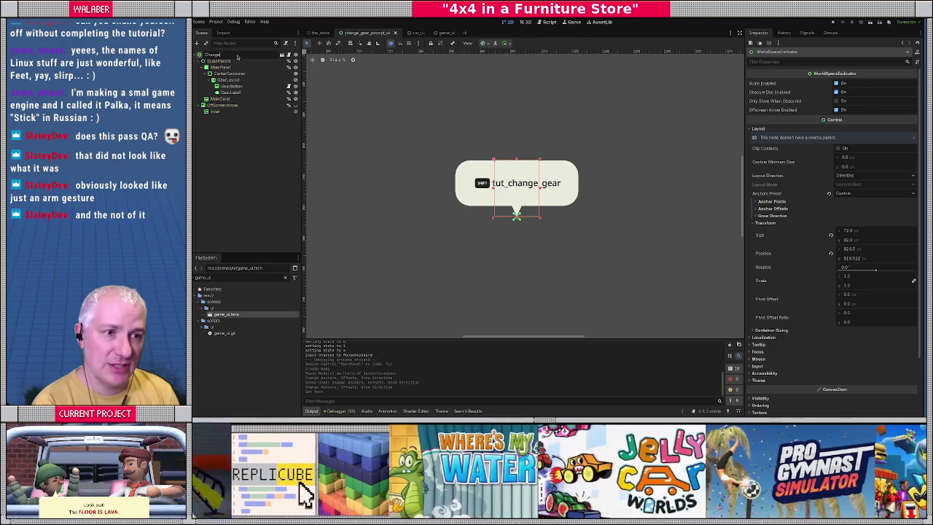
type("GearPromptUI")
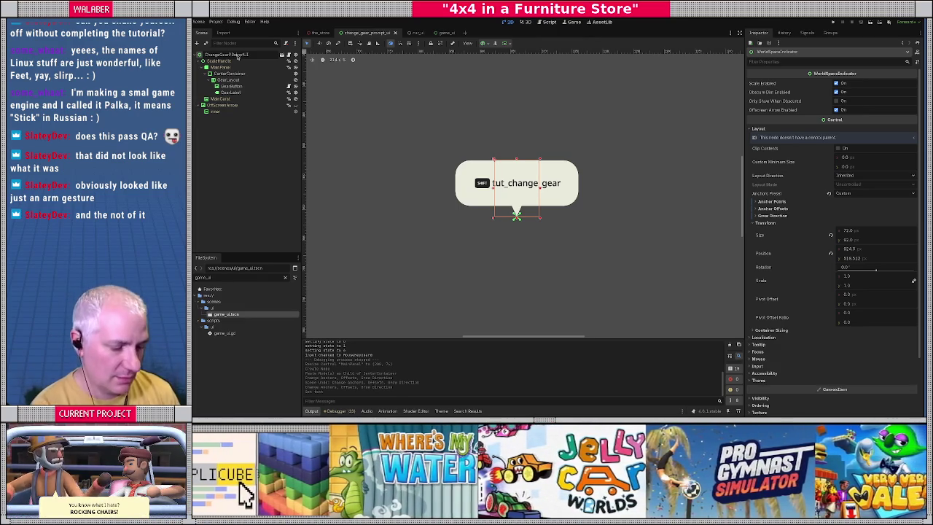
key("Return")
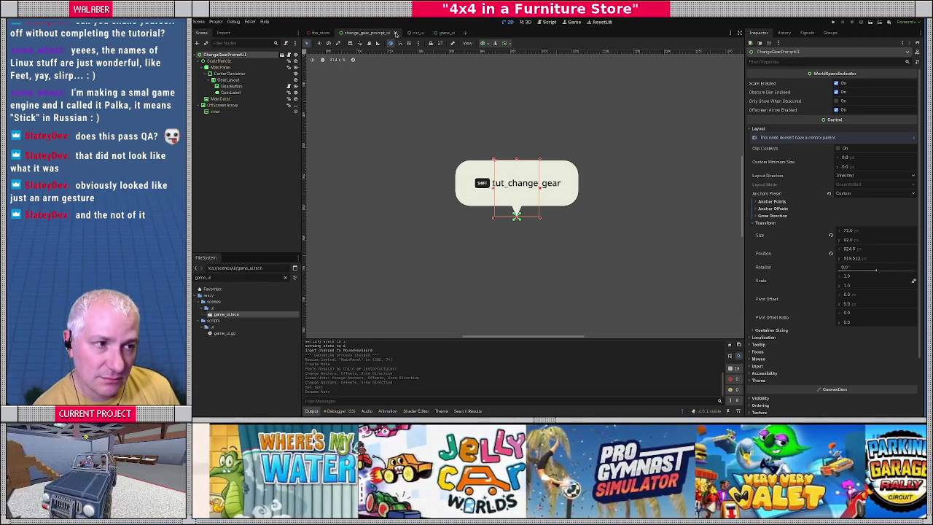
Close the change_gear_prompt_ui scene and bring up tutorial_screen_content.gd in the script editor
left_click(396, 33)
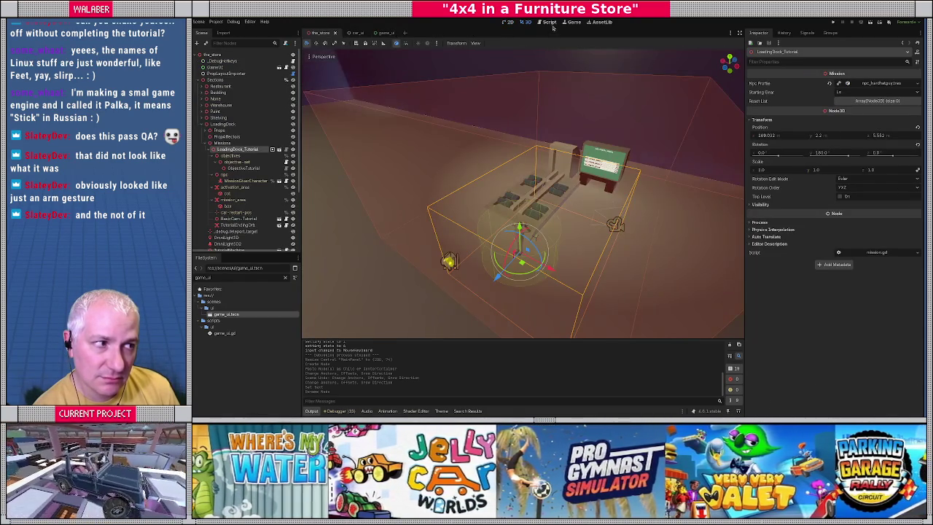
left_click(548, 22)
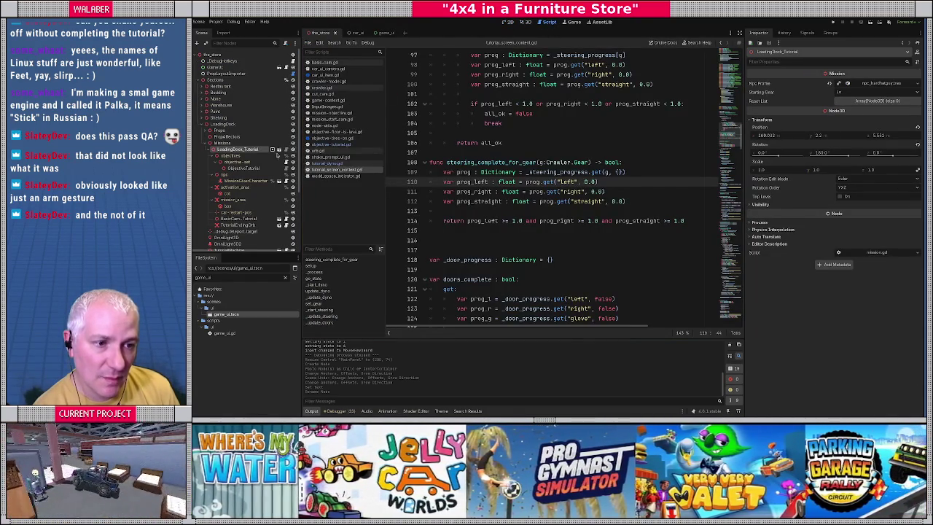
scroll(539, 182, "up", 20)
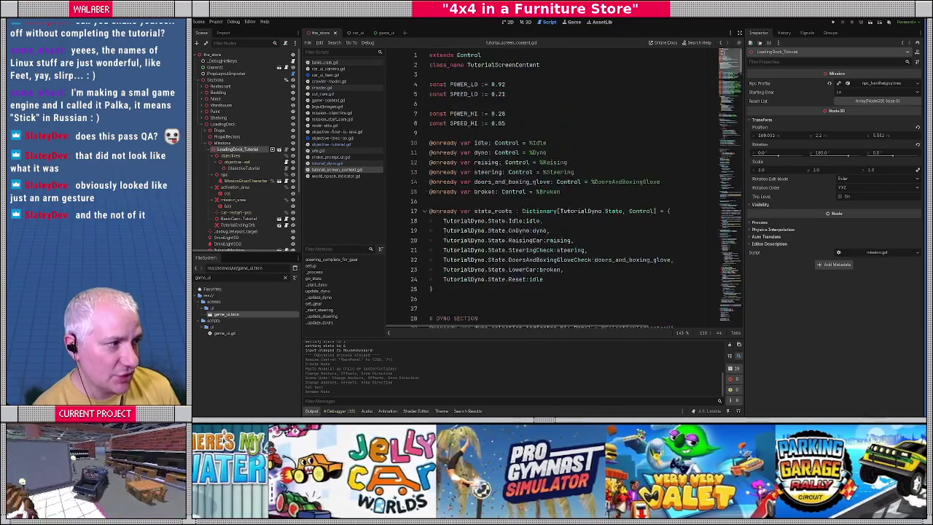
left_click(539, 151)
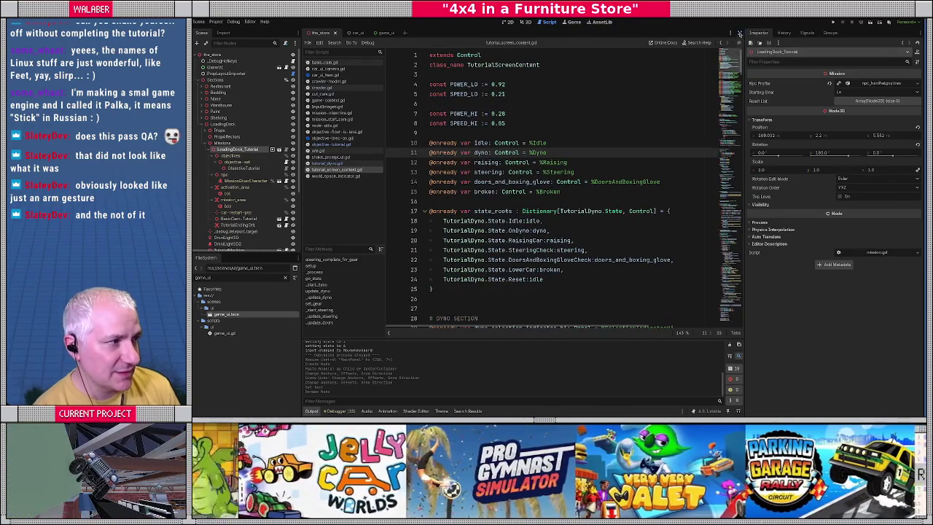
Read through the script in a full-width code view, then switch to objective-tutorial.gd
left_click(740, 33)
left_click(470, 160)
scroll(472, 201, "down", 5)
scroll(472, 201, "down", 10)
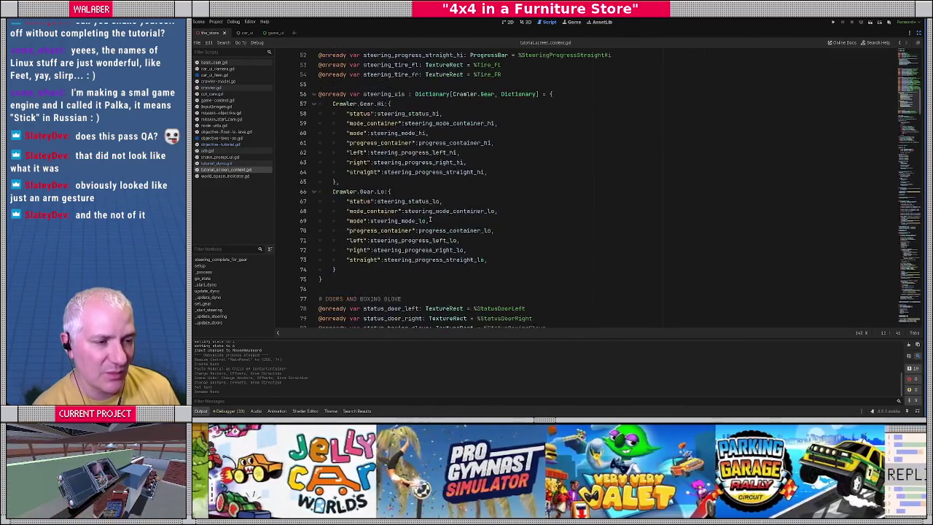
scroll(430, 219, "down", 9)
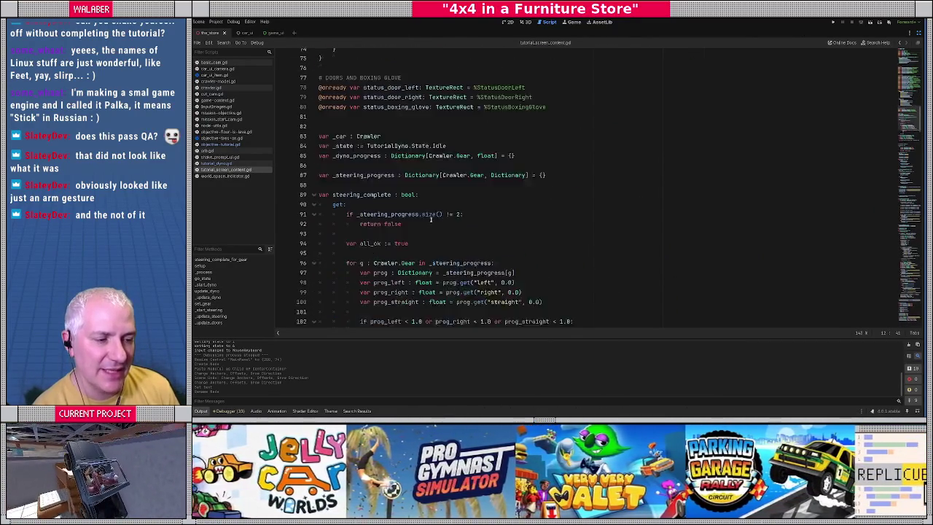
scroll(431, 219, "down", 4)
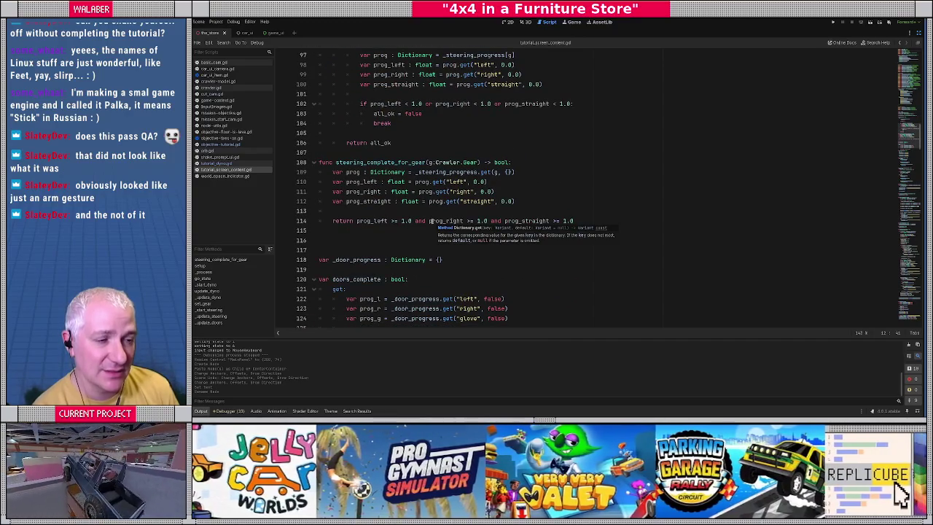
scroll(431, 220, "down", 11)
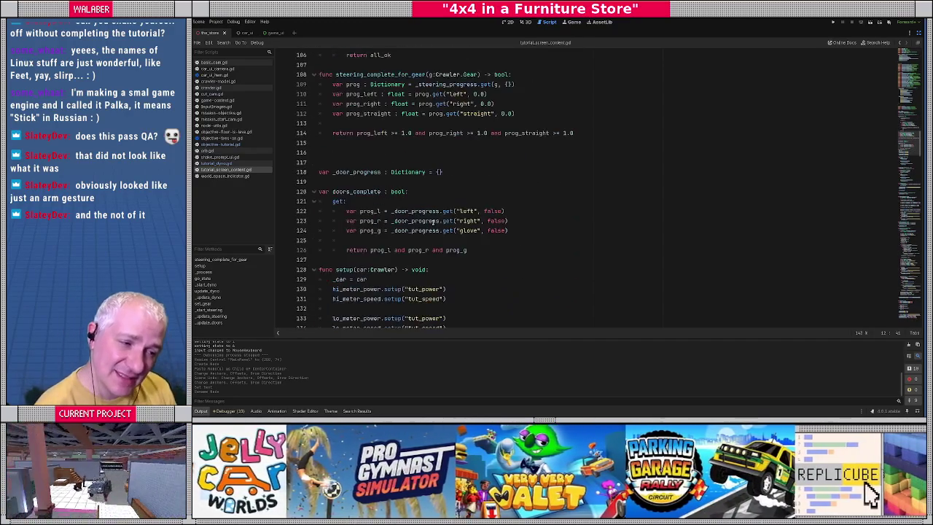
left_click(219, 144)
Replace the gear branch's wrong_gear variable and if/else with _set_wrong_gear(dyno_complete_for_gear…)
left_click(409, 172)
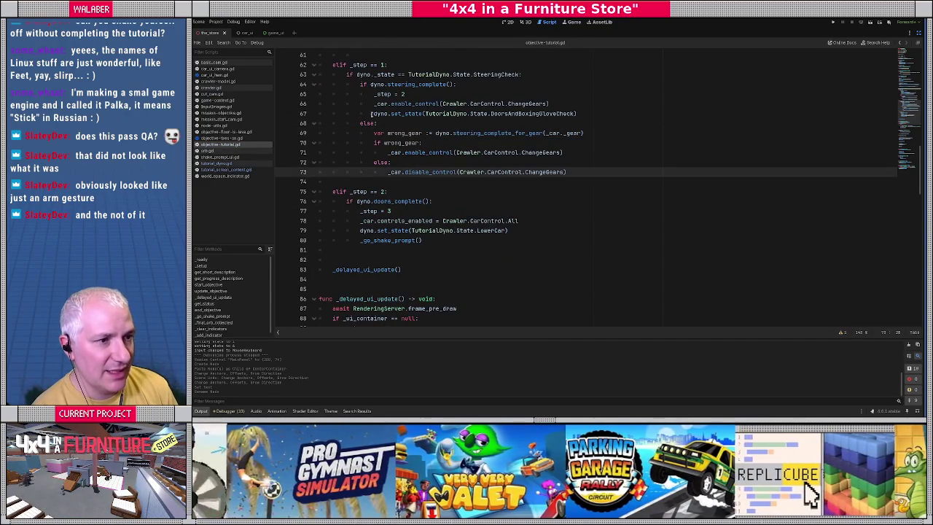
scroll(372, 117, "up", 5)
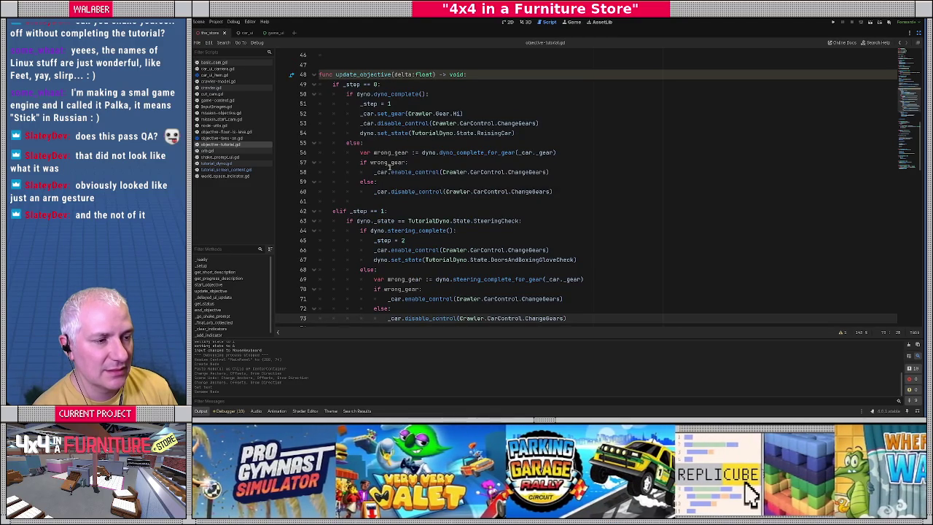
left_click(577, 153)
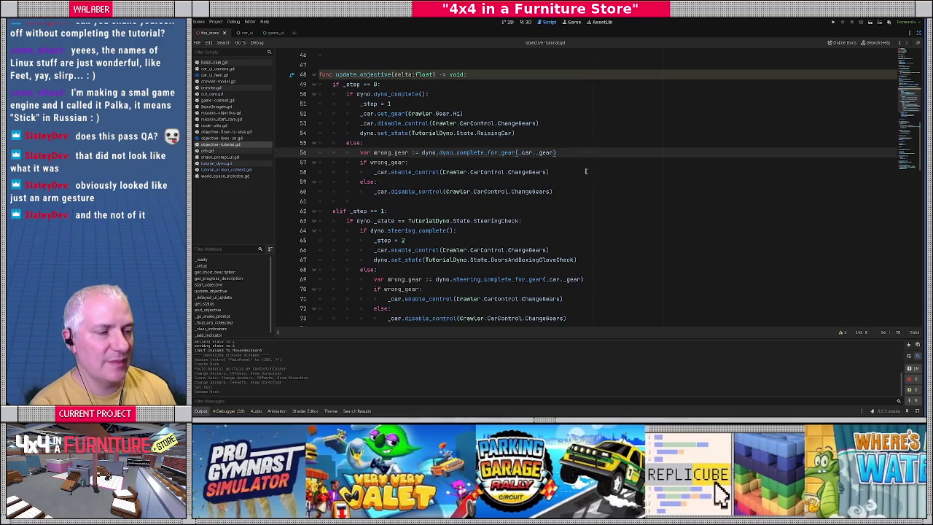
key("Return")
type("_s")
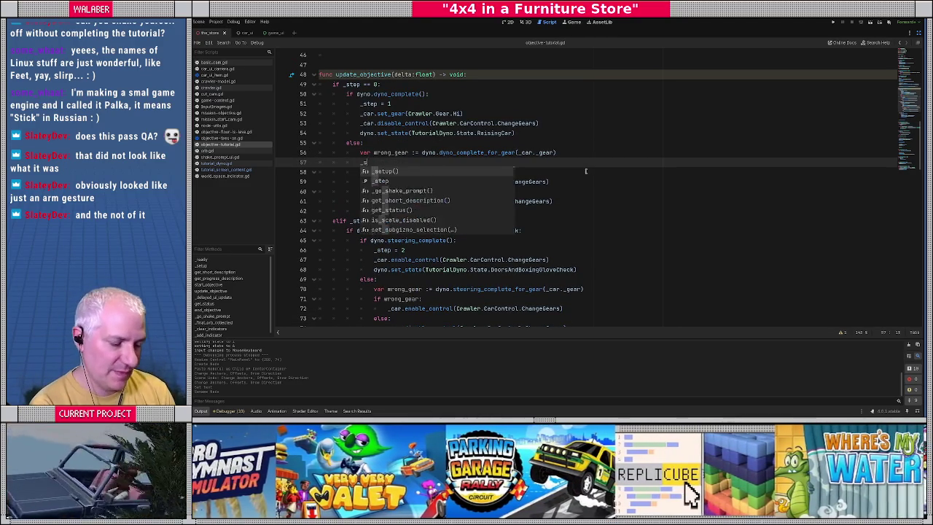
type("et_wrong_ge")
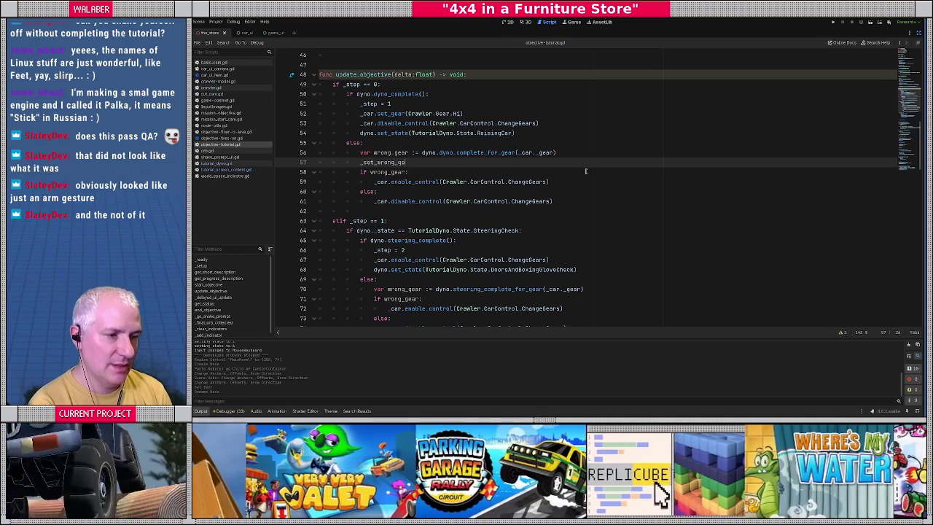
type("ar()")
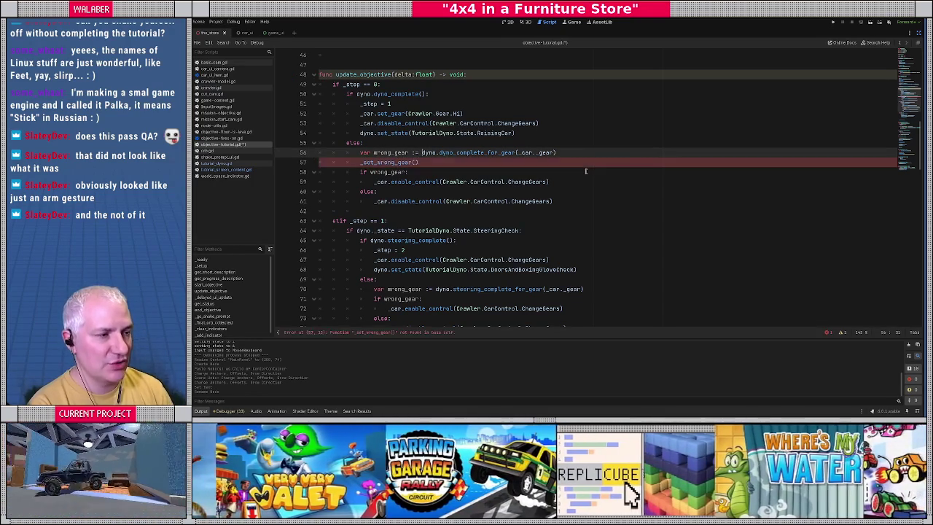
key("Up")
key("shift+End")
key("ctrl+x")
key("ctrl+v")
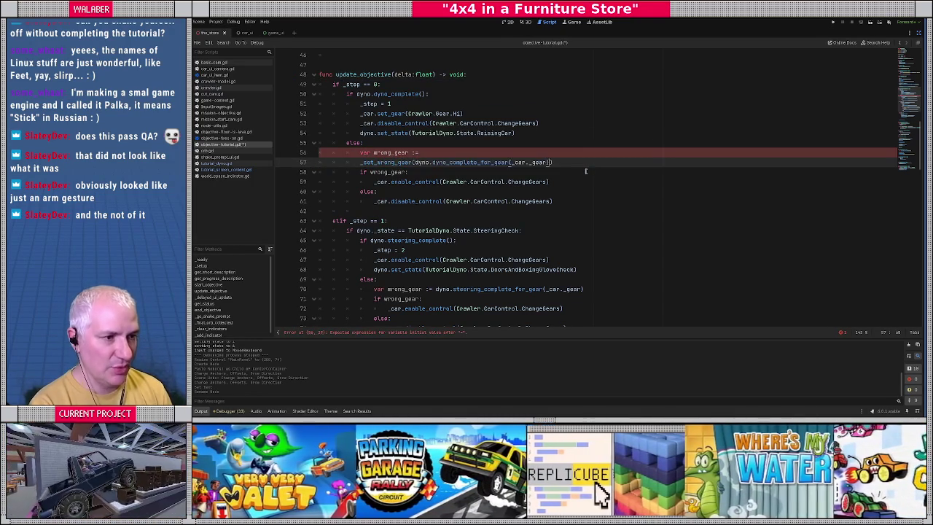
key("Up")
key("shift+Home")
key("shift+Home")
key("BackSpace")
key("Delete")
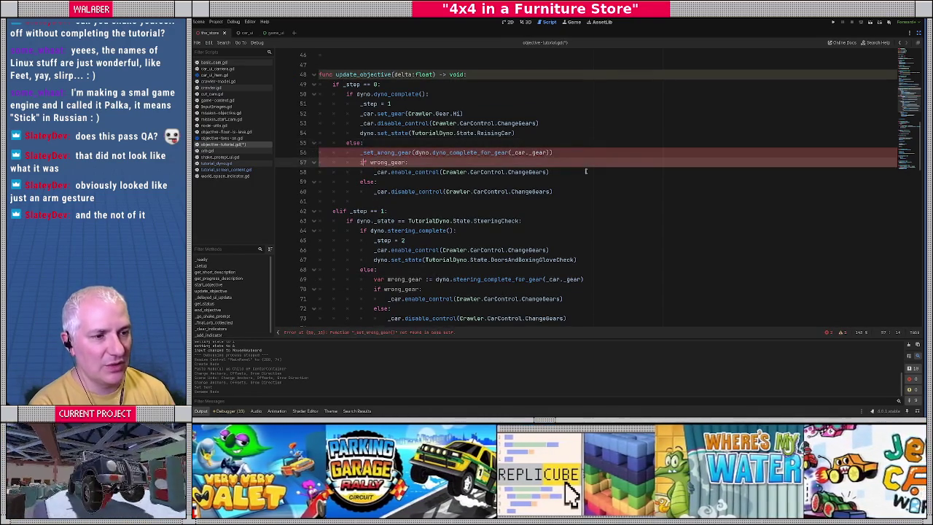
key("shift+Down")
key("shift+Down")
key("shift+Down")
key("shift+Down")
key("BackSpace")
key("Delete")
Turn the steering branch's wrong_gear line into a _set_wrong_gear(...) call and delete its if/else block
key("Down")
key("Down")
key("Down")
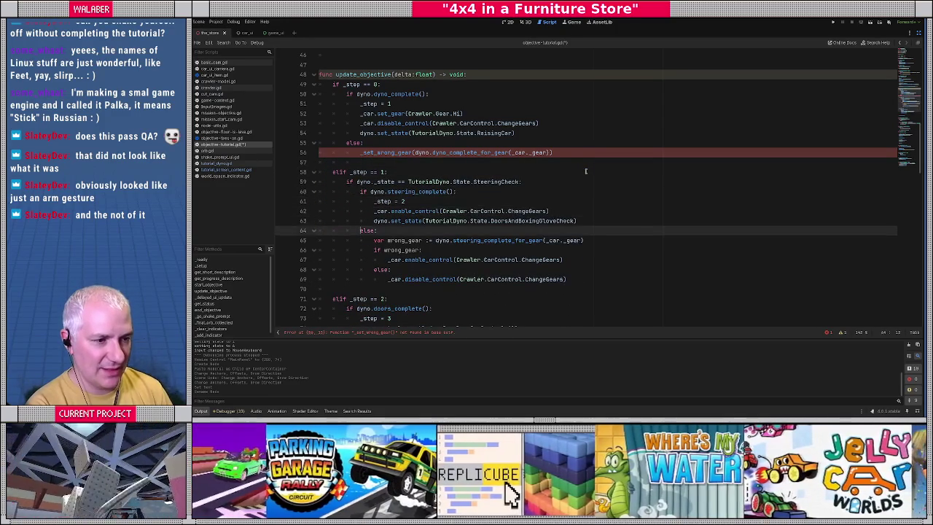
key("shift+Right")
key("shift+Right")
key("shift+Right")
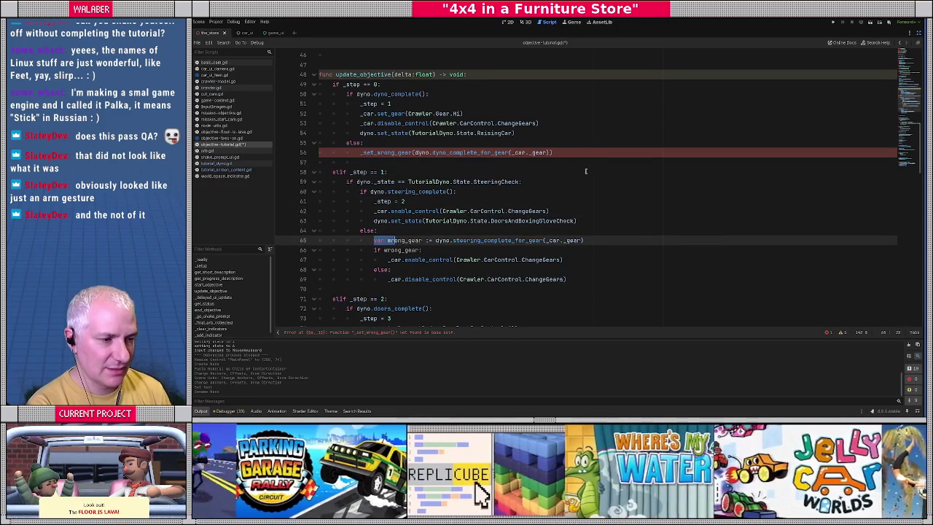
type("_set_wrong_gear")
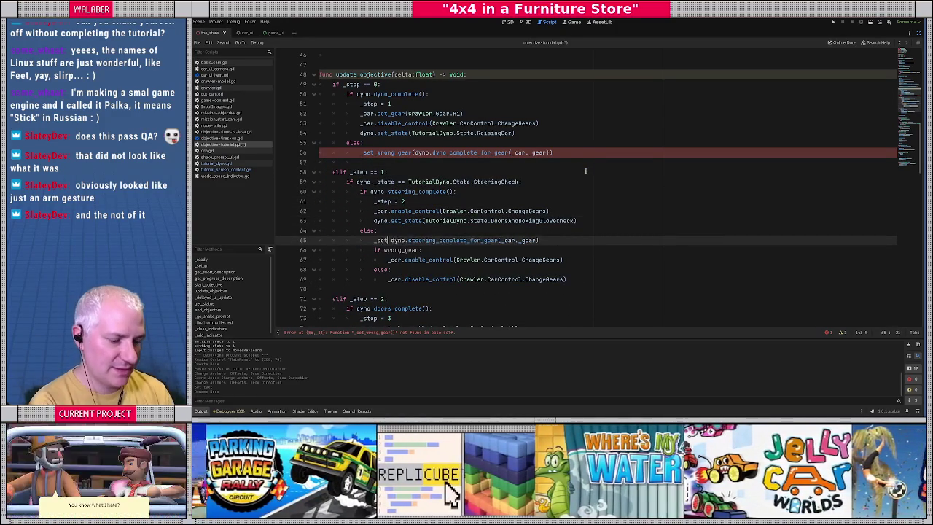
key("Delete")
type("(")
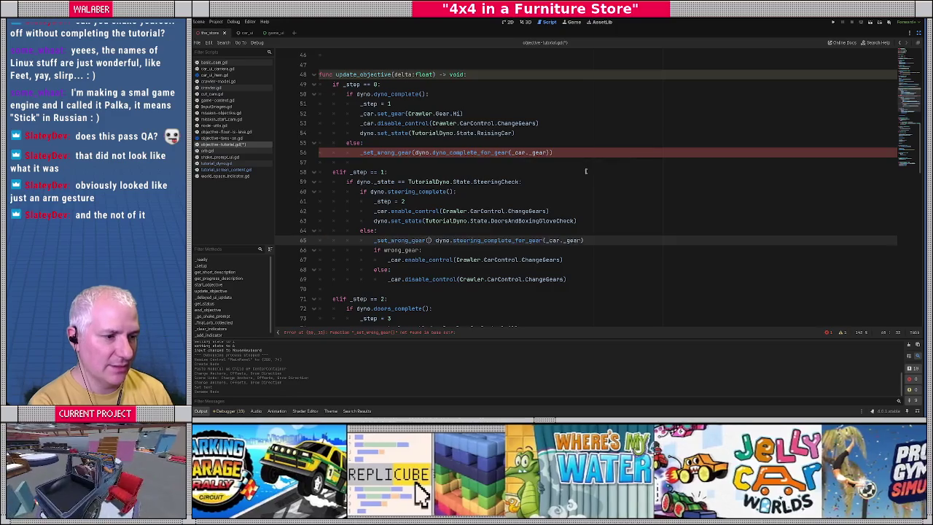
key("End")
type(")")
key("Down")
key("Home")
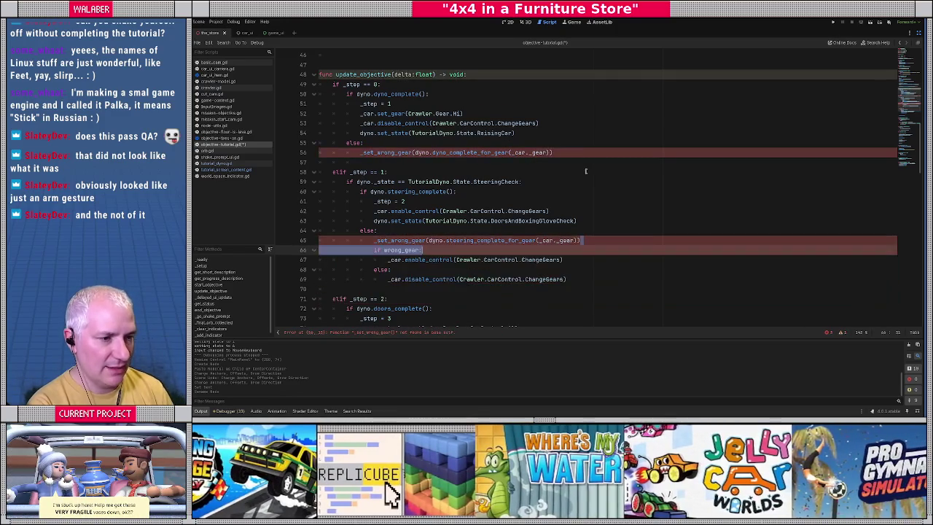
key("shift+Down")
key("shift+Down")
key("shift+Down")
key("shift+End")
key("Delete")
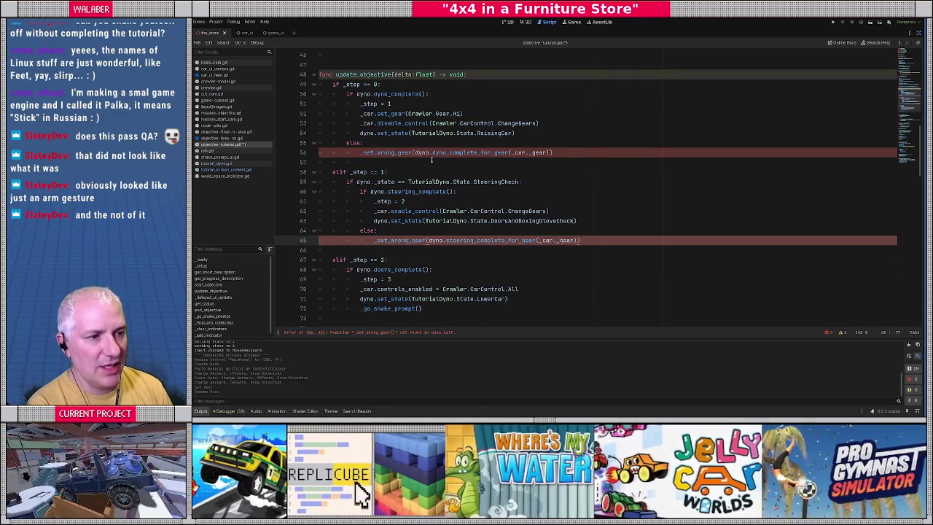
Add _set_wrong_gear(false) on a new line after enable_control in step 1
scroll(415, 193, "down", 1)
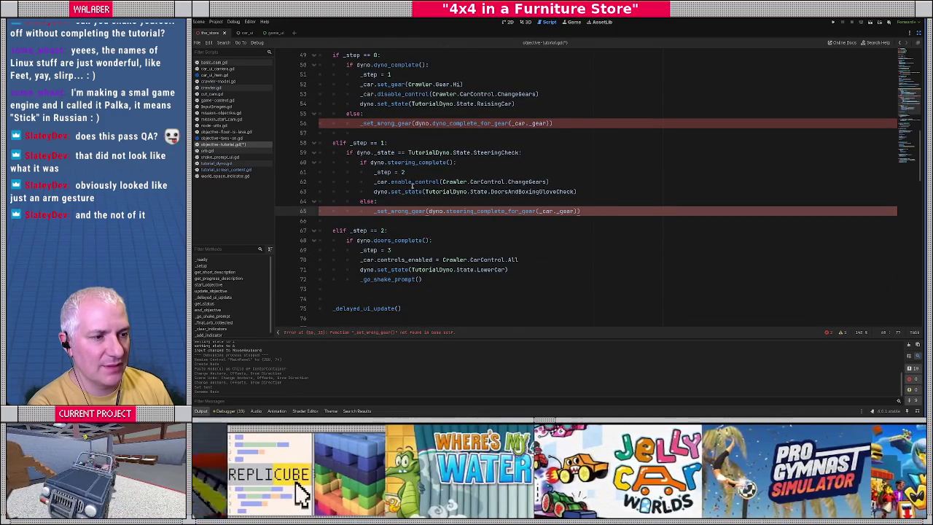
left_click(558, 178)
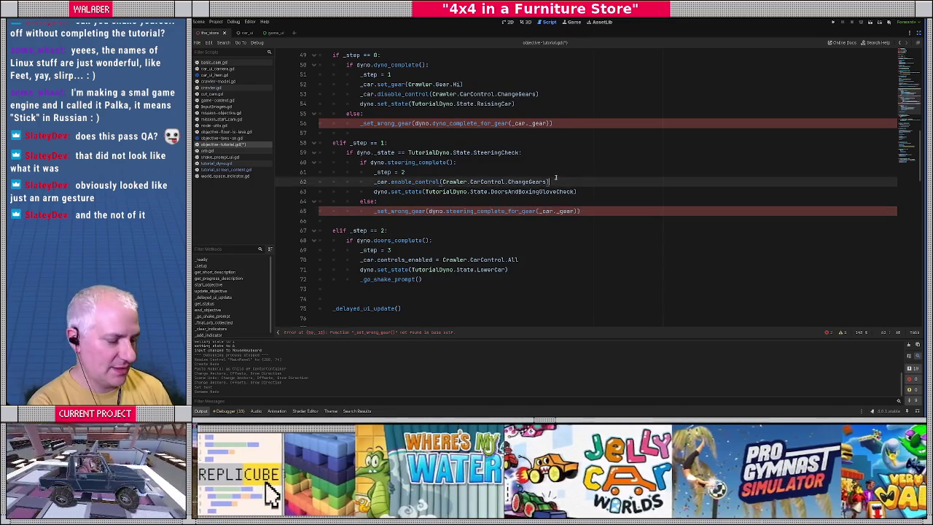
key("Return")
type("_set_wrong_gea")
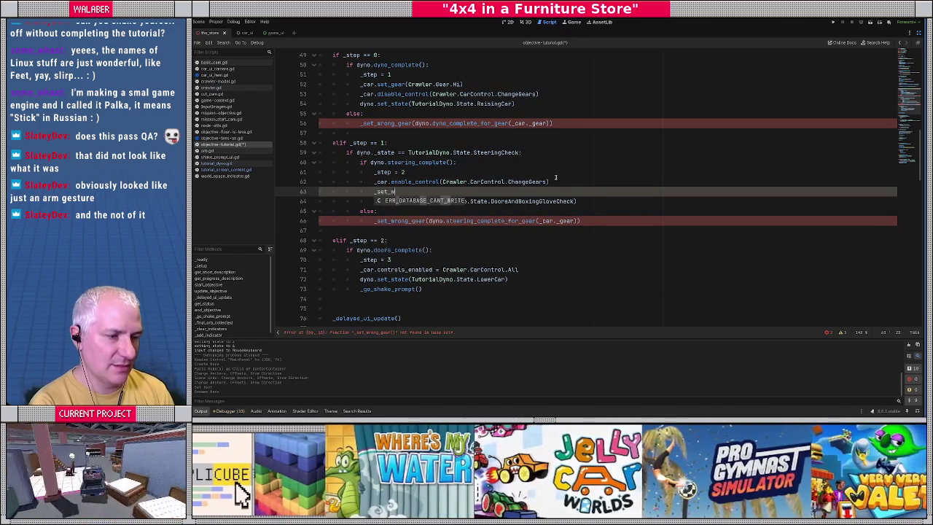
type("r(fa")
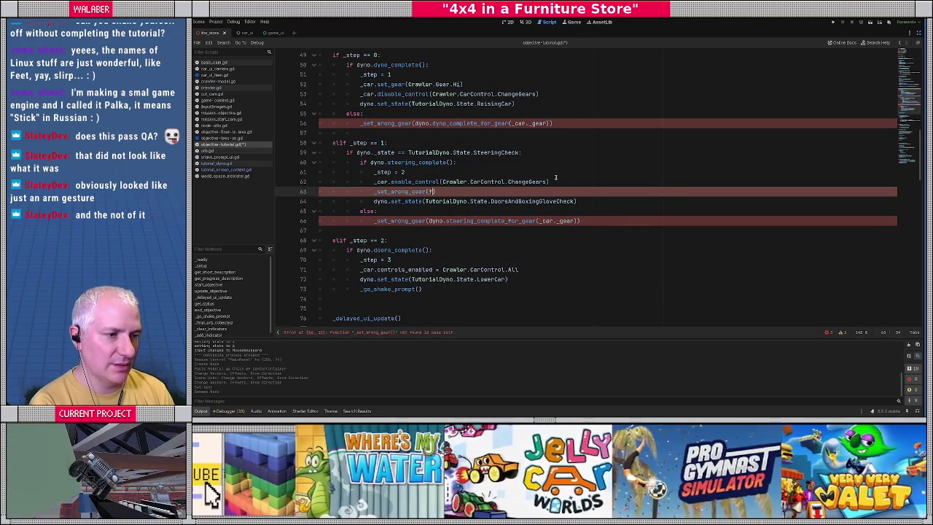
key("Return")
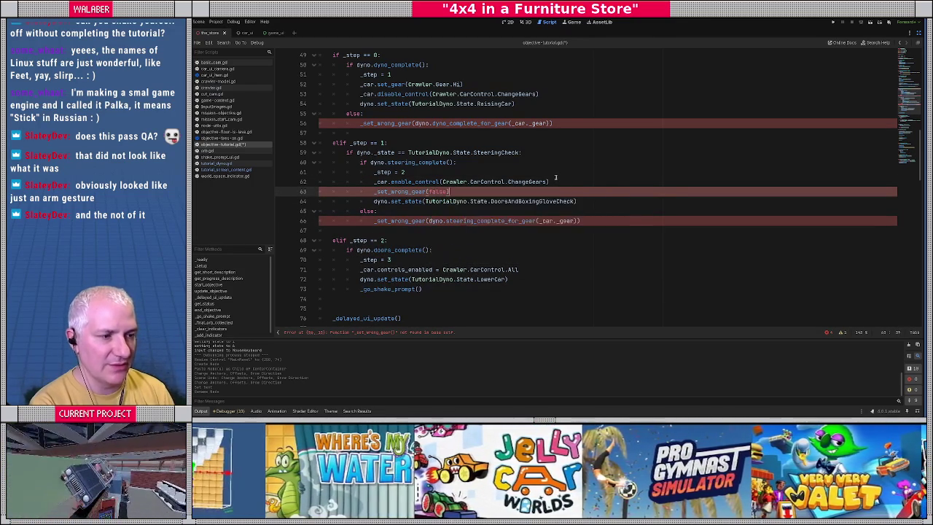
Start declaring func _set_wrong_gear(wrong:bool) -> void: below _go_shake_prompt
scroll(555, 177, "down", 10)
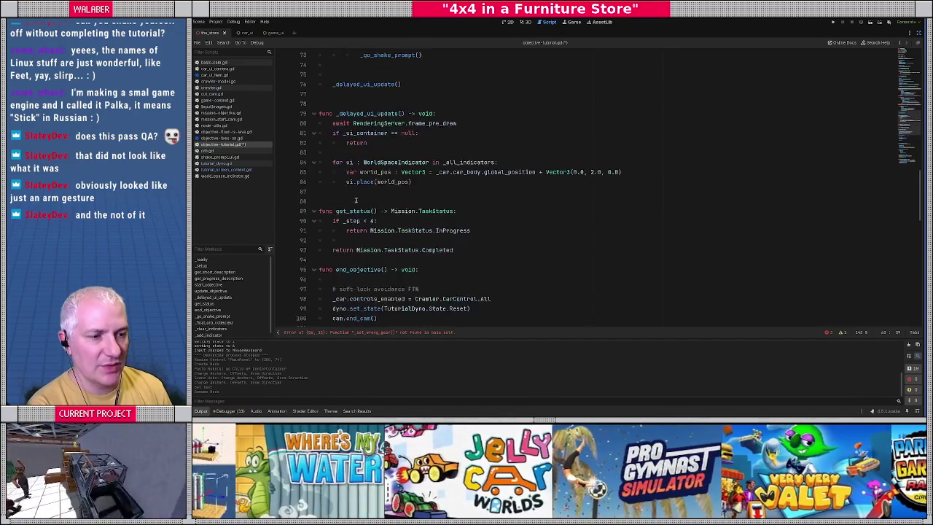
scroll(349, 199, "down", 8)
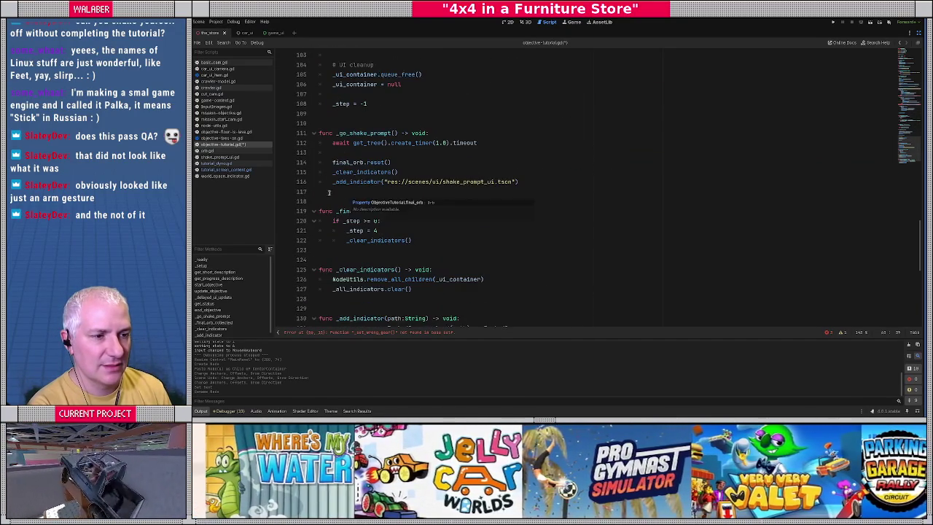
left_click(338, 195)
key("Return")
type("func _s")
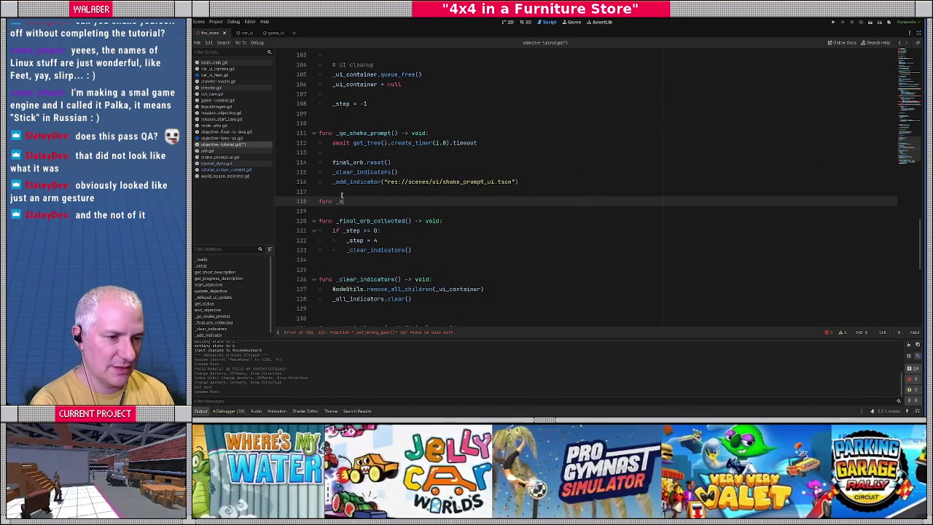
type("et_wrong_gear(wron")
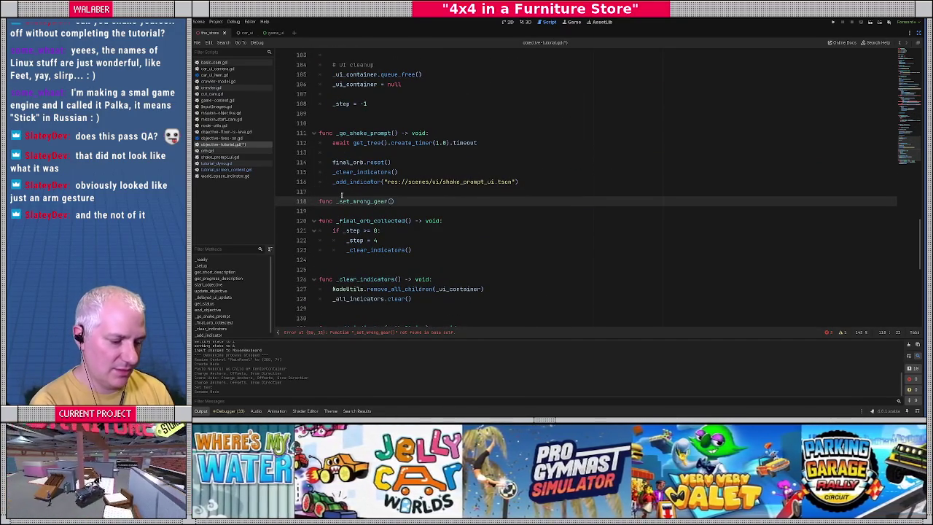
type("g:bool) -> void:")
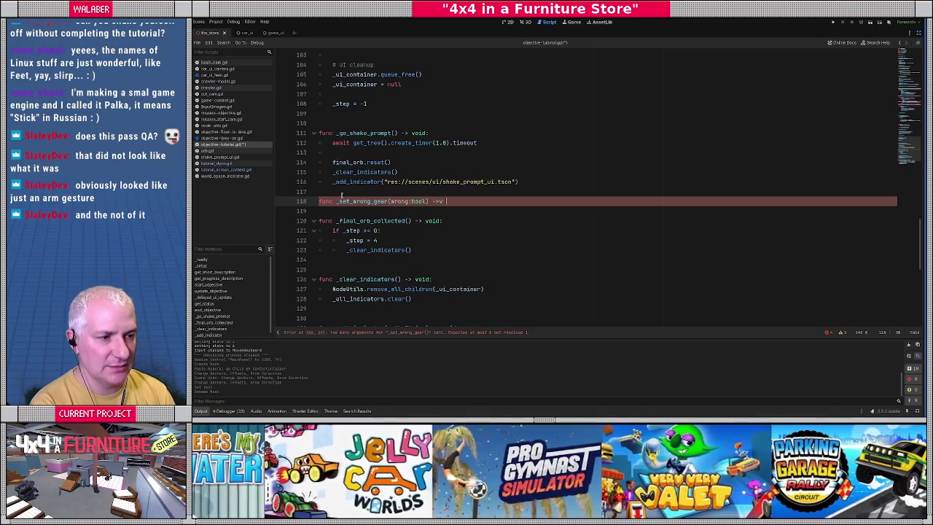
key("BackSpace")
key("BackSpace")
key("BackSpace")
Finish the signature and begin an if wrong / _all_indicators.is_empty() branch calling _add_indicator
type("void:")
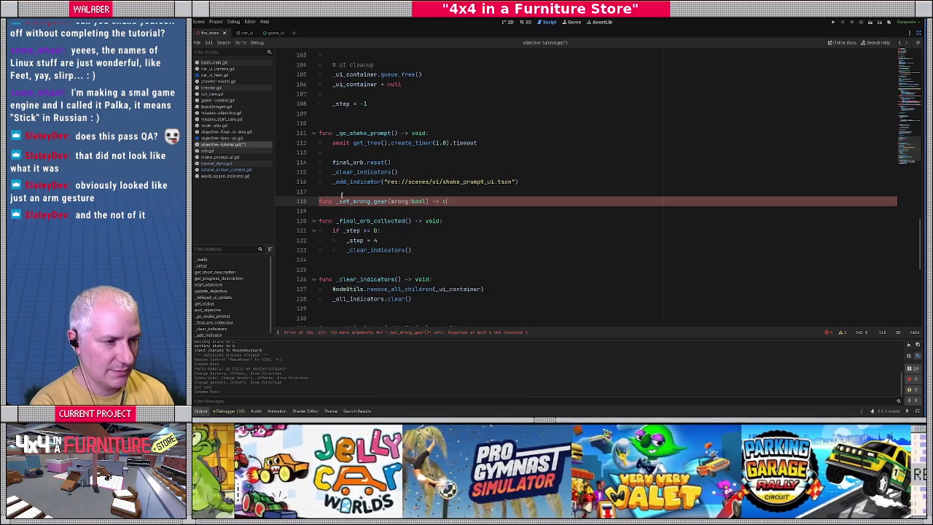
key("Return")
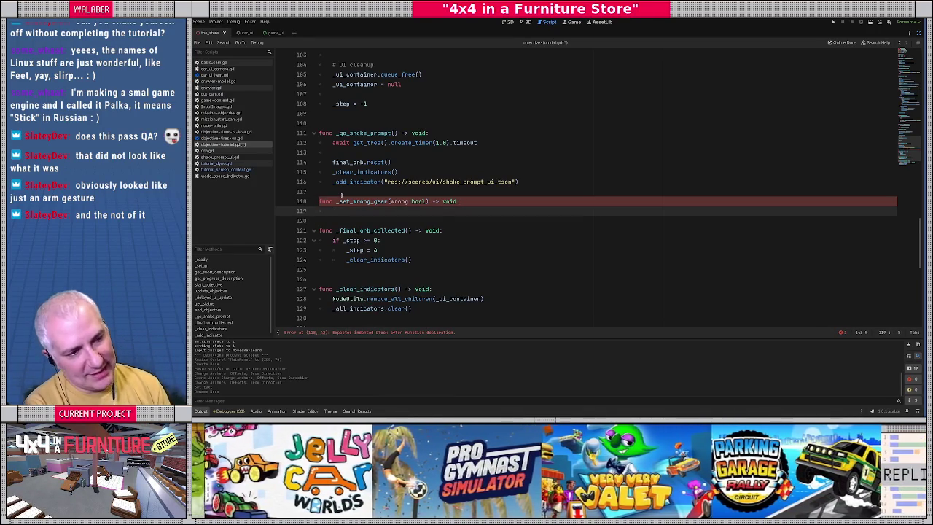
type("if ")
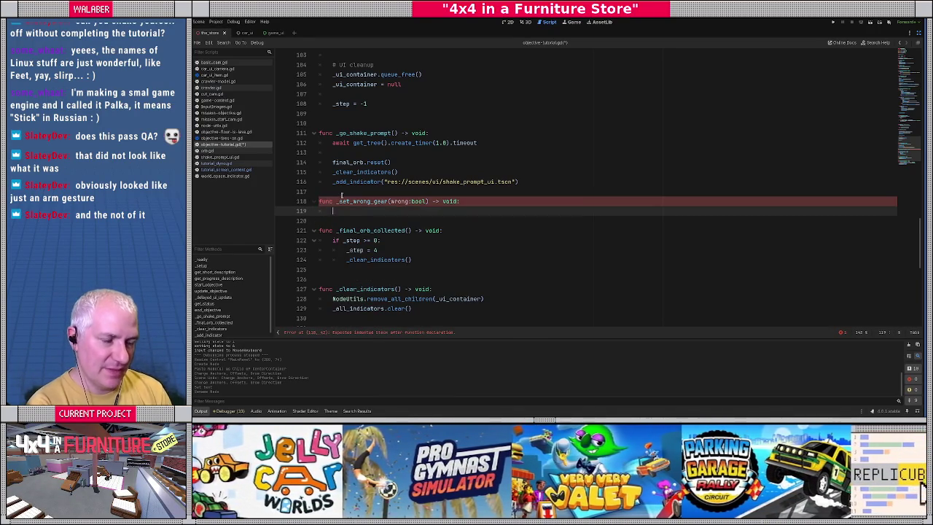
type("wrong:")
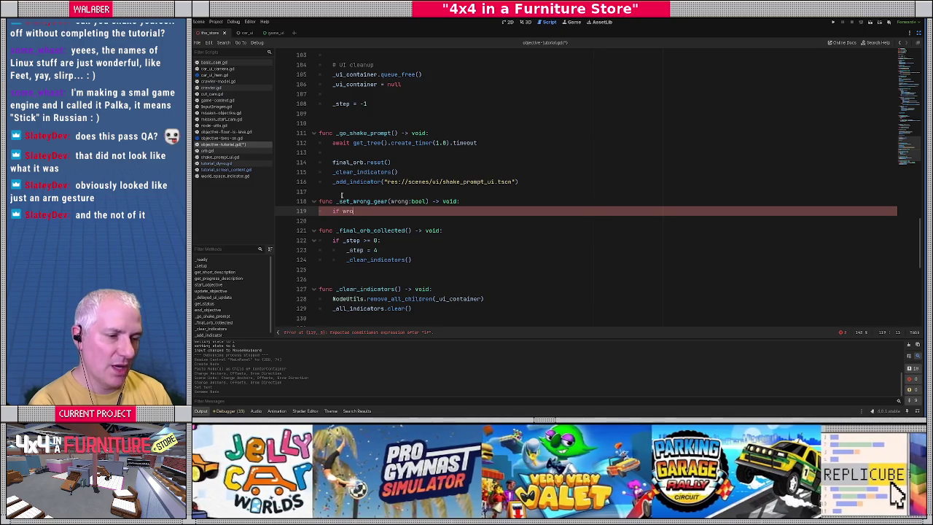
key("Return")
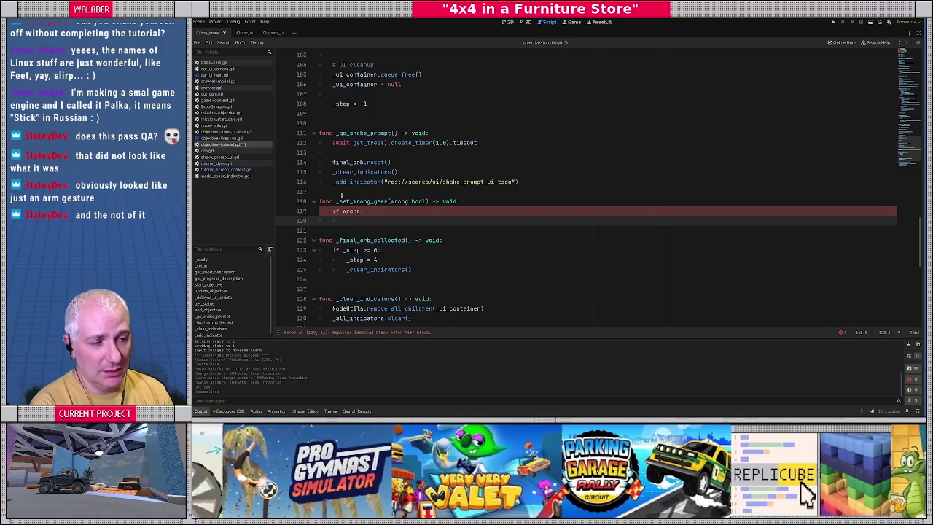
type("if _")
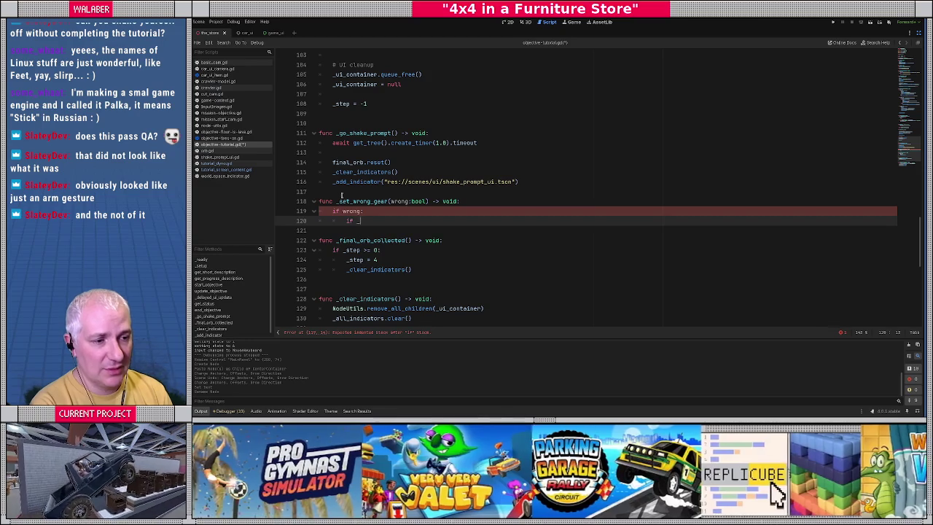
type("all_indicators")
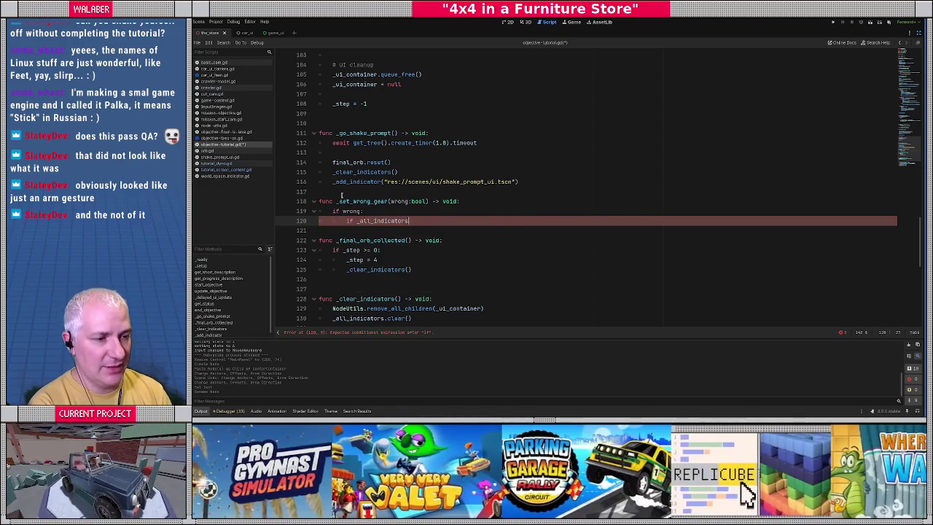
type(".is_empty():")
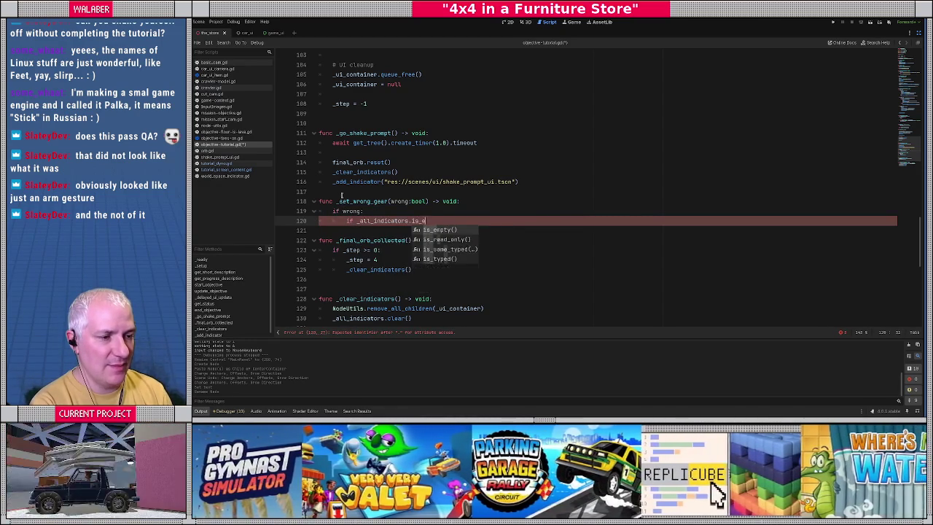
key("Return")
key("Return")
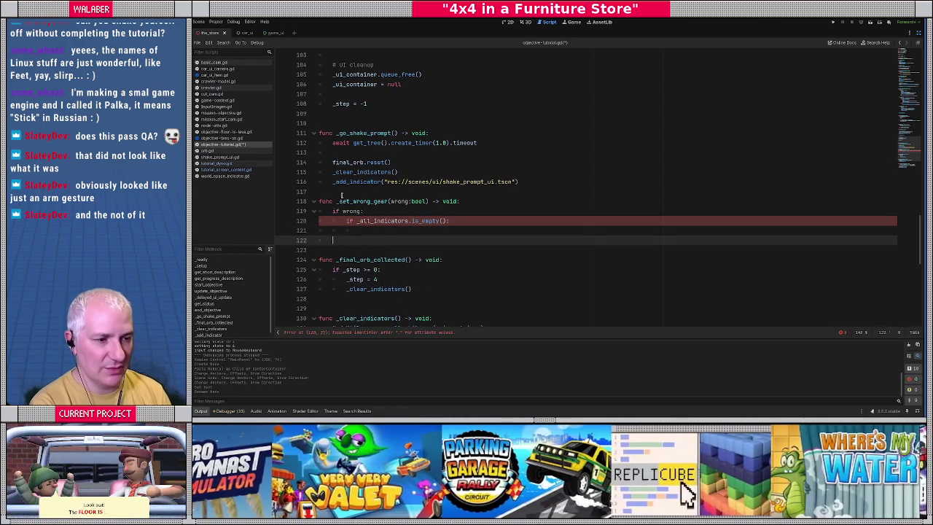
key("BackSpace")
key("BackSpace")
type("_add_indicator(")
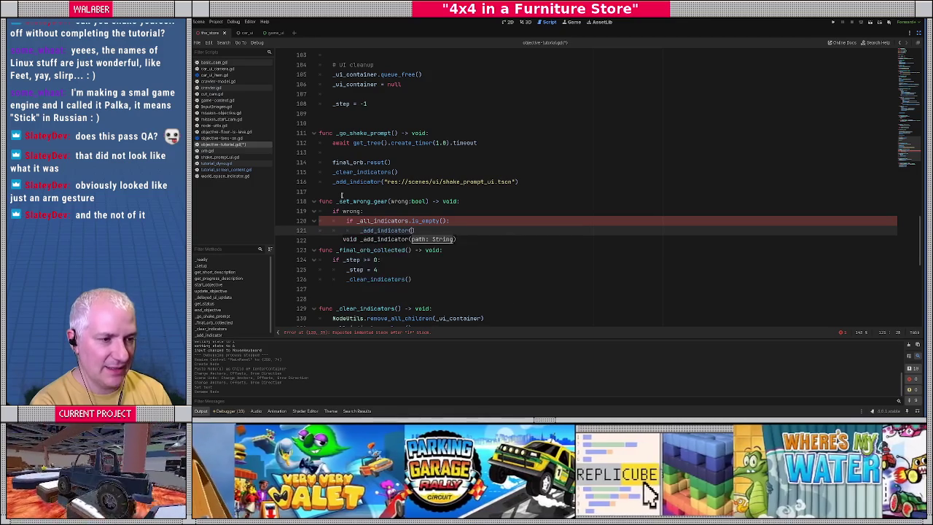
key("Return")
type("\"")
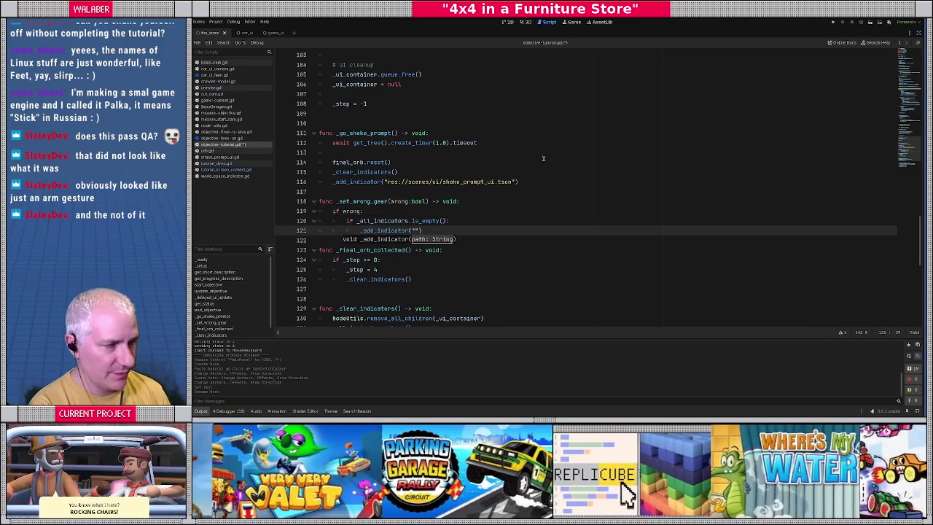
Copy the path of change_gear_prompt_ui.tscn and paste it into the _add_indicator call
left_click(920, 33)
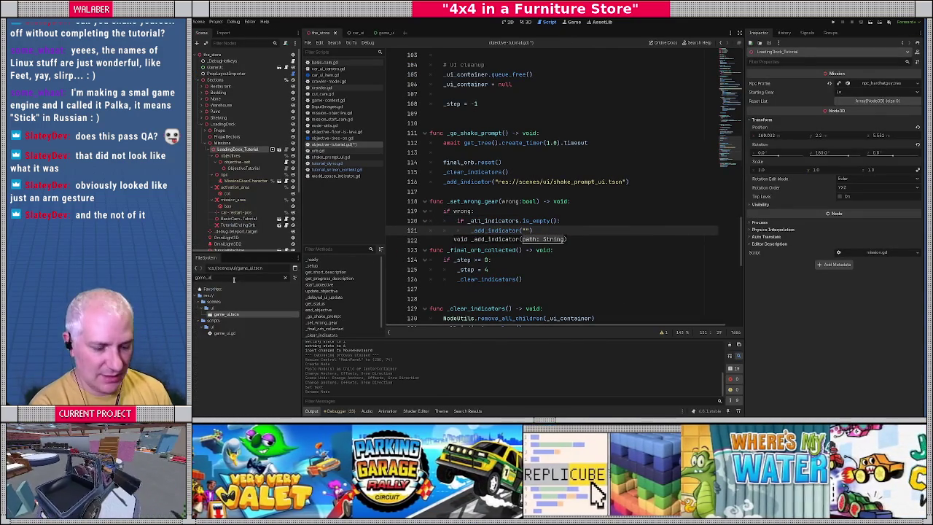
double_click(234, 279)
type("change")
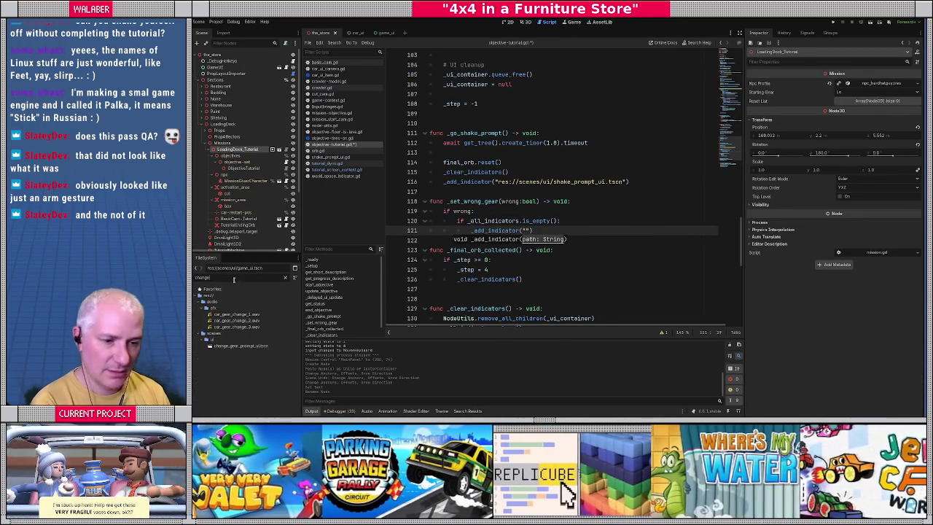
right_click(250, 346)
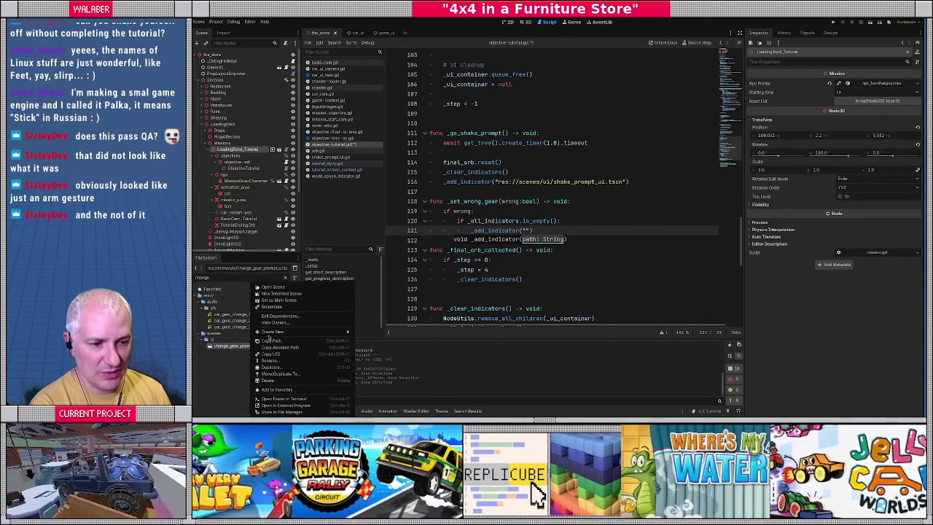
left_click(271, 340)
type("res://scenes/ui/change_gear_prompt_ui.tscn")
Add an else branch calling _clear_indicators() when _all_indicators.size() > 0
left_click(677, 230)
key("Return")
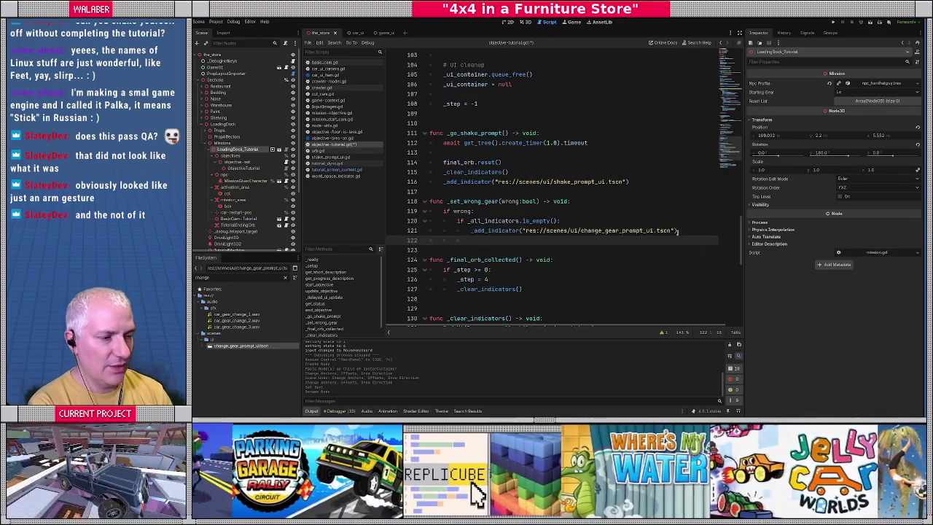
type("else:")
key("Return")
type("if _all_indicators.size() > ")
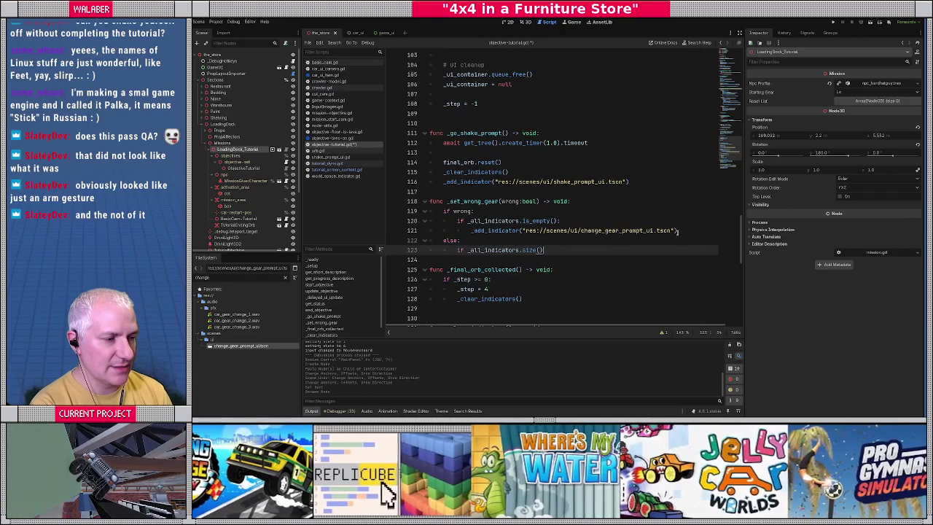
type("0:")
key("Return")
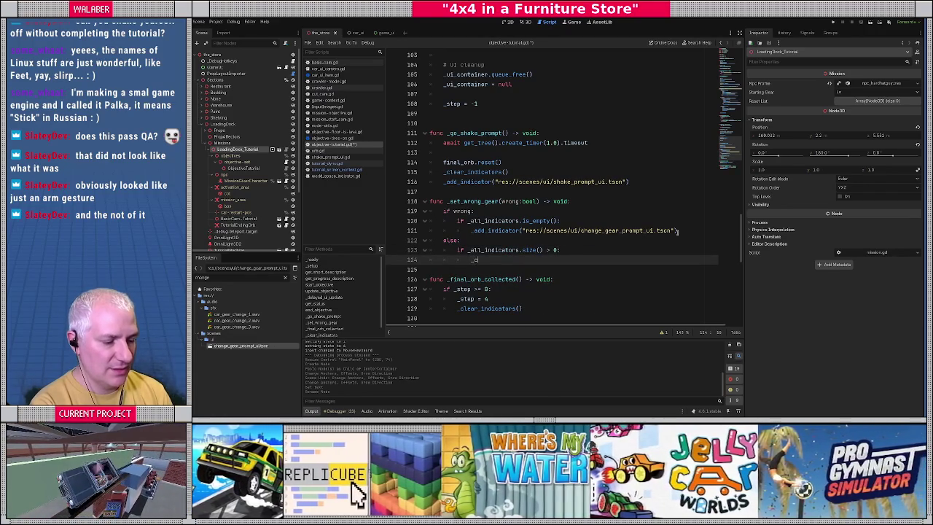
type("le")
key("Return")
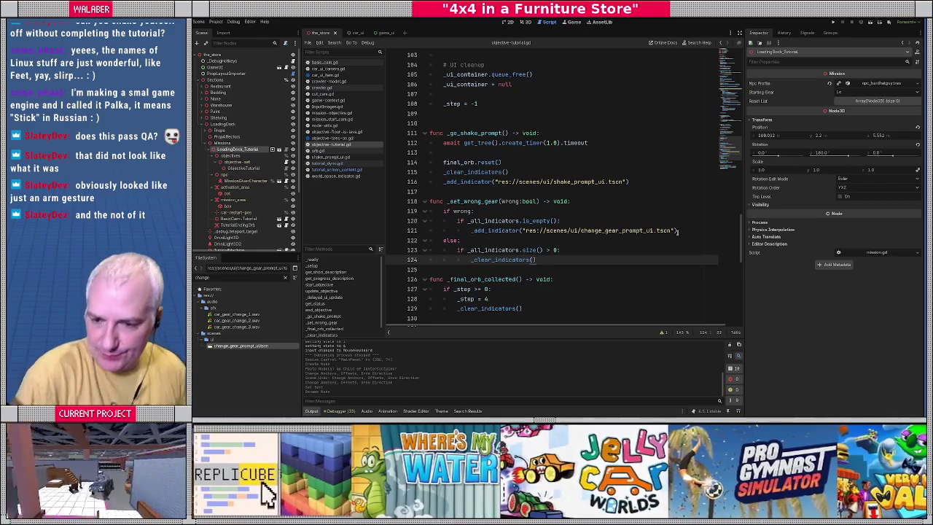
left_click(530, 190)
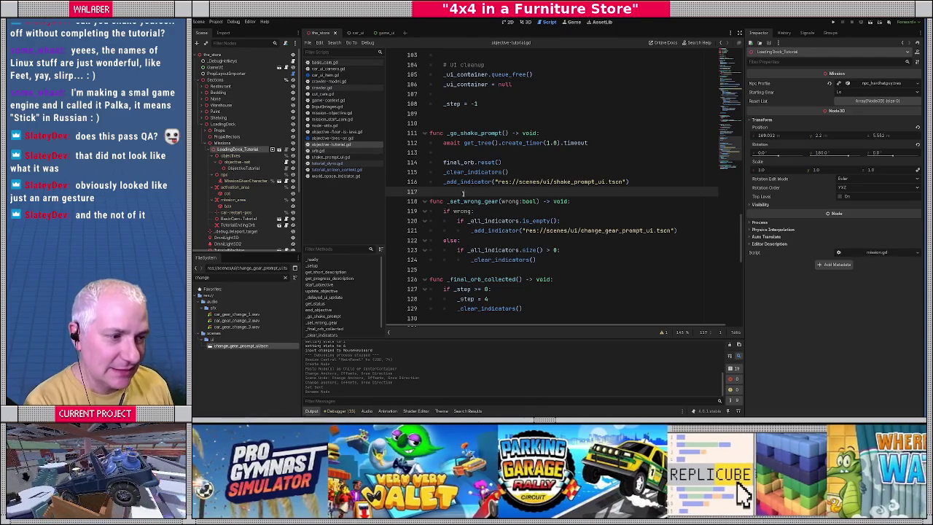
Adjust the blank line around _set_wrong_gear, then start a debug run of the game with F5
key("Return")
key("BackSpace")
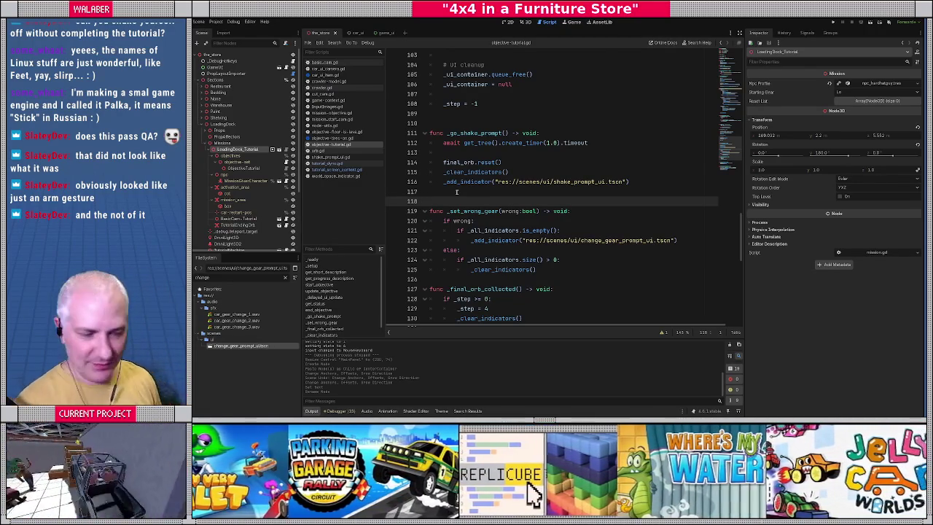
left_click(455, 191)
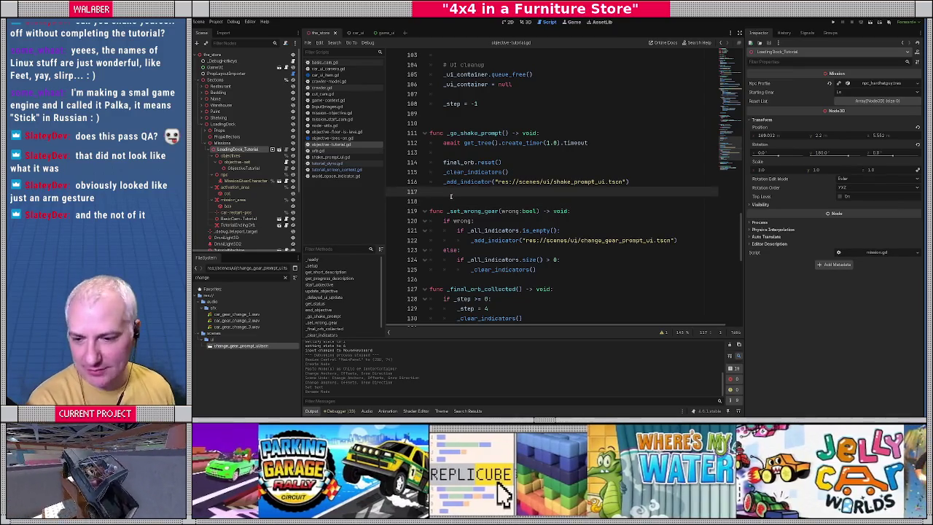
left_click(438, 199)
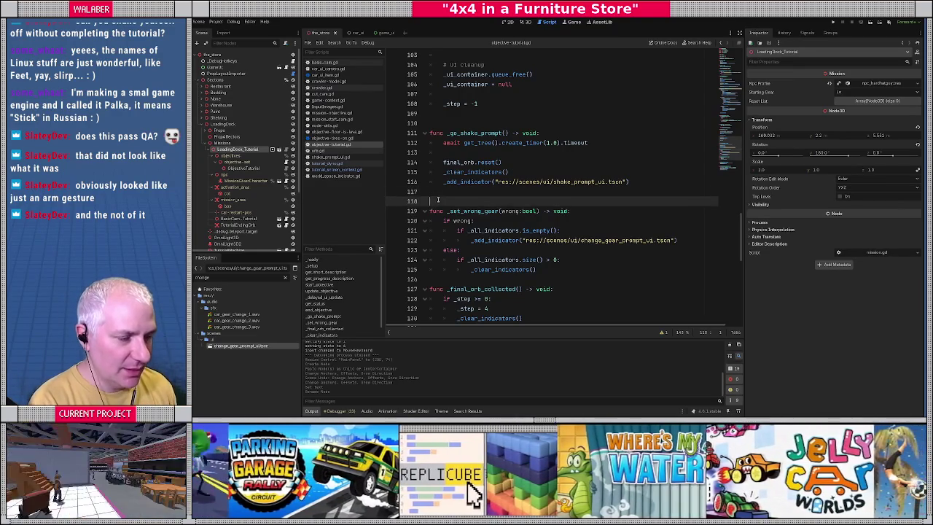
scroll(503, 187, "down", 4)
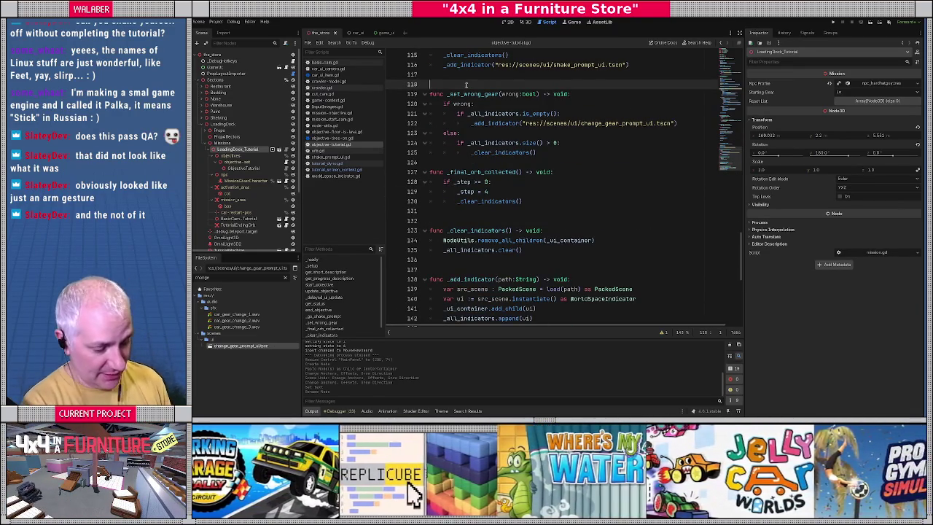
key("F5")
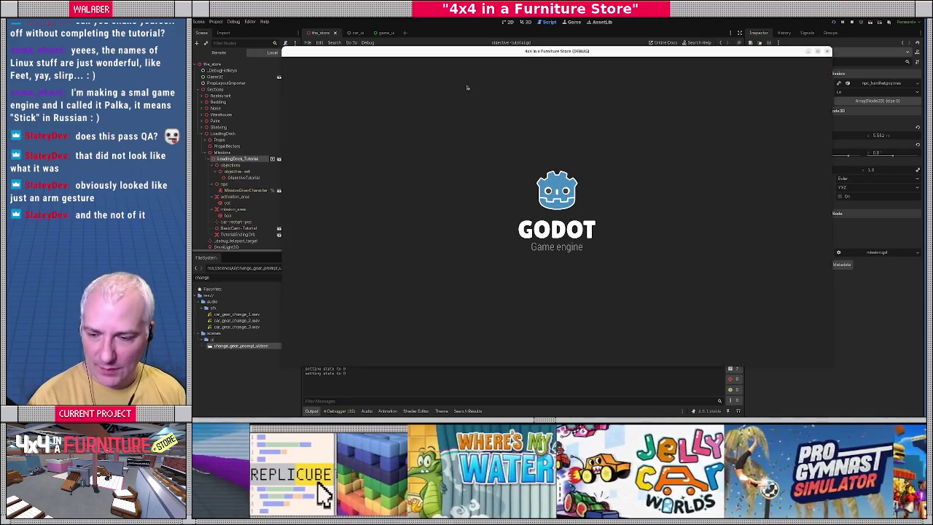
Play the tutorial past the intro dialogue to the dyno inspection, then quit and return to the script
key("Return")
key("Return")
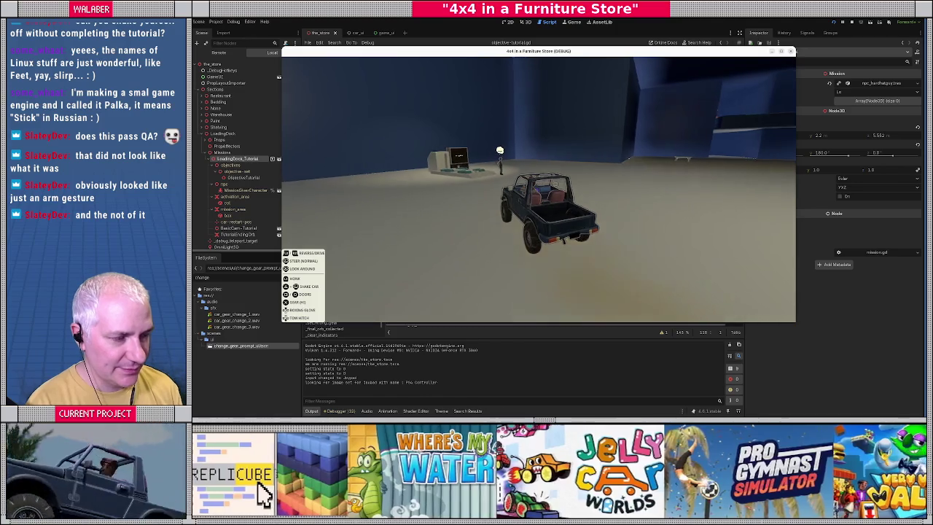
key("w")
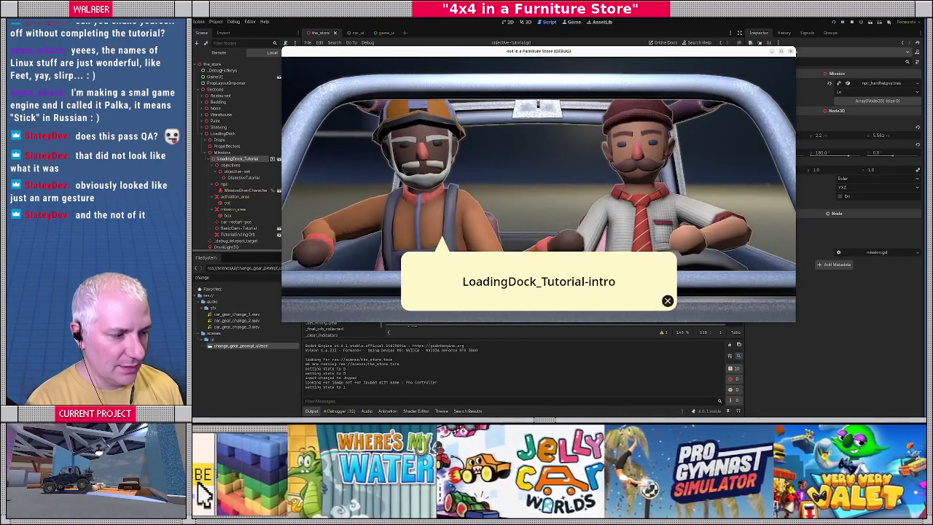
key("Return")
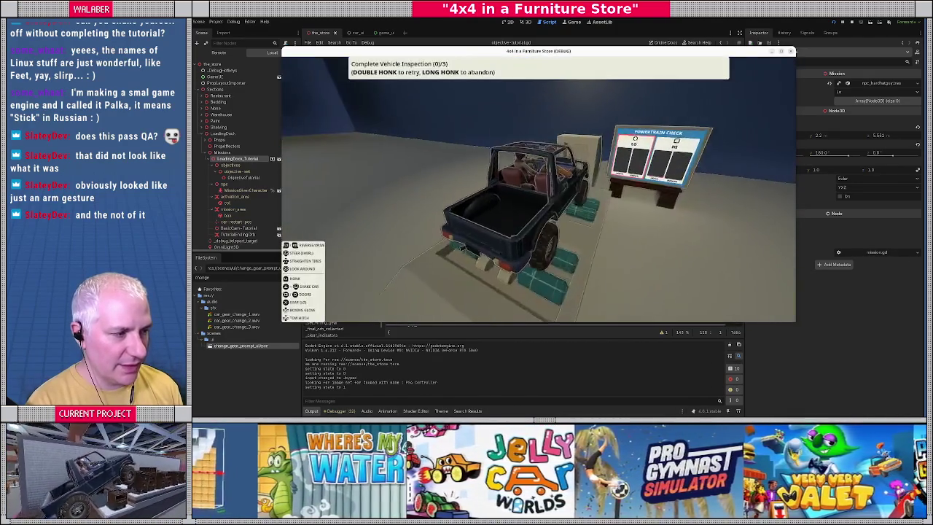
key("w")
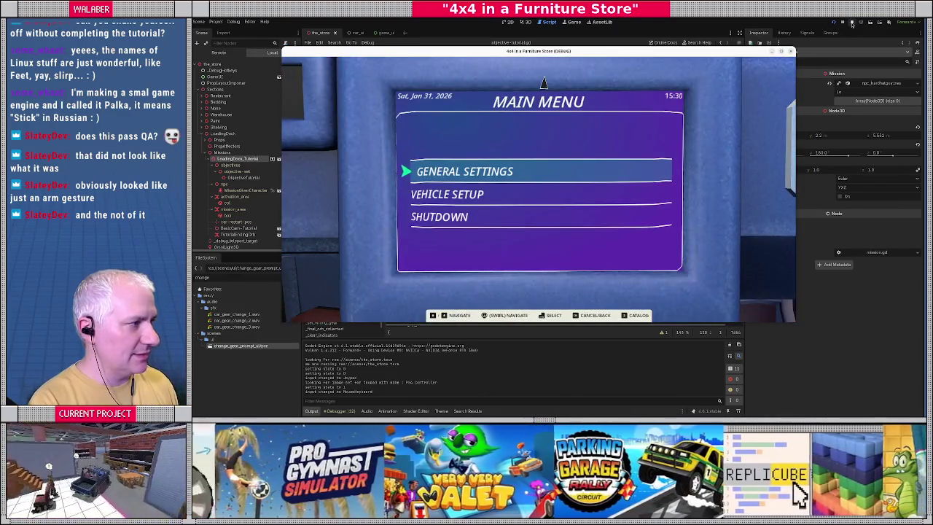
key("F8")
left_click(471, 213)
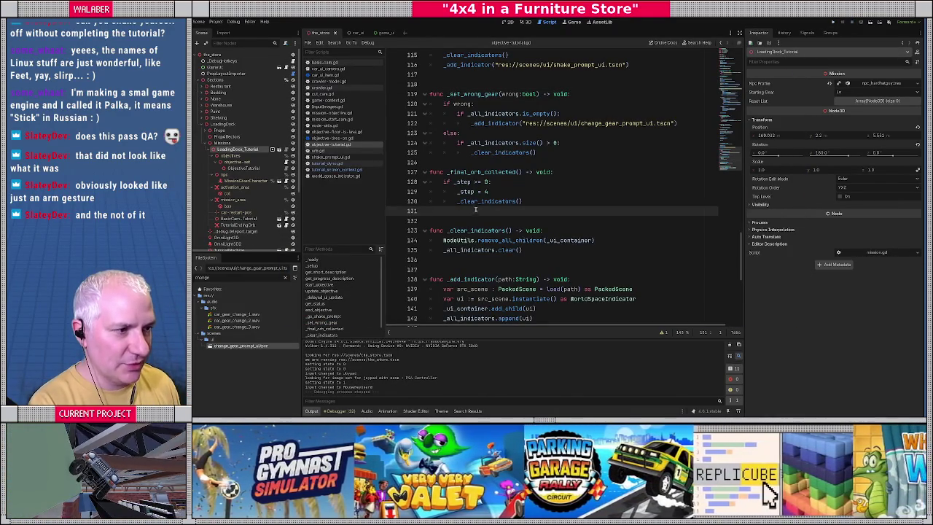
Add _car.enable_control(Crawler.CarControl.ChangeGears) under 'if wrong:' in _set_wrong_gear
left_click(483, 104)
key("Return")
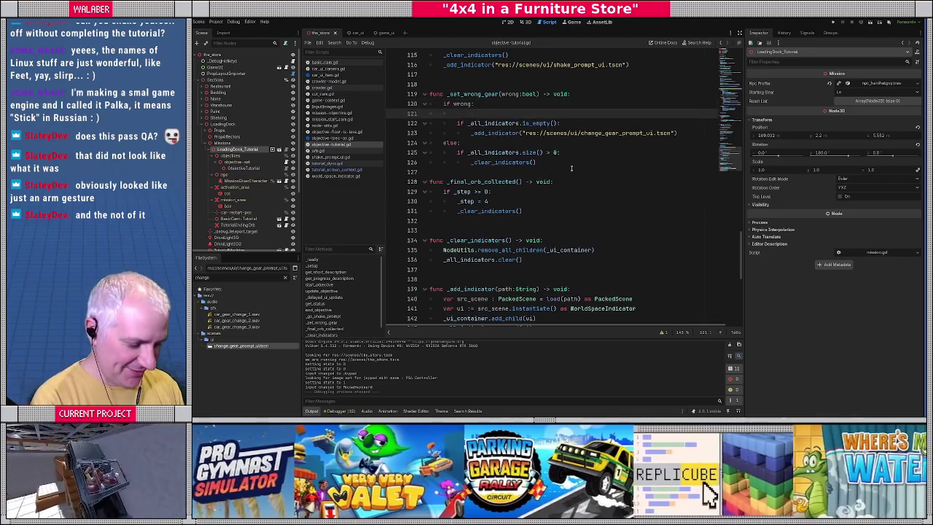
type("_car.ena")
key("Return")
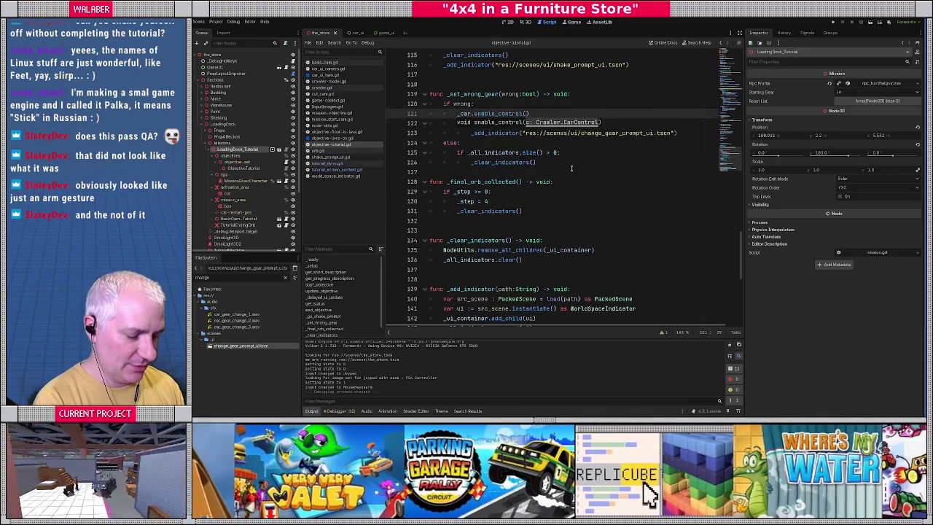
type("Cra")
key("Return")
type(".Car")
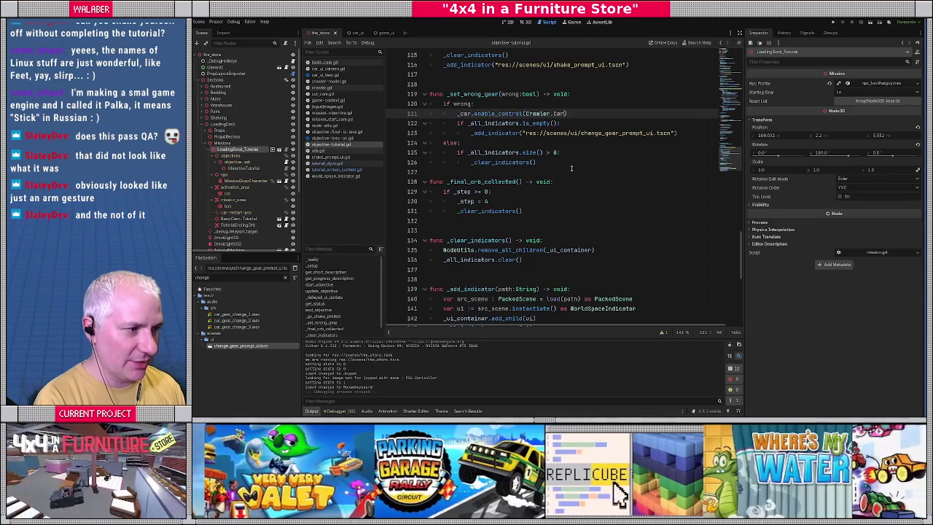
key("Return")
type(".Cha")
key("Return")
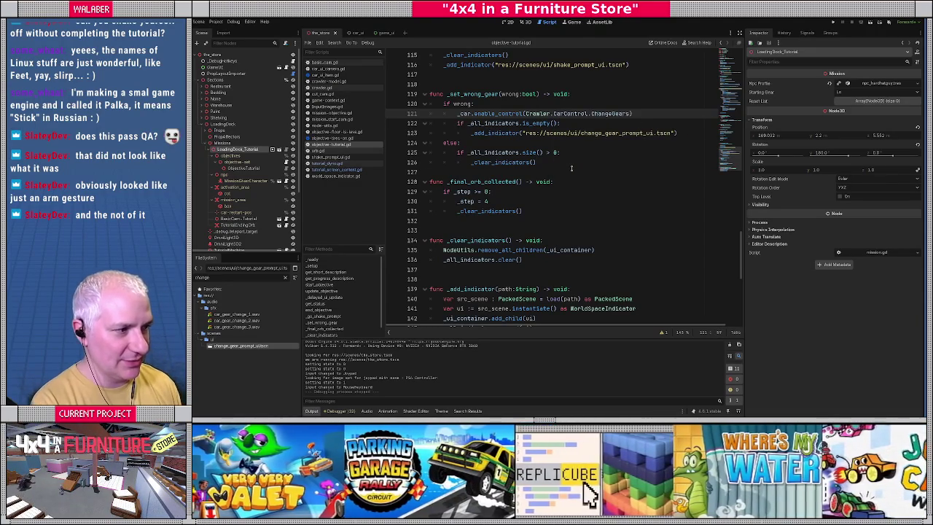
Add _car.disable_control(Crawler.CarControl.ChangeGears) under 'else:', then save and relaunch the game
key("Down")
key("Down")
key("Down")
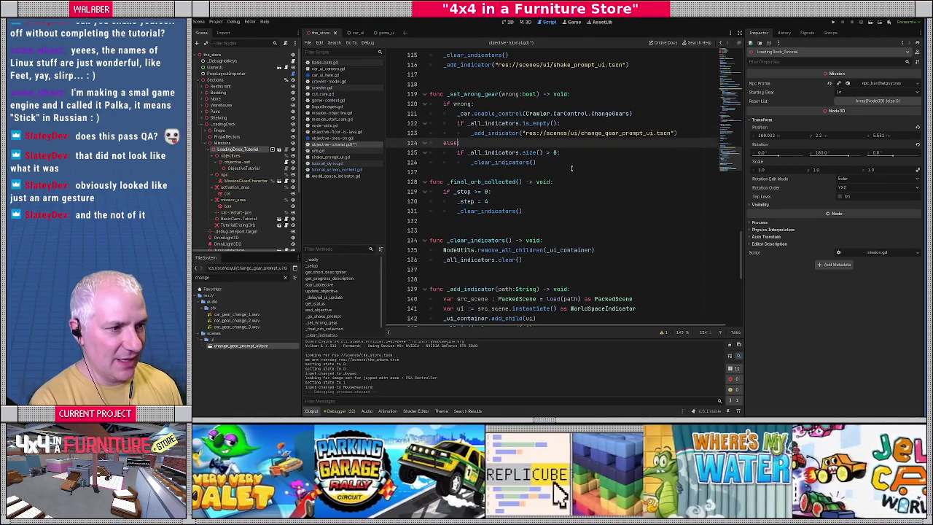
key("Return")
type("_car.enable_control(Crawler.CarControl.ChangeGears)")
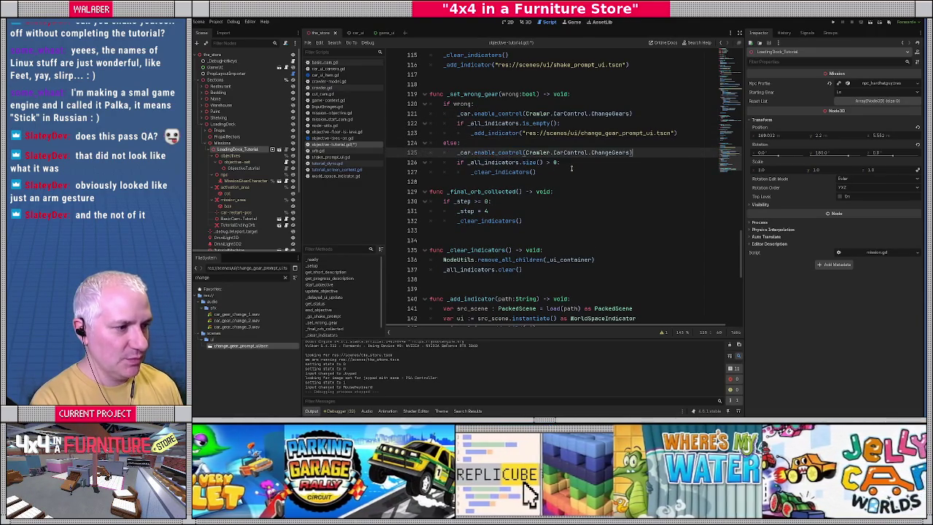
double_click(495, 153)
type("disa")
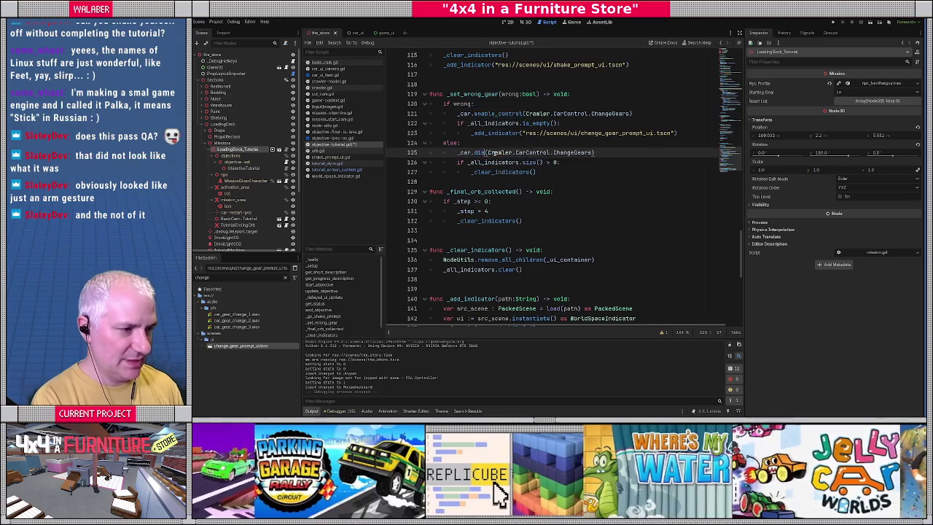
key("Return")
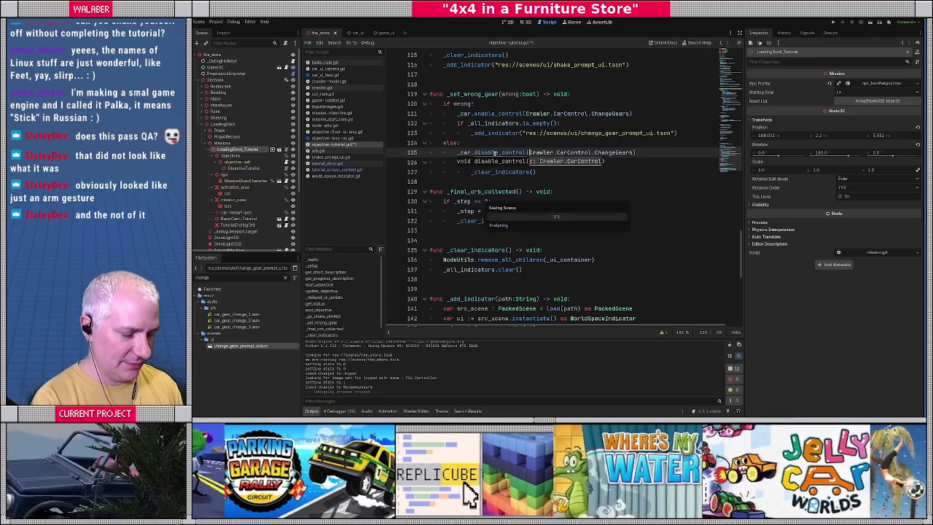
key("F5")
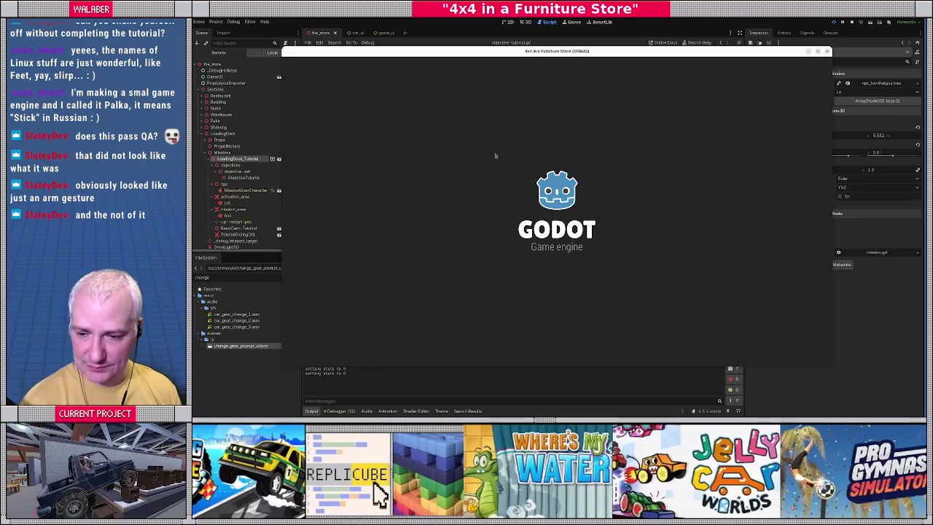
Play through the intro dialogue and dyno vehicle inspection, then stop the game
key("Return")
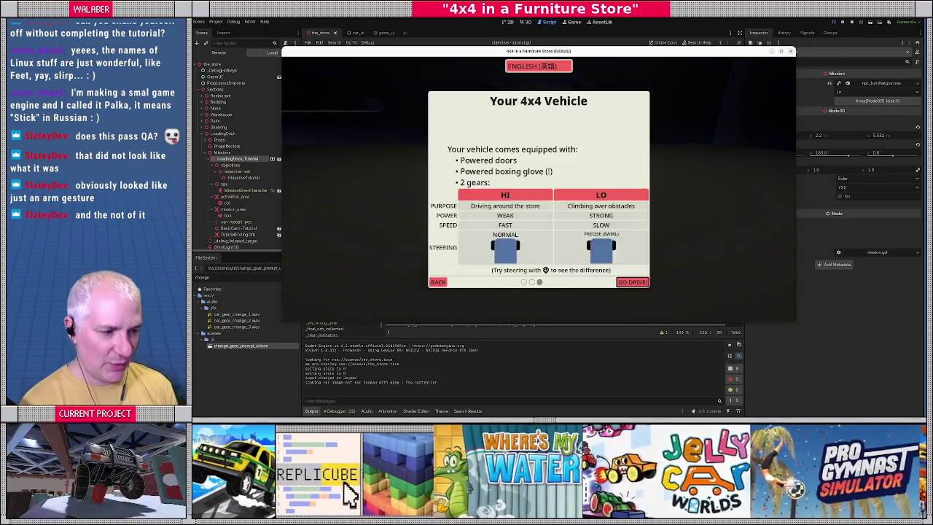
key("Return")
key("w")
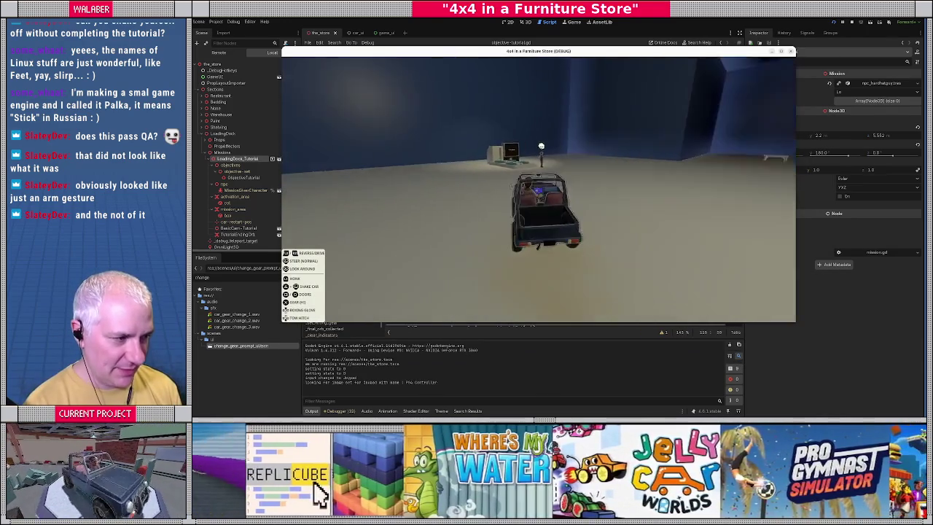
key("w")
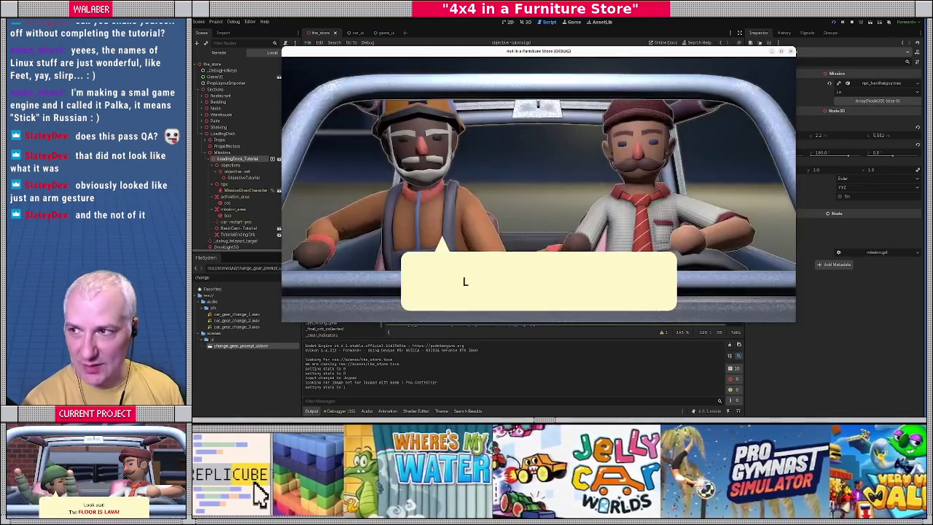
key("space")
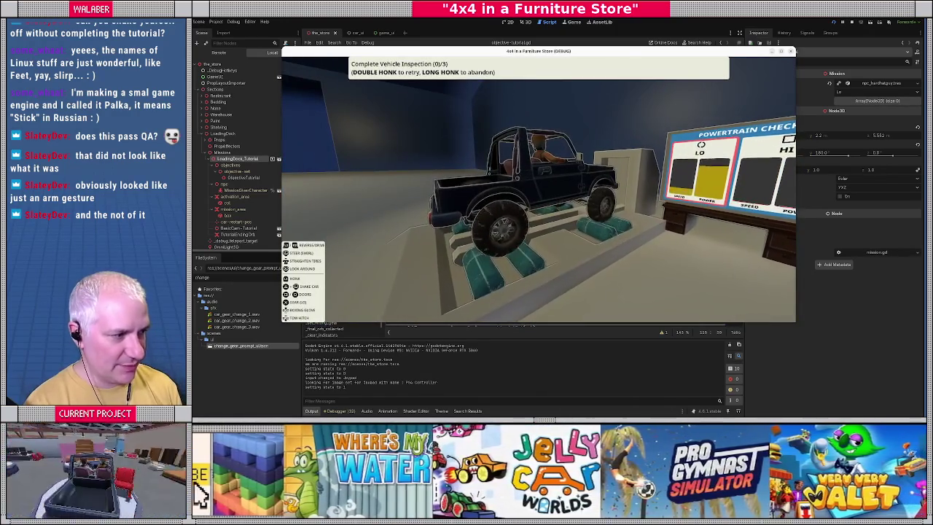
key("w")
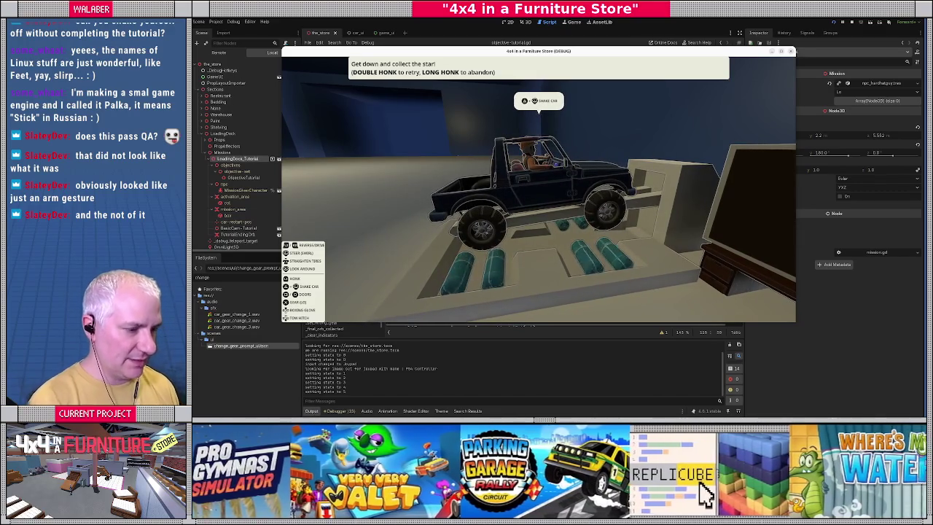
key("F8")
Find the indicator's 2.0 height offset in objective_tutorial.gd, then rerun the game
scroll(561, 182, "up", 14)
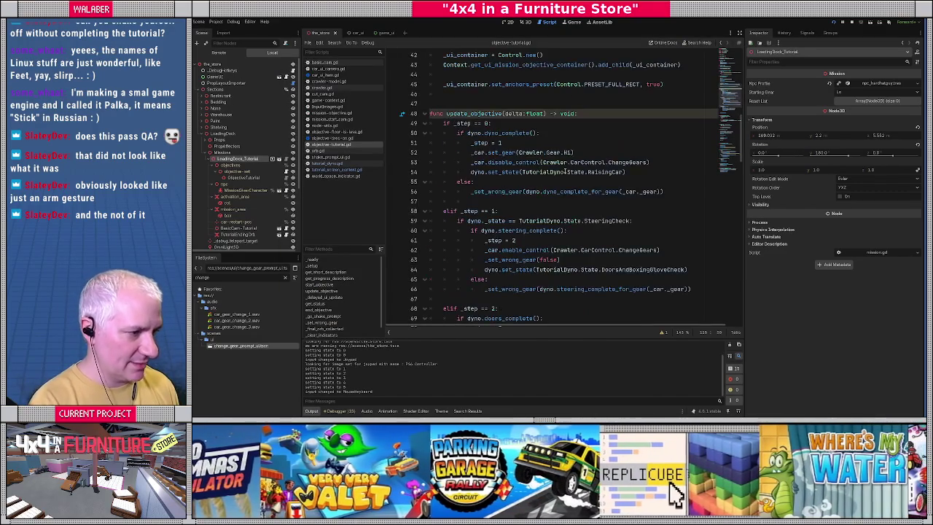
key("ctrl+f")
type("2.0")
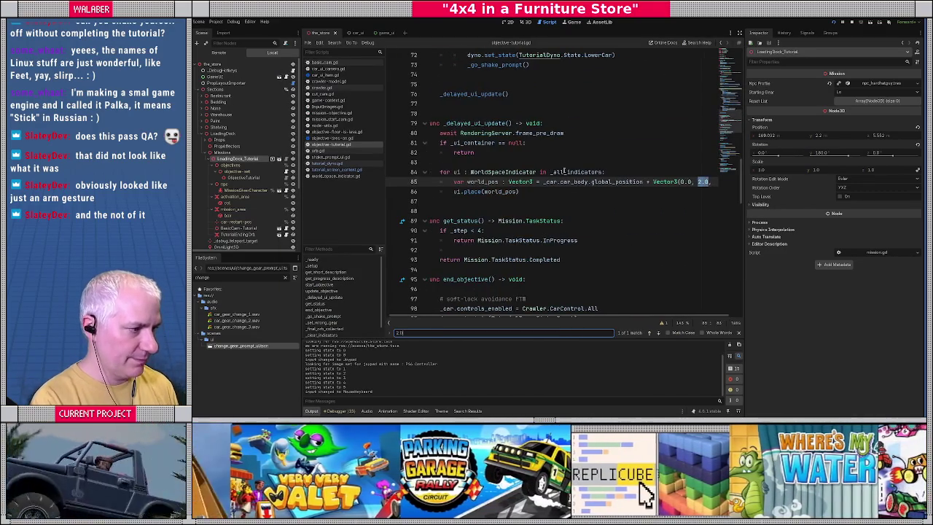
key("Escape")
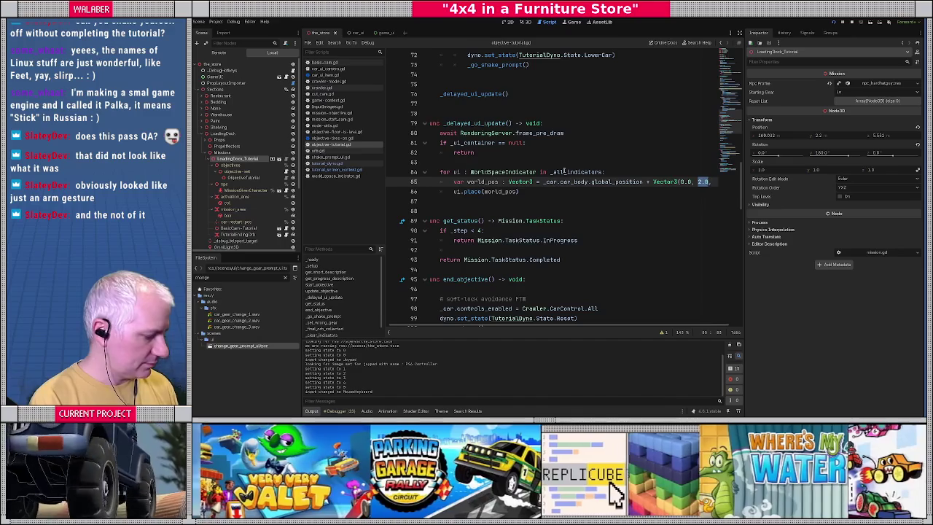
key("F5")
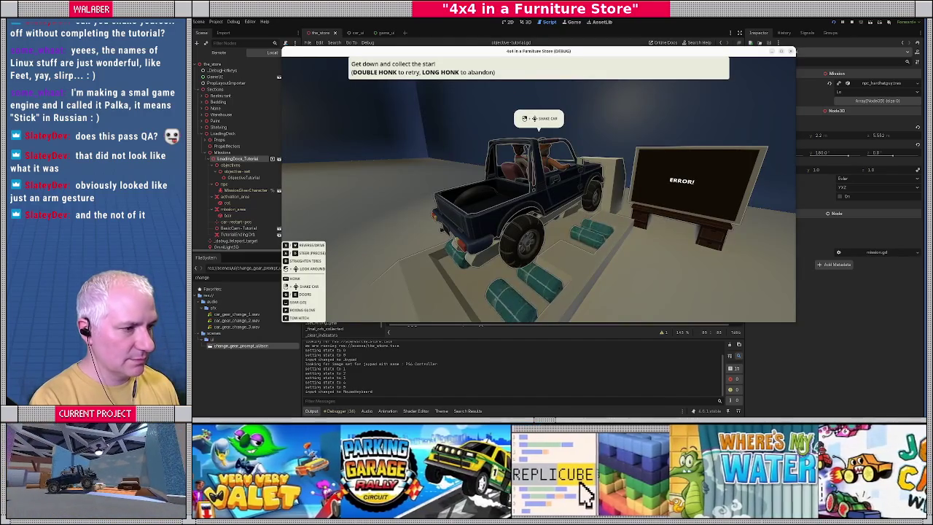
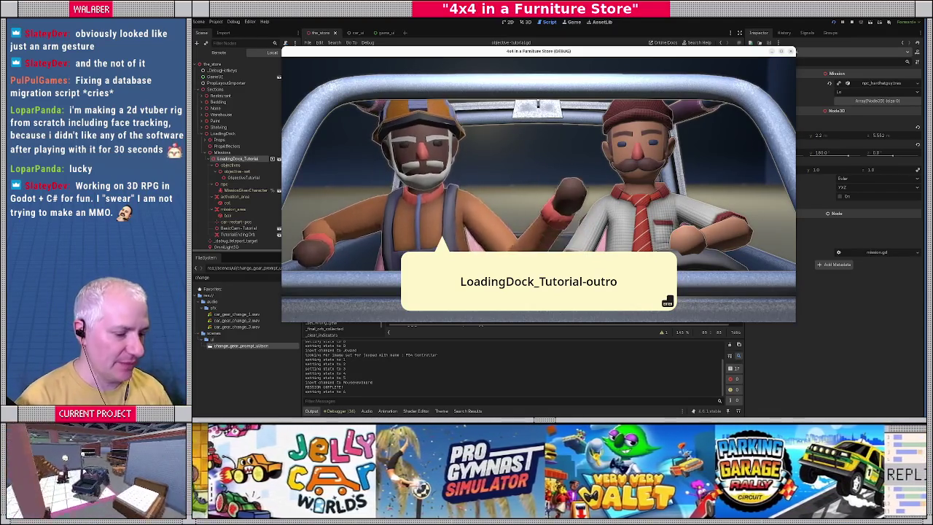
Advance past the outro dialog and close the running game to return to objective-tutorial.gd
key("Return")
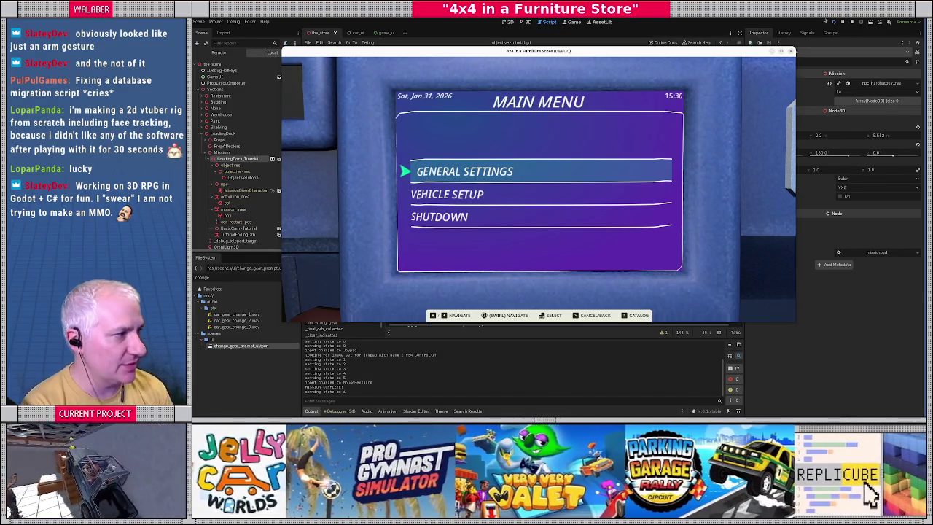
left_click(851, 22)
left_click(462, 163)
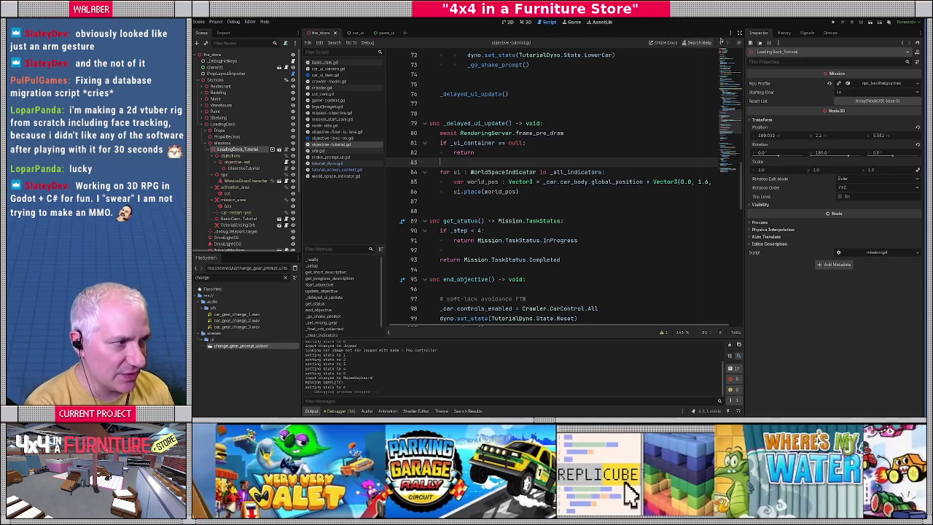
Enter distraction-free mode and close every script except cut_cam.gd
left_click(739, 33)
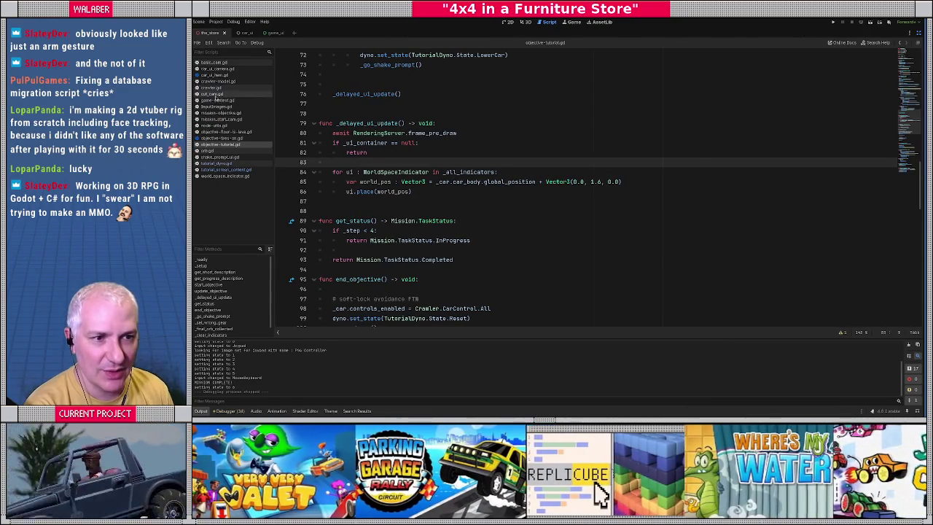
left_click(213, 93)
right_click(214, 94)
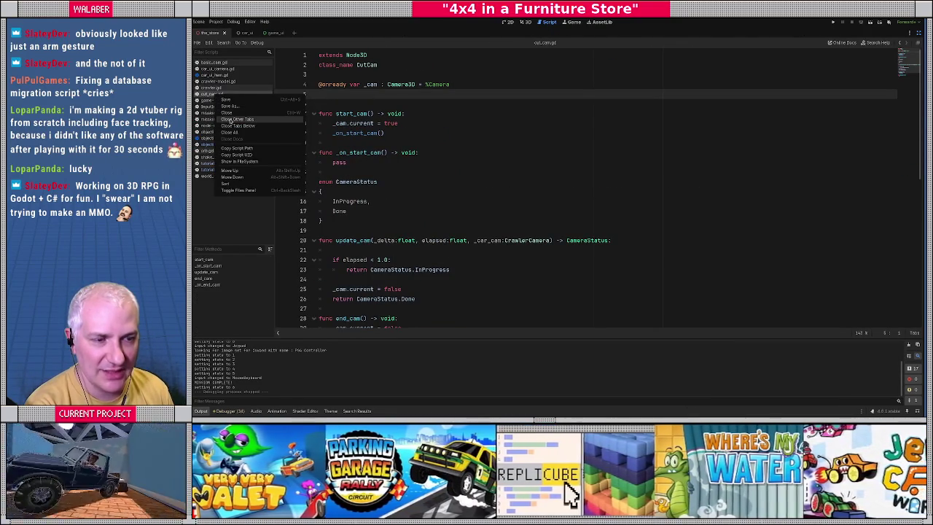
left_click(229, 120)
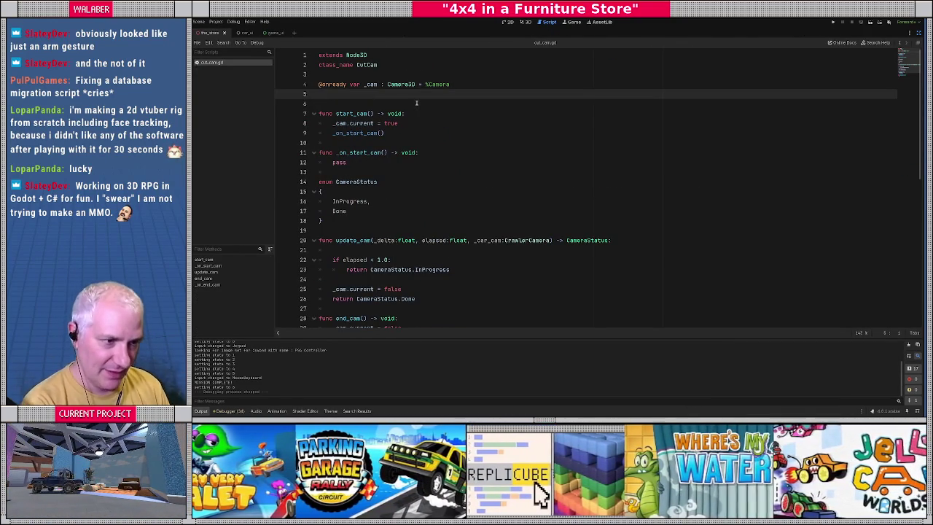
Look over cut_cam.gd's start_cam function and bring up the project-wide Find in Files search
scroll(427, 126, "down", 5)
scroll(428, 126, "up", 4)
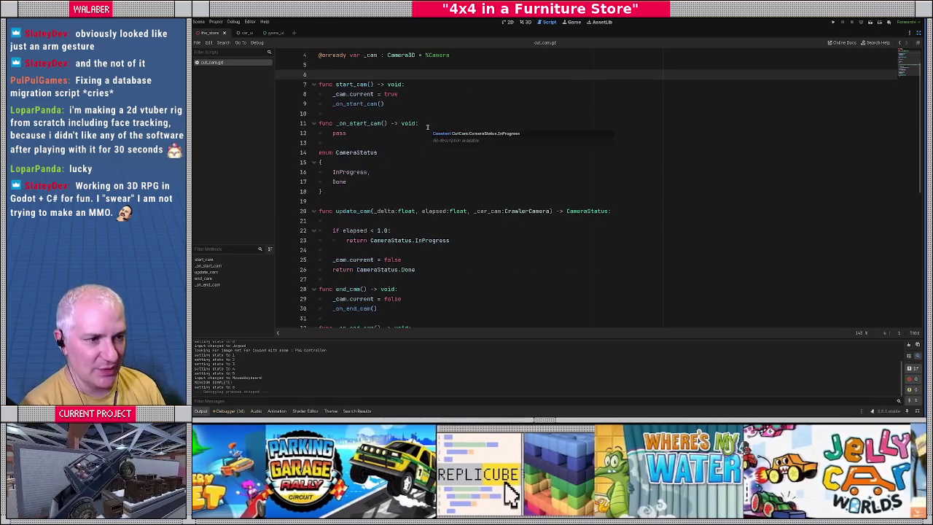
scroll(428, 127, "up", 1)
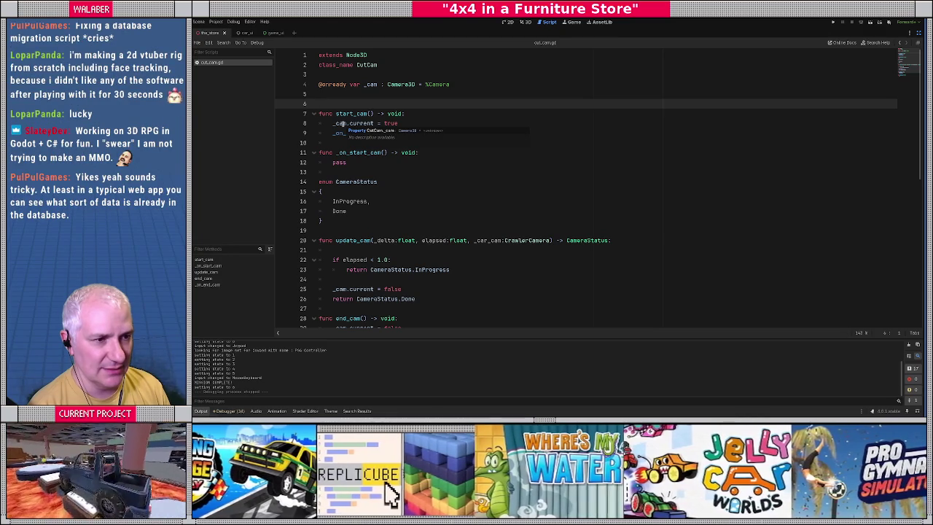
double_click(343, 112)
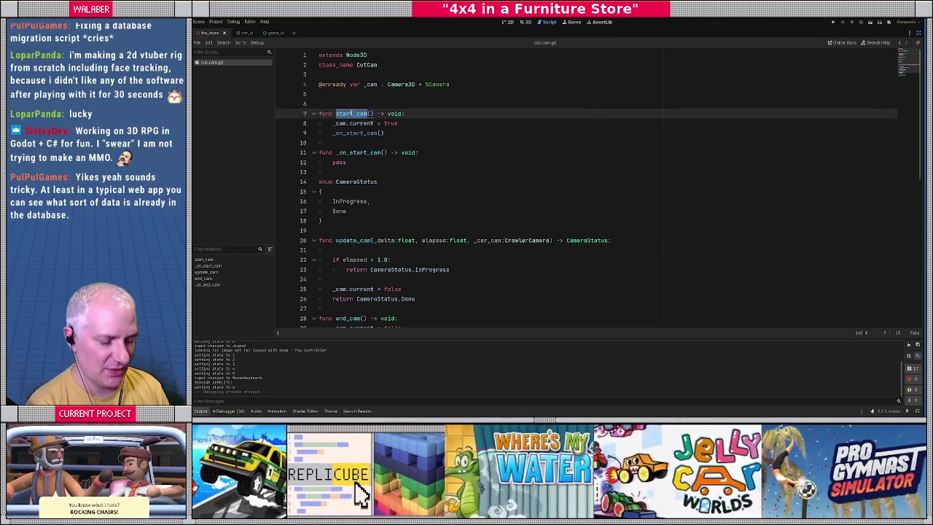
left_click(354, 103)
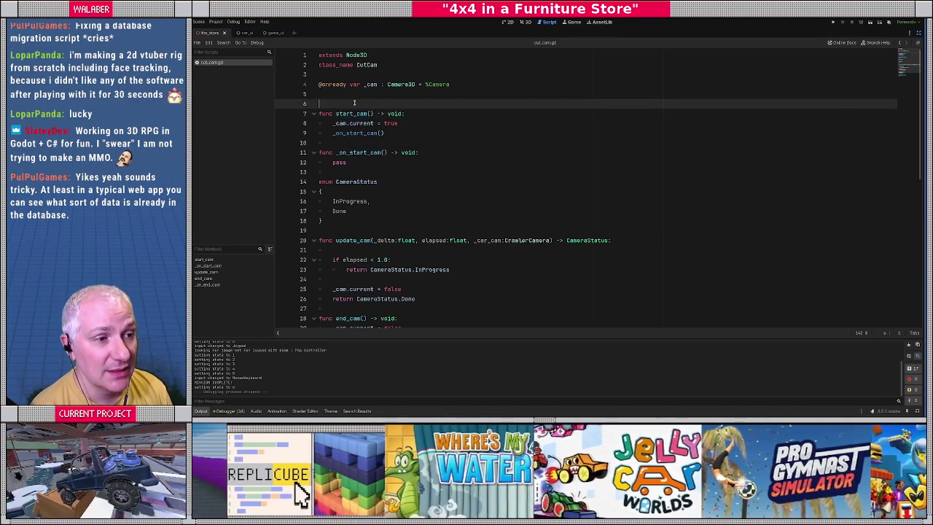
key("ctrl+shift+f")
Dismiss the search dialogs and quick-open game-context.gd by searching 'context'
type("c")
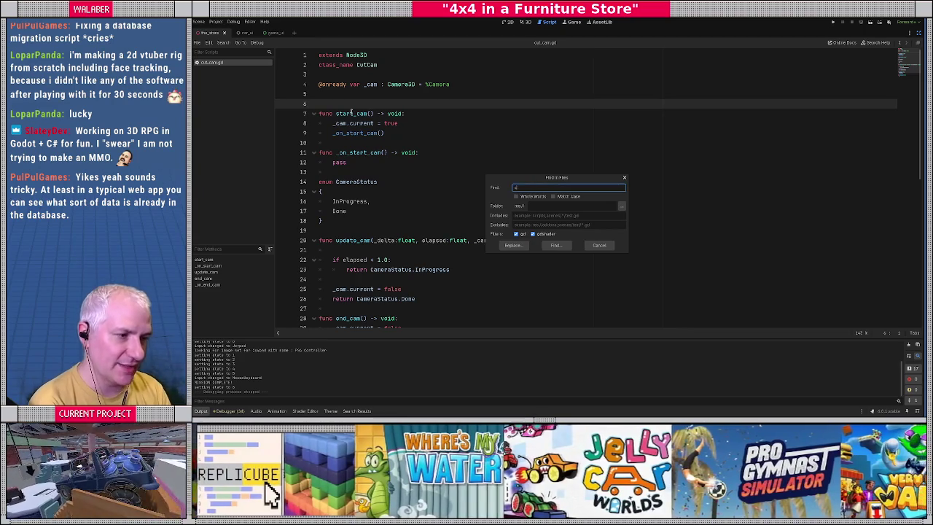
key("Escape")
key("ctrl+o")
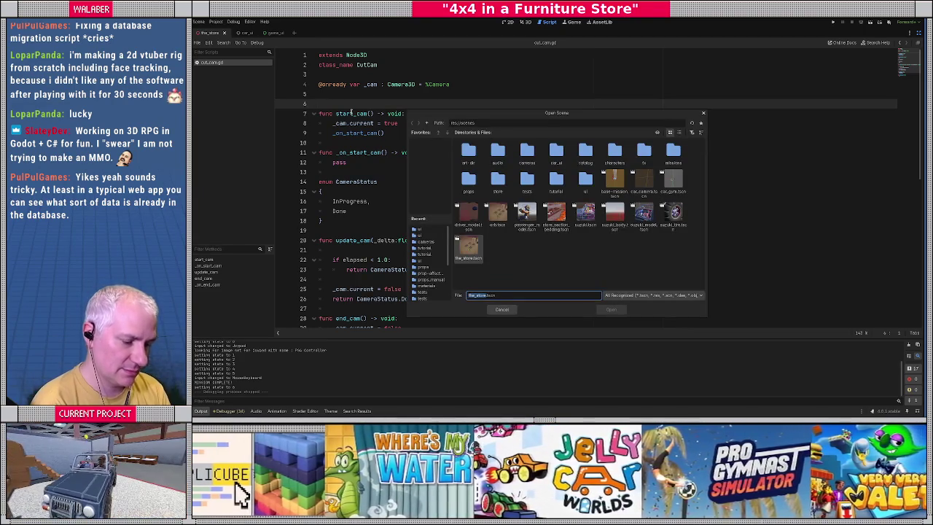
key("Escape")
key("ctrl+alt+o")
type("context")
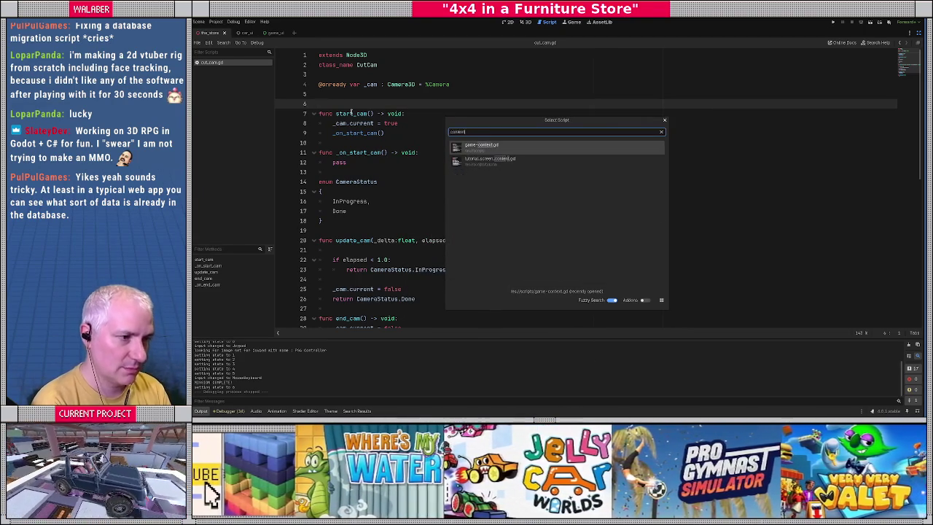
key("Return")
Search game-context.gd for start_cam and jump to the start_cut_cam definition
key("ctrl+f")
type("start_cam")
key("Escape")
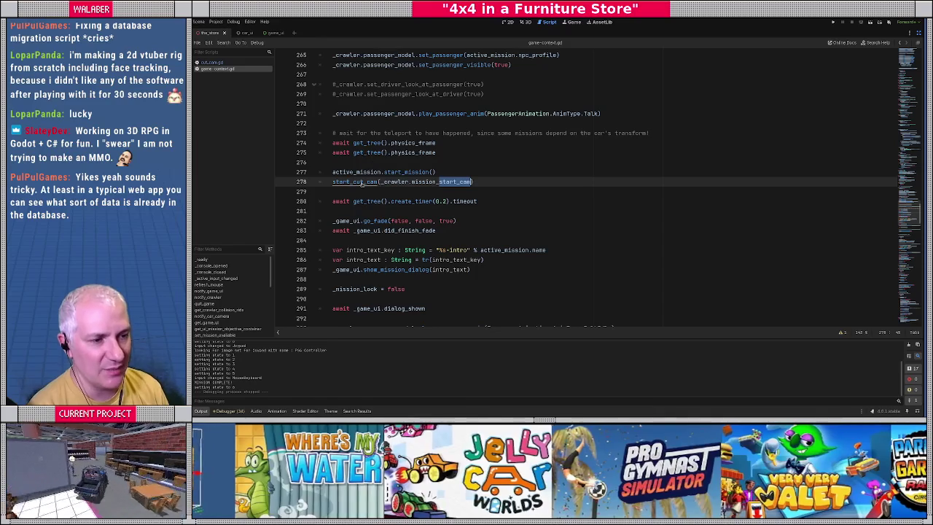
left_click(349, 181, "ctrl")
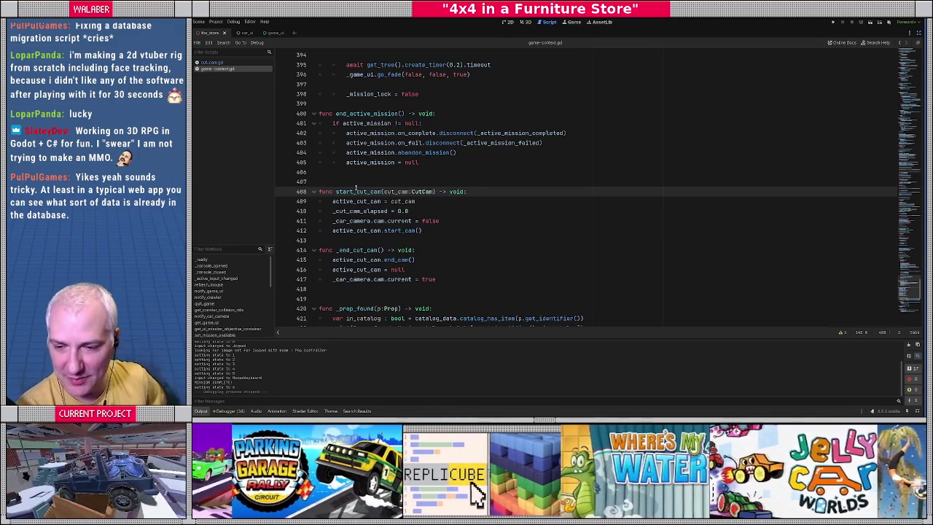
double_click(356, 191)
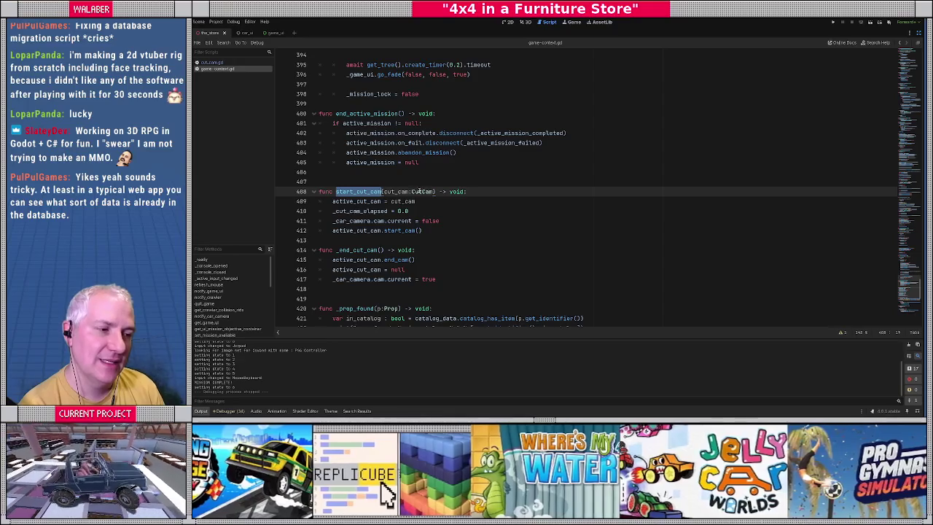
left_click(432, 192)
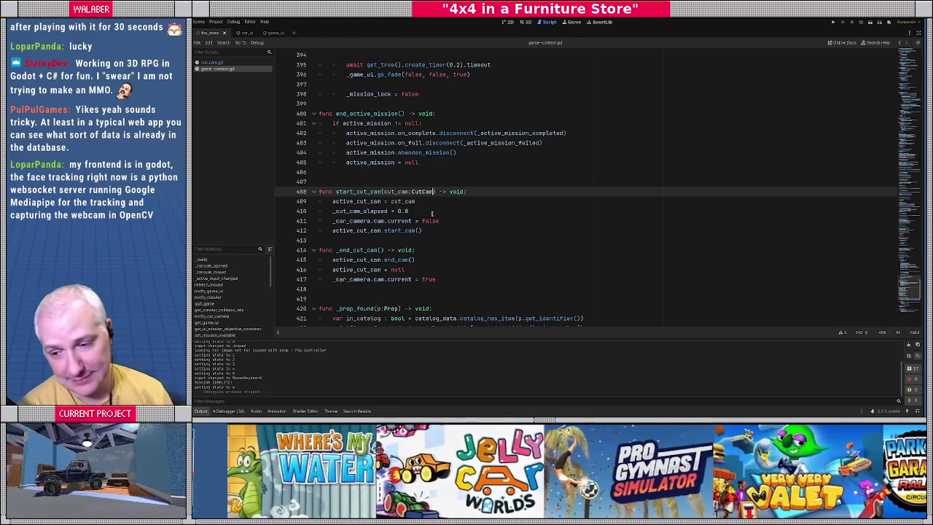
left_click(400, 201)
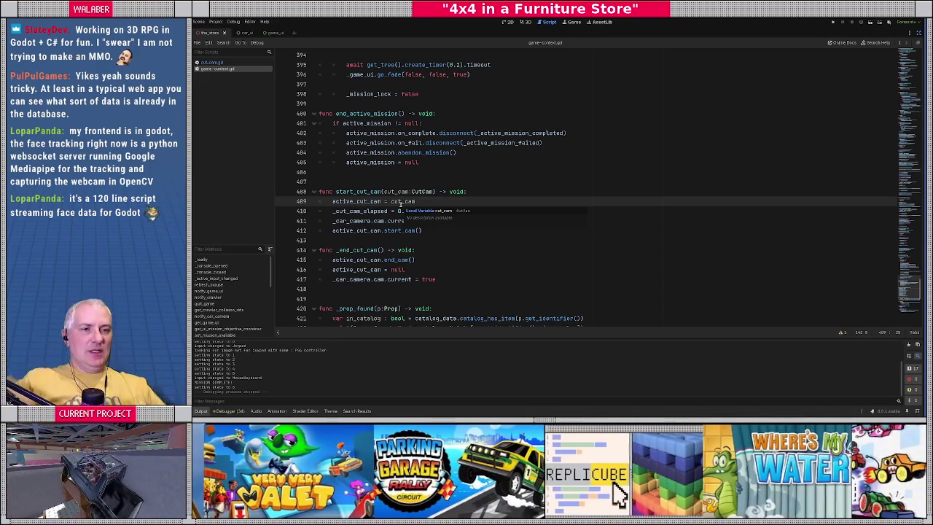
left_click(436, 189)
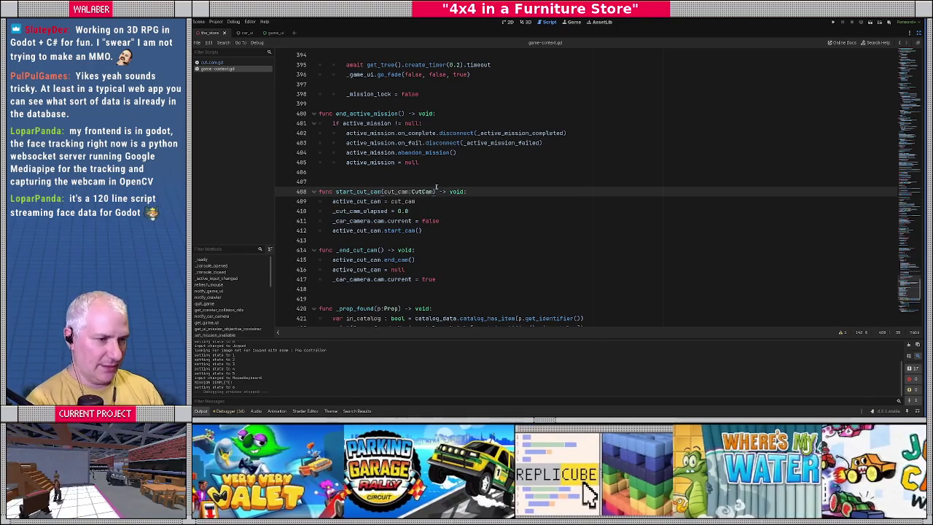
left_click(403, 174)
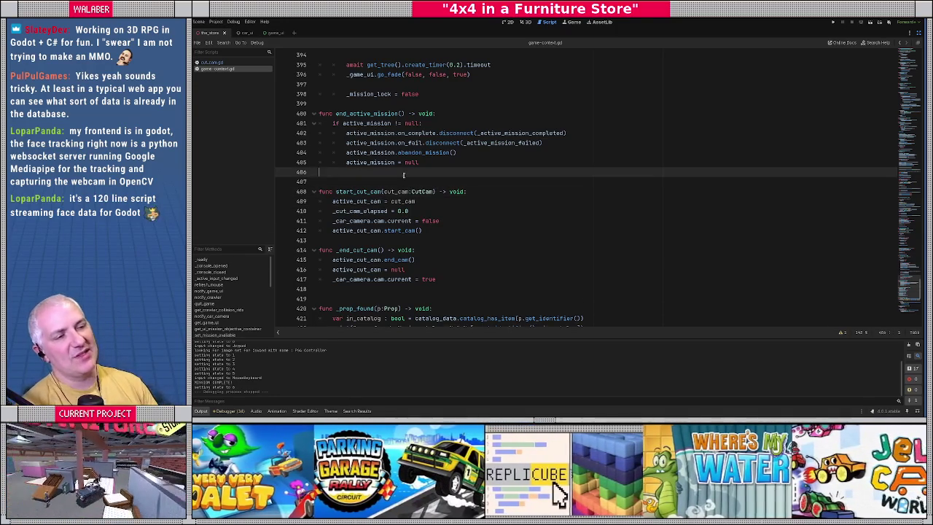
scroll(403, 175, "up", 3)
double_click(352, 279)
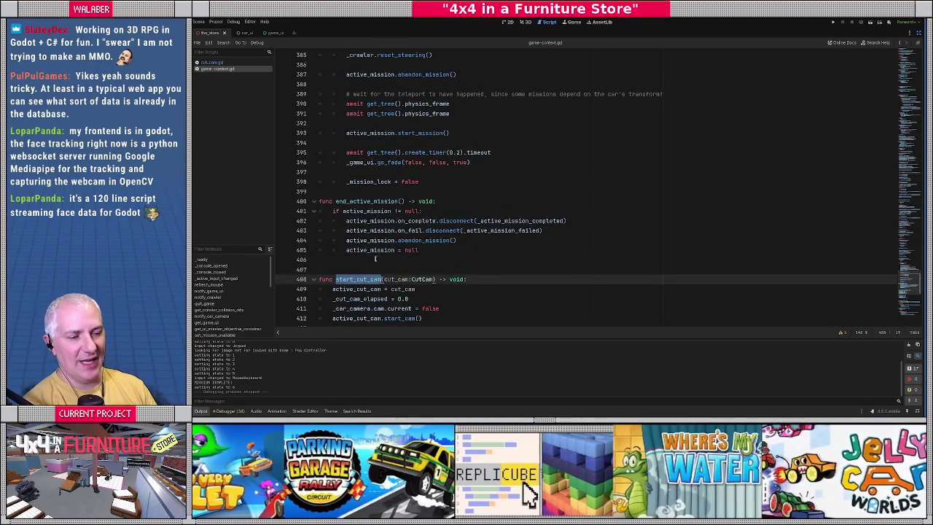
scroll(428, 245, "down", 2)
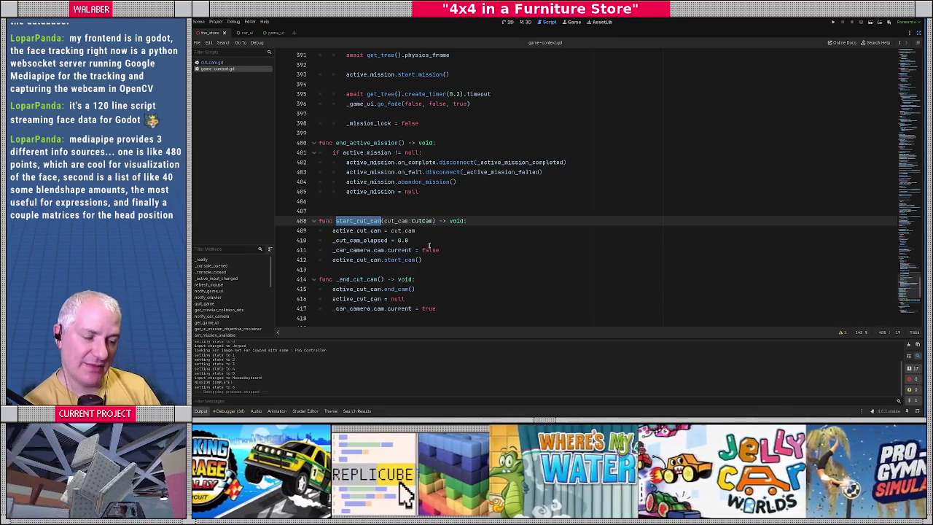
Quick-open mission_start_cam.gd by searching 'mission_start'
left_click(422, 207)
key("ctrl+alt+o")
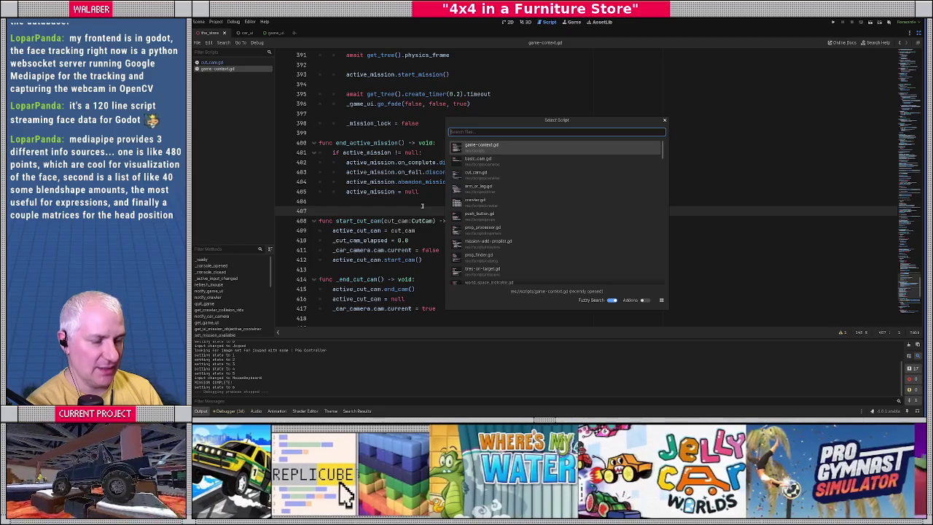
type("mission")
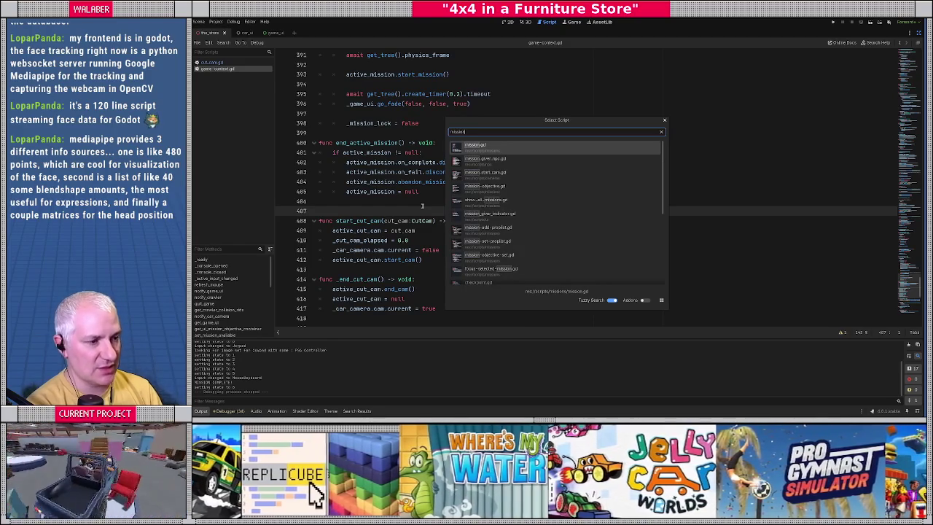
type("_start")
key("Return")
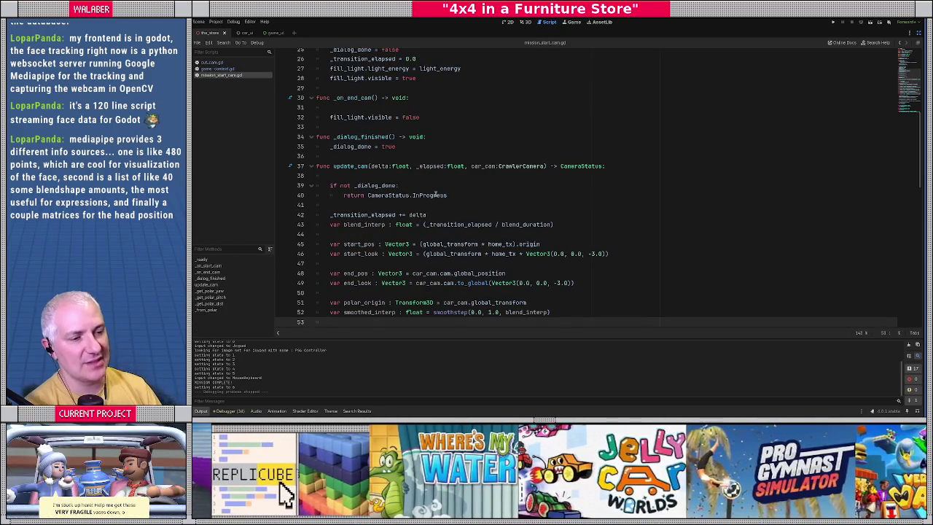
Review _on_start_cam and update_cam, highlighting the _dialog_done check in update_cam
left_click(437, 166)
scroll(462, 129, "down", 10)
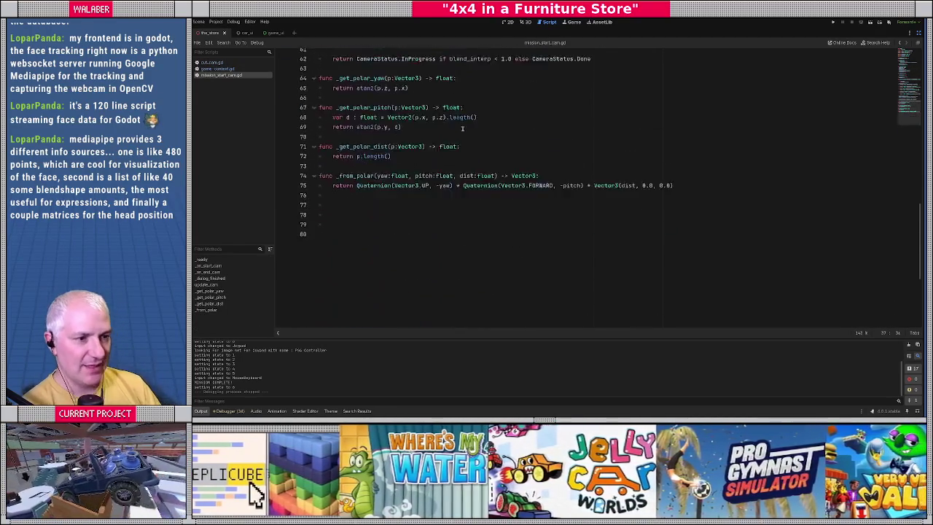
scroll(462, 128, "up", 15)
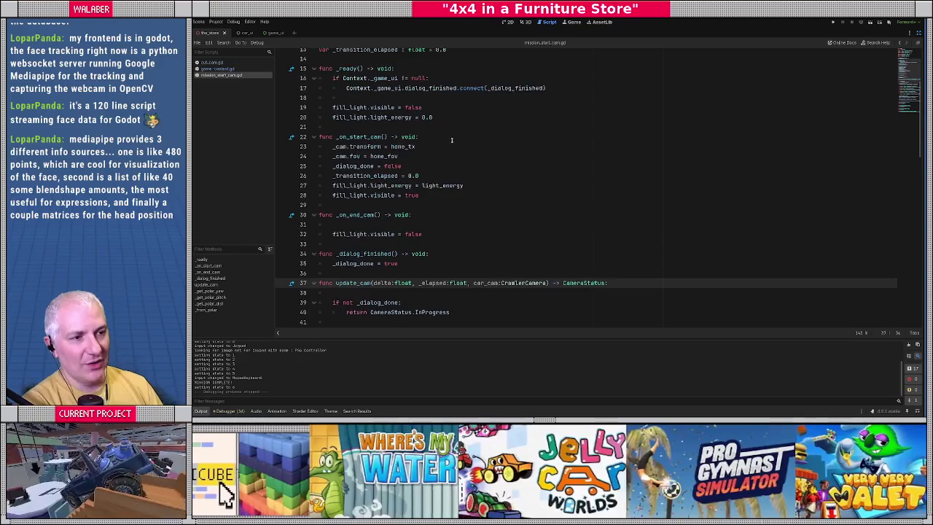
scroll(421, 137, "up", 3)
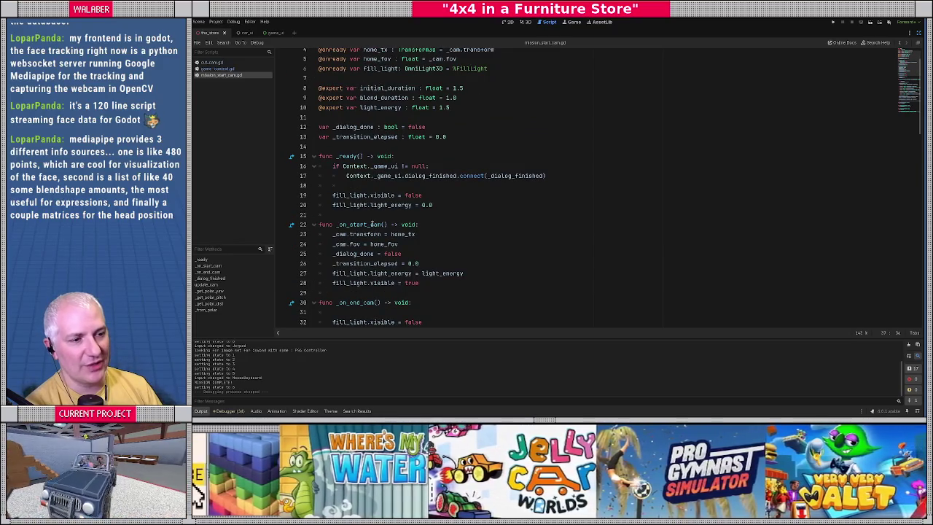
left_click_drag(337, 234, 438, 243)
scroll(465, 236, "down", 2)
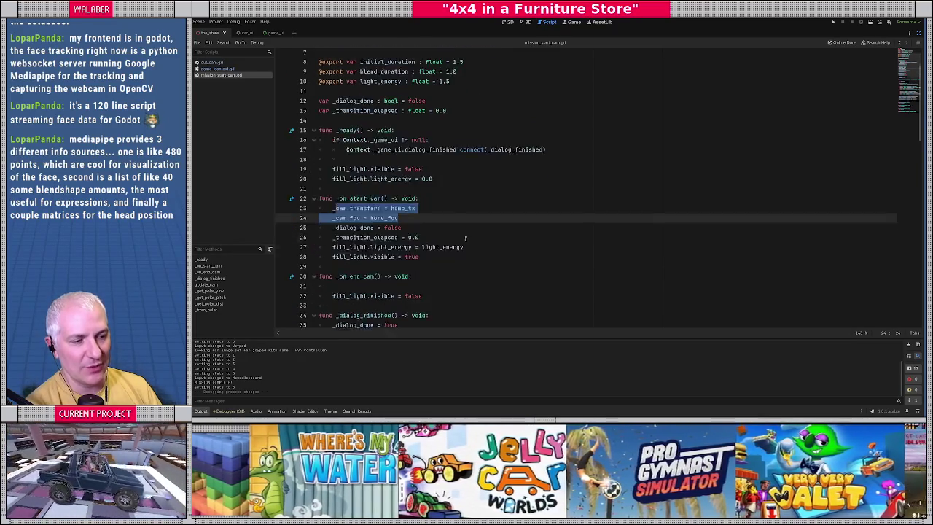
left_click(368, 196)
scroll(365, 201, "down", 5)
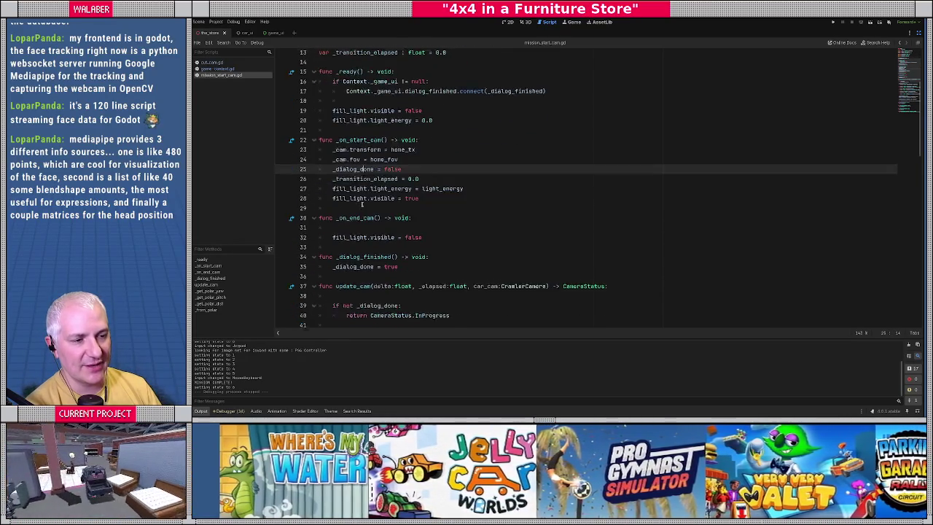
left_click_drag(333, 186, 474, 202)
scroll(386, 173, "down", 3)
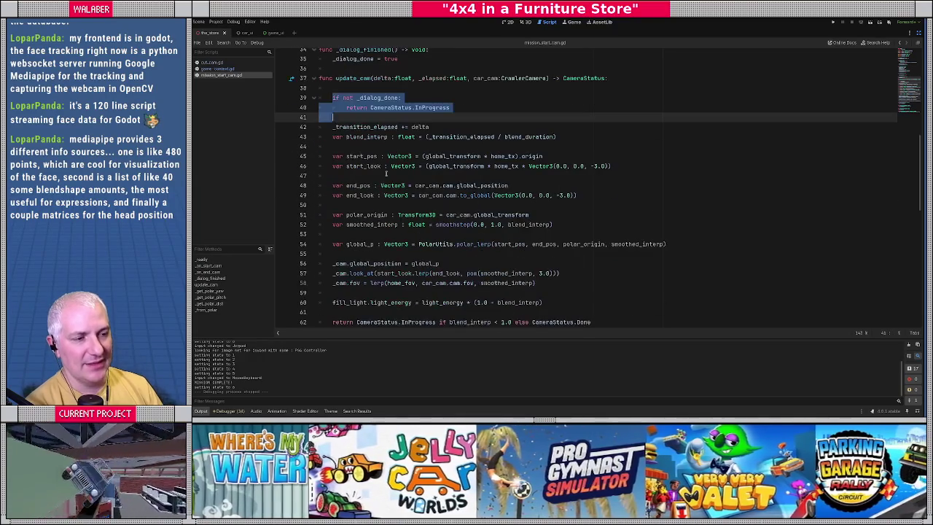
left_click(333, 127)
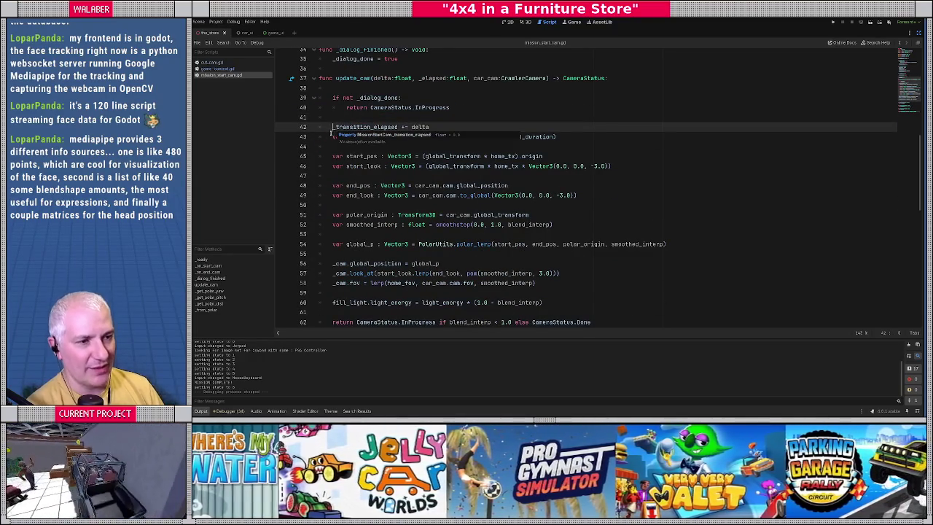
left_click(429, 145)
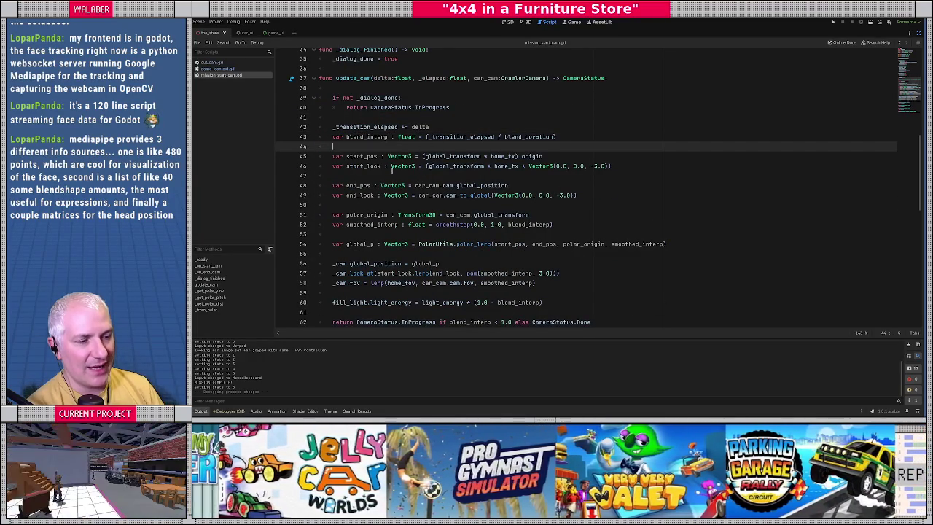
left_click_drag(334, 127, 484, 147)
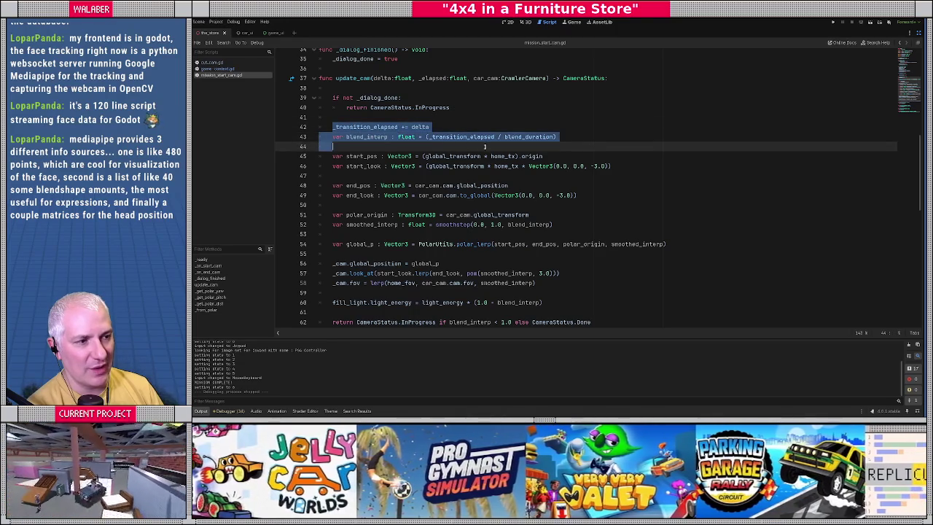
double_click(416, 186)
scroll(362, 188, "down", 1)
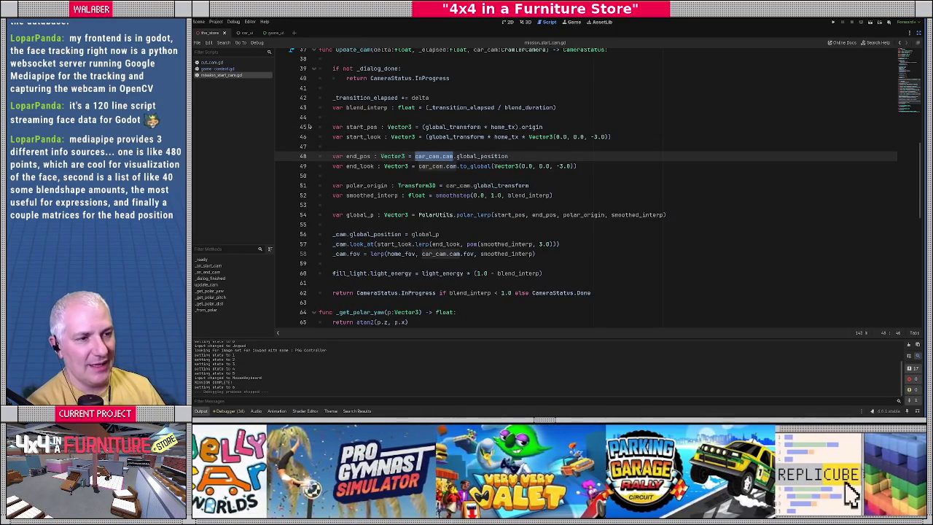
mouse_move(333, 98)
left_mouse_down()
mouse_move(438, 102)
mouse_move(525, 138)
mouse_move(520, 246)
mouse_move(539, 259)
left_mouse_up()
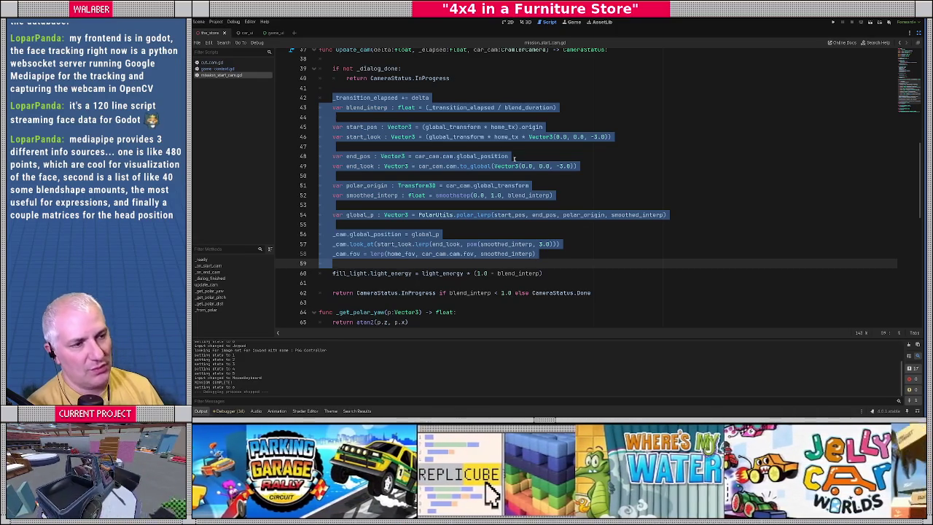
mouse_move(332, 99)
left_mouse_down()
mouse_move(510, 189)
mouse_move(583, 267)
left_mouse_up()
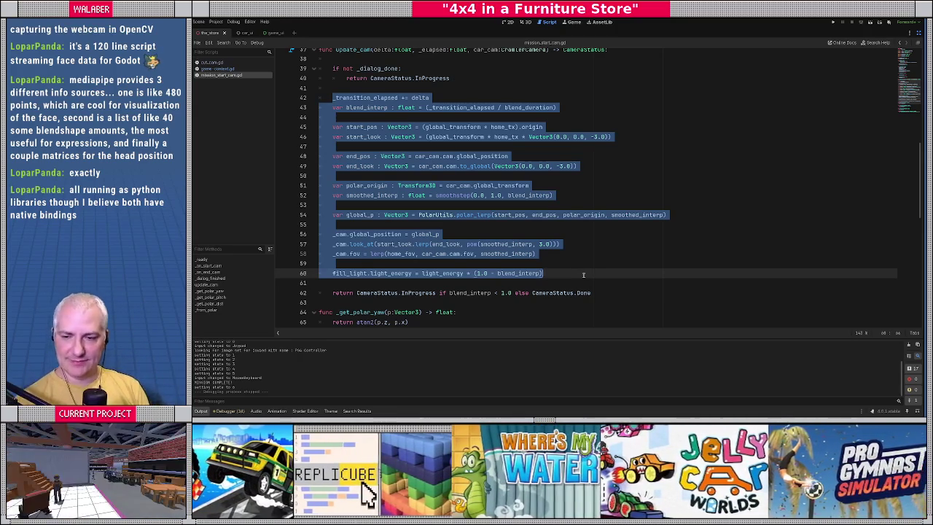
left_click(399, 97)
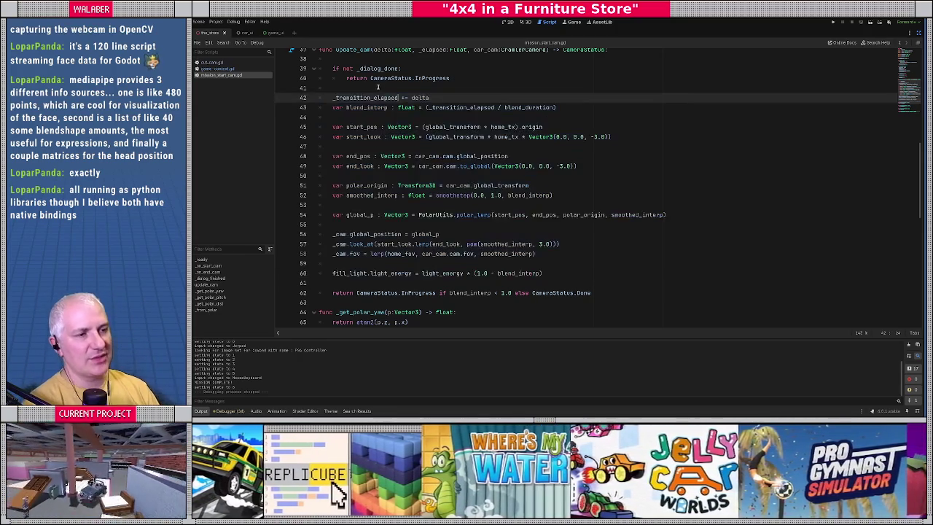
Switch back to cut_cam.gd and go to the empty line below the _cam variable
key("Home")
scroll(382, 109, "up", 8)
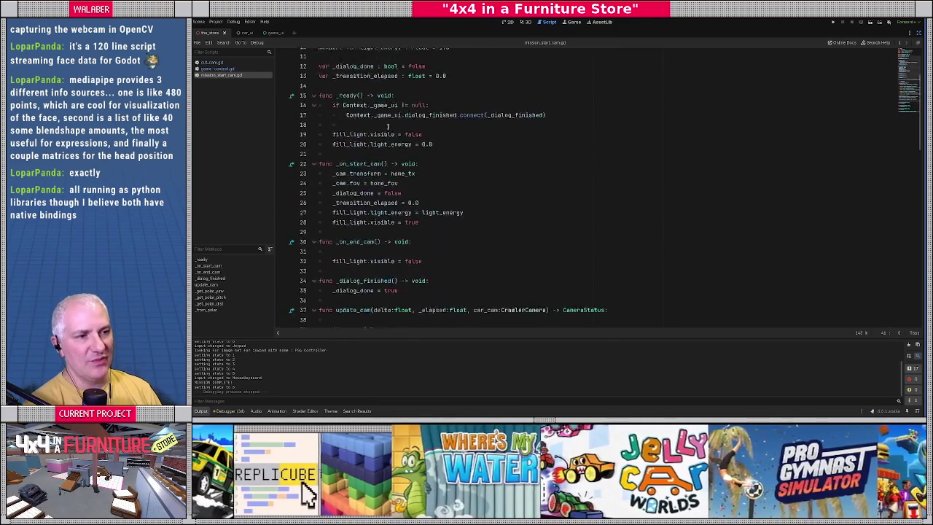
key("alt+Left")
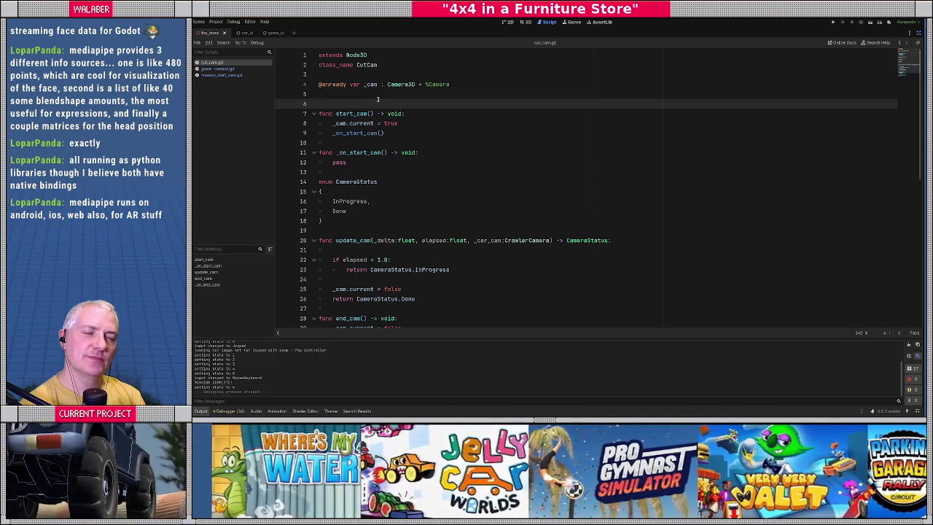
left_click(373, 93)
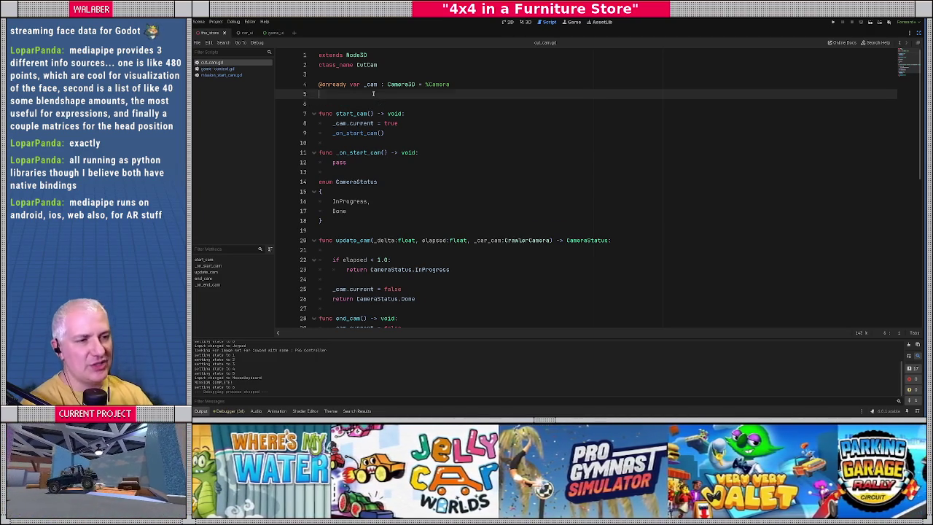
Declare _transitioning_in := false and _transitioning_out := false below the _cam variable
key("Return")
type("var _")
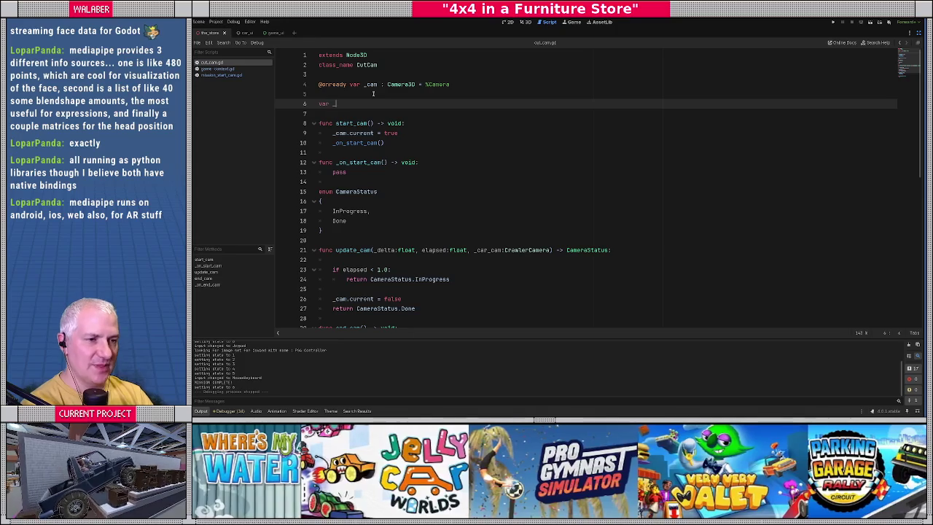
type("transition")
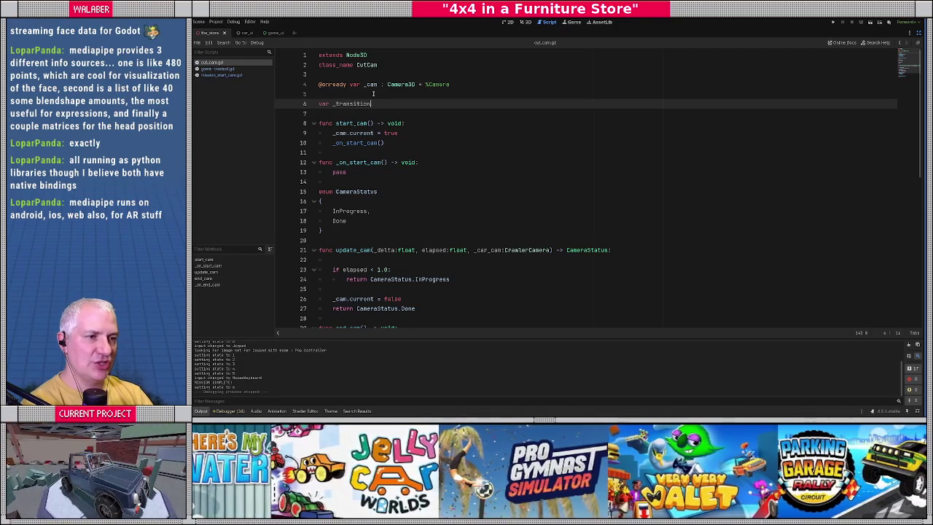
type("ing_in ")
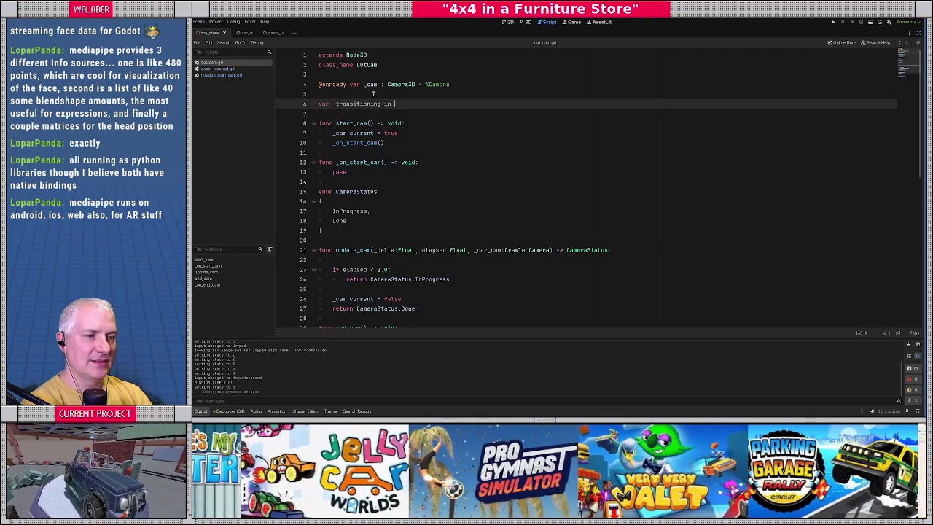
type(":= false")
key("Return")
type("var ")
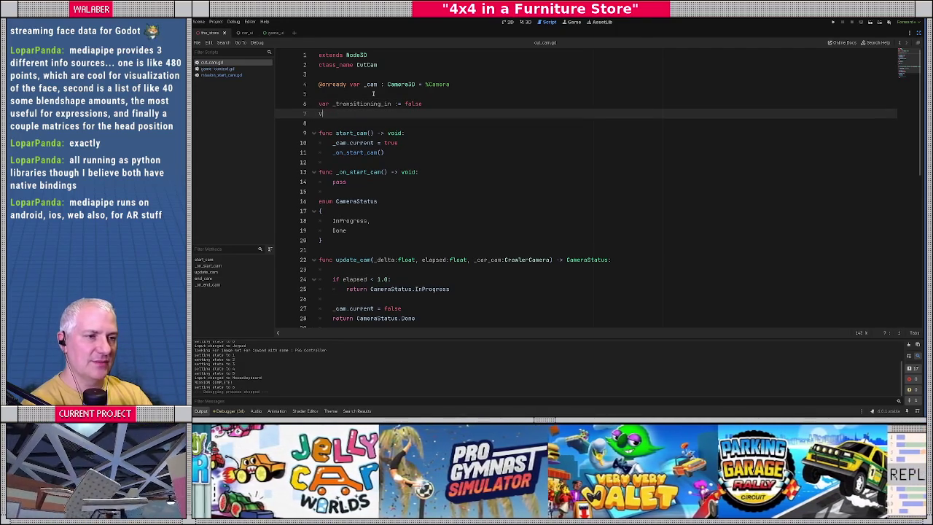
type("_transitio")
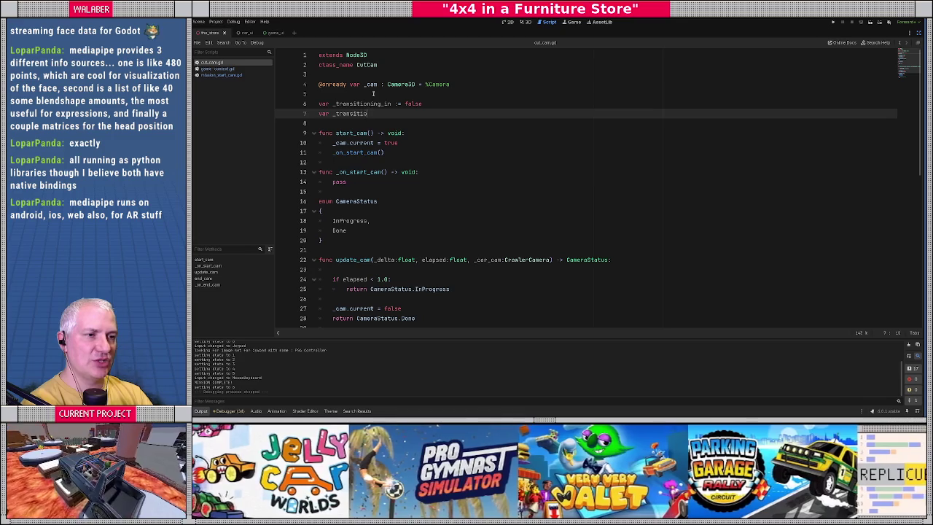
type("ning_out := va")
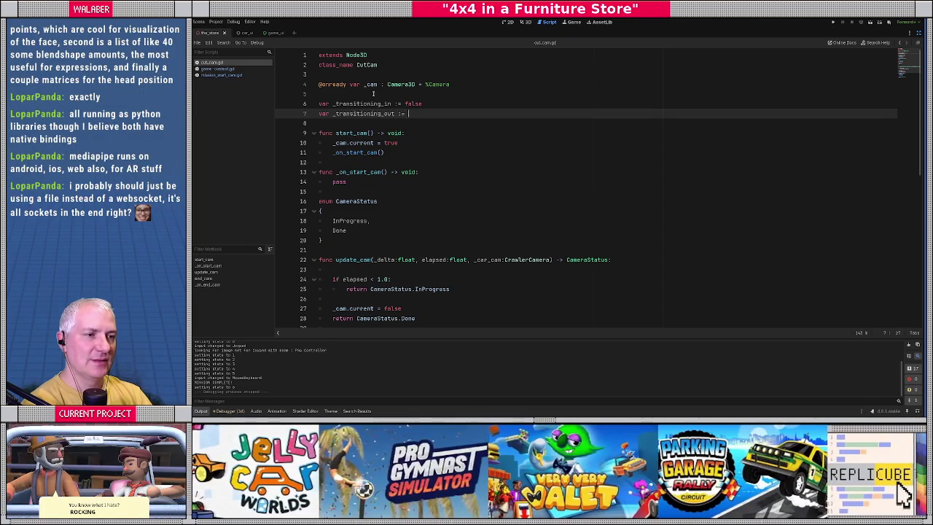
key("BackSpace")
key("BackSpace")
type("false")
Add _transition_elapsed := 0.0 and _transition_duration := 1.0 declarations
key("Return")
key("Return")
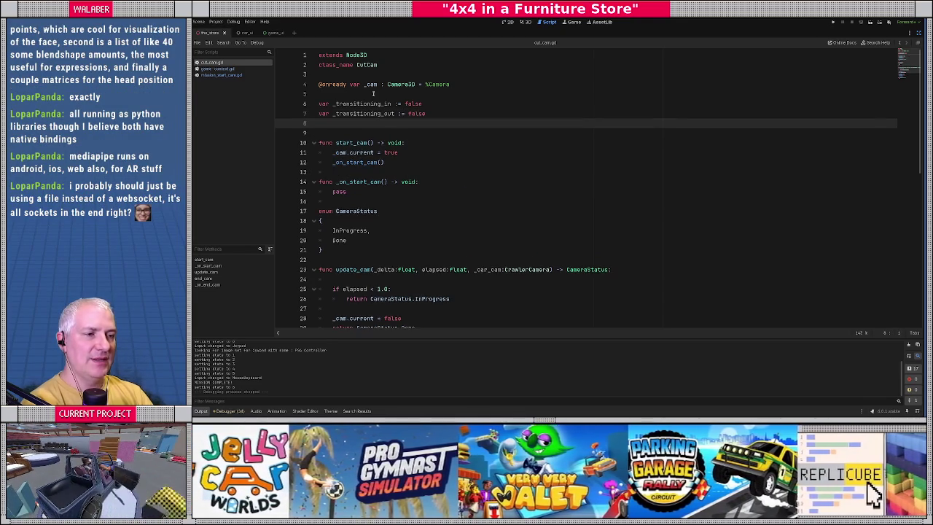
type("var _trans")
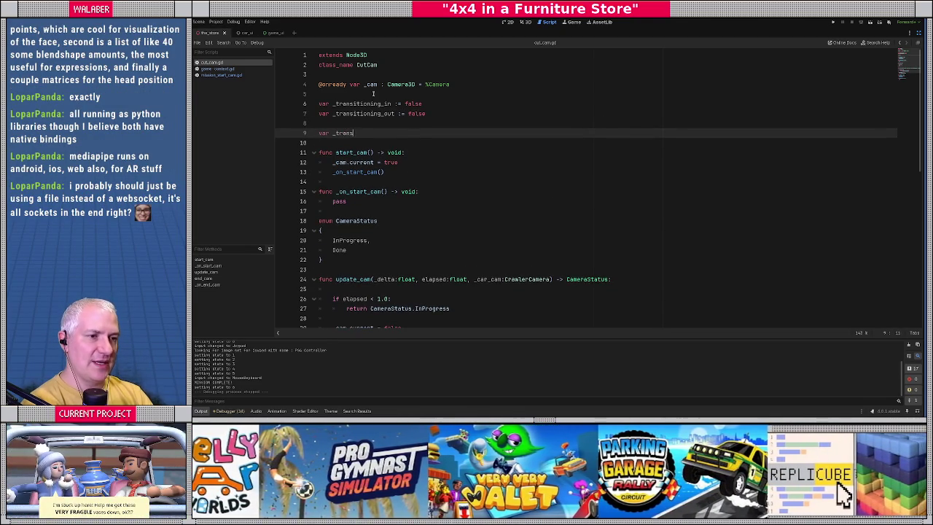
type("ition_elap")
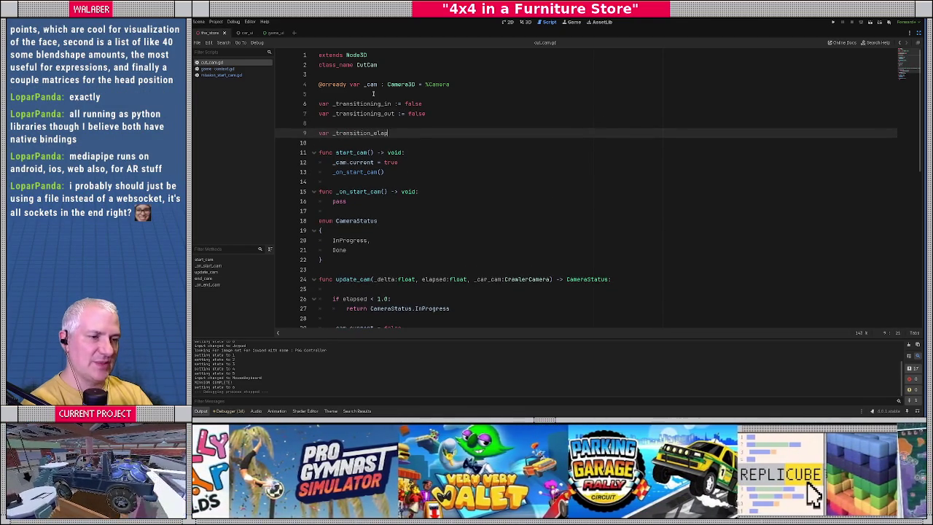
type("sed := 0.0")
key("Return")
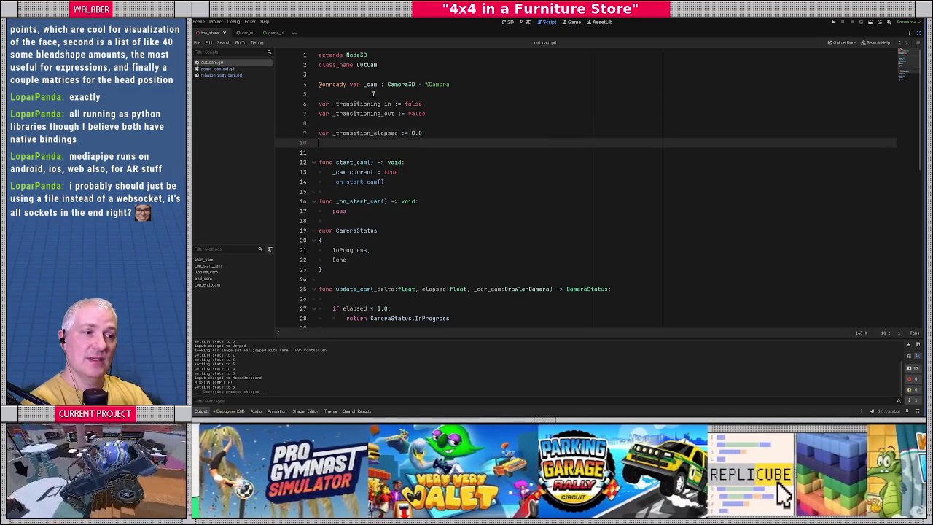
type("var _transition_")
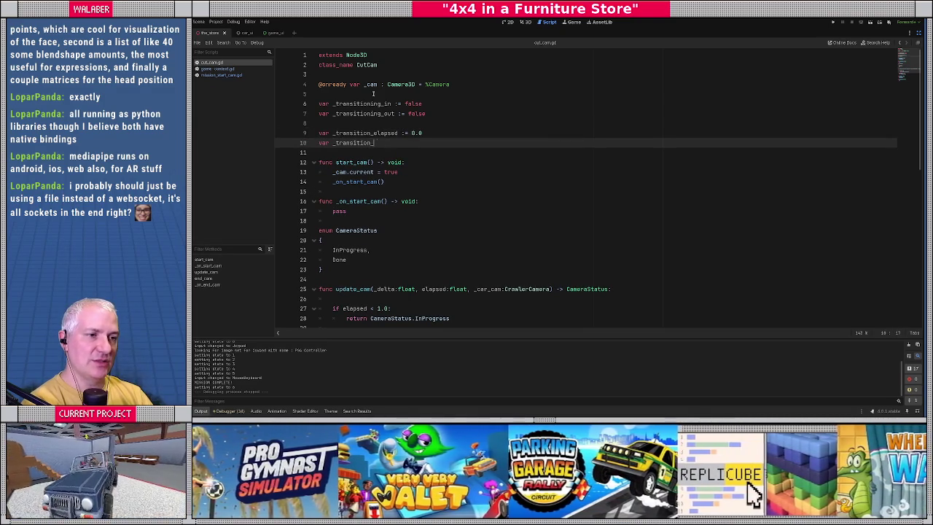
type("duration := 1.0")
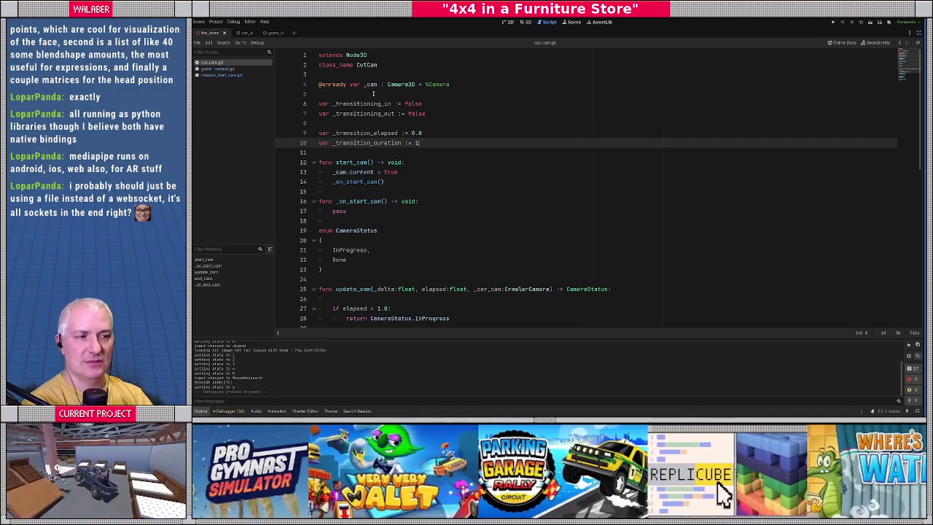
key("Return")
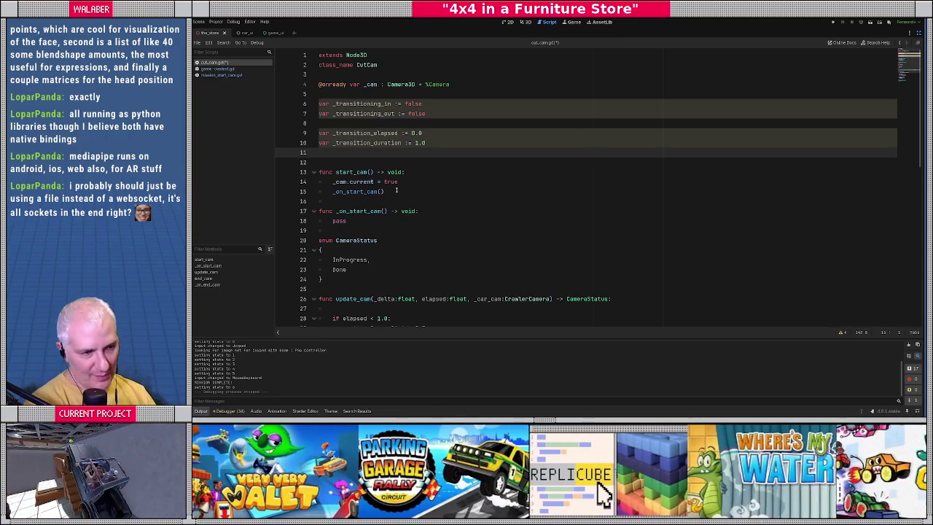
left_click_drag(334, 191, 389, 190)
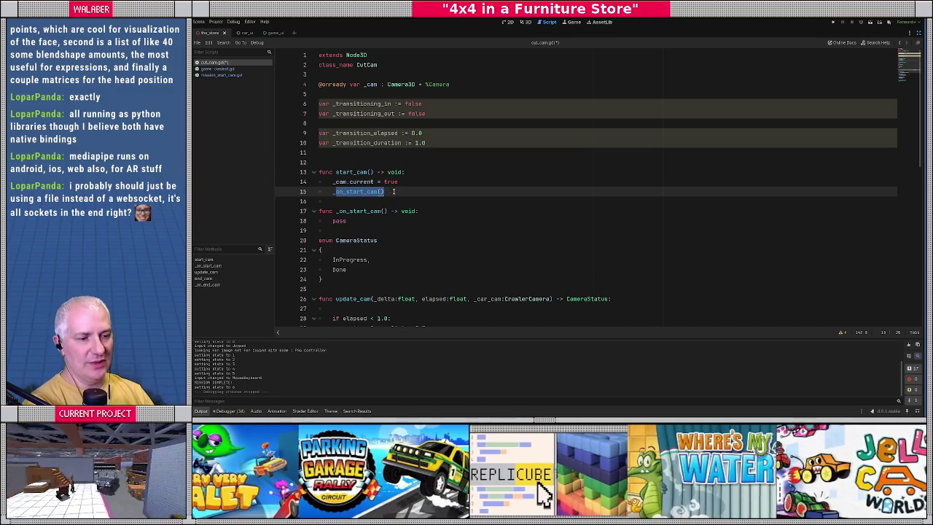
Add a _start_transition_in() -> void function at the script's end setting _transitioning_in = true
scroll(390, 190, "down", 6)
left_click(336, 260)
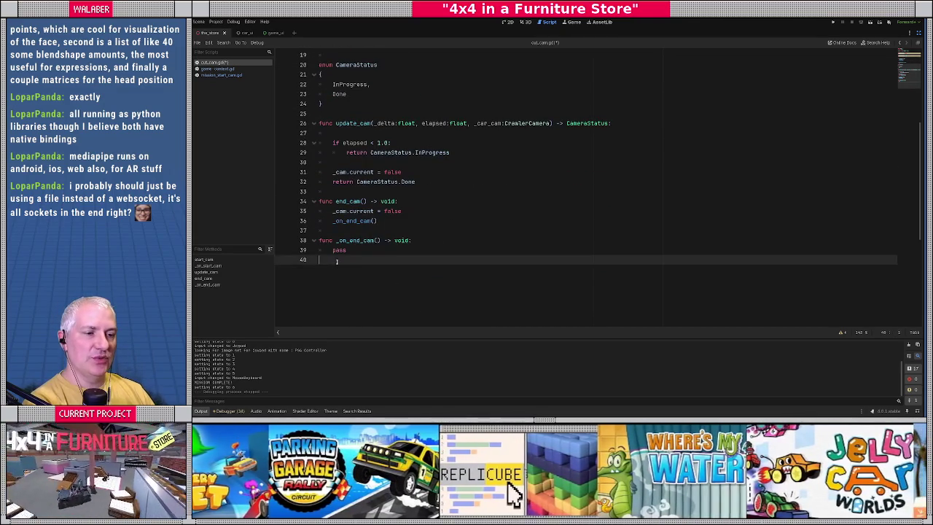
key("Return")
key("Return")
type("func ")
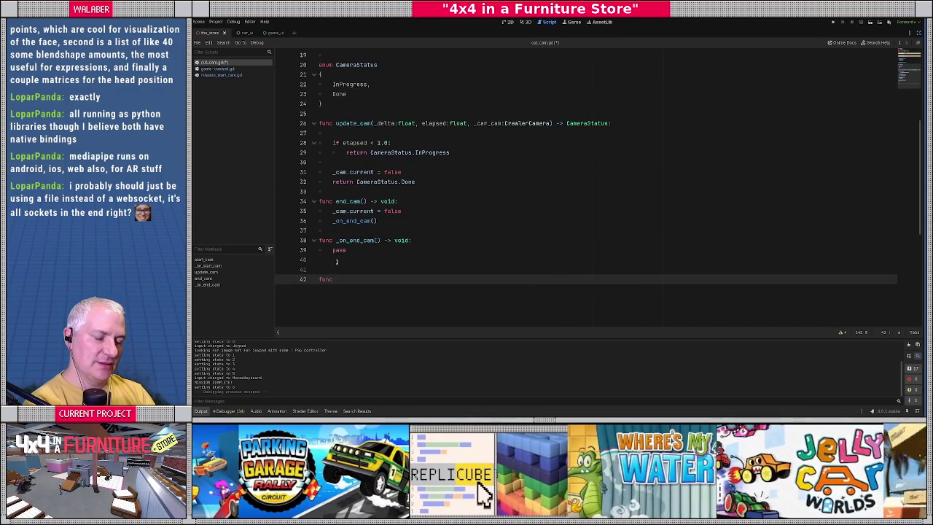
type("_s")
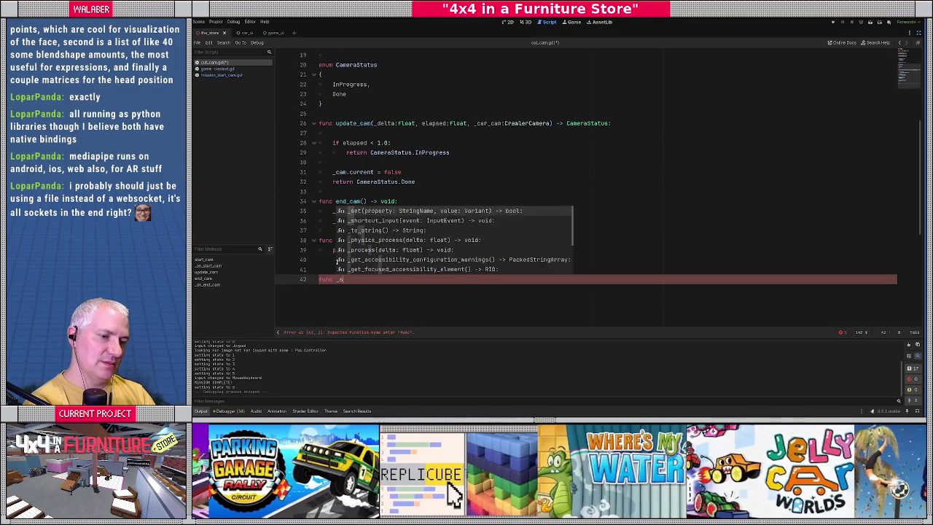
type("tart_transition_in")
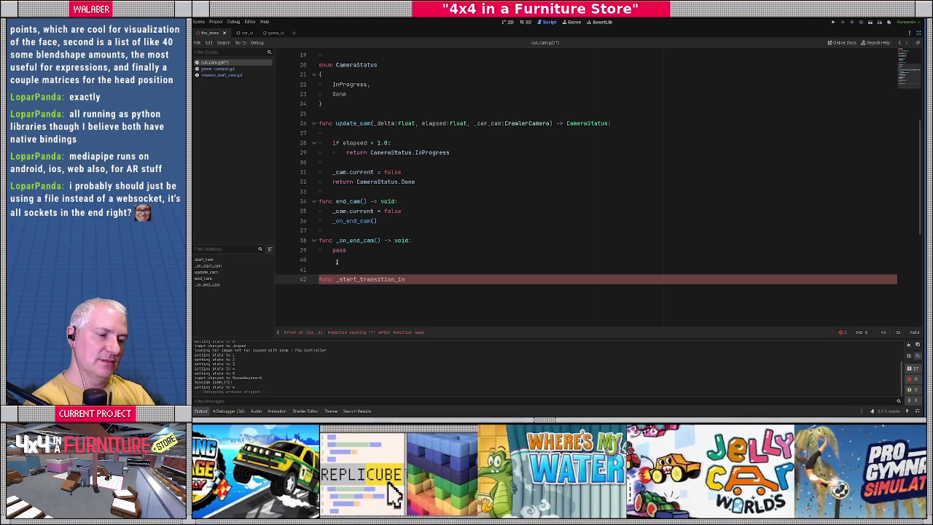
type("() -> void:")
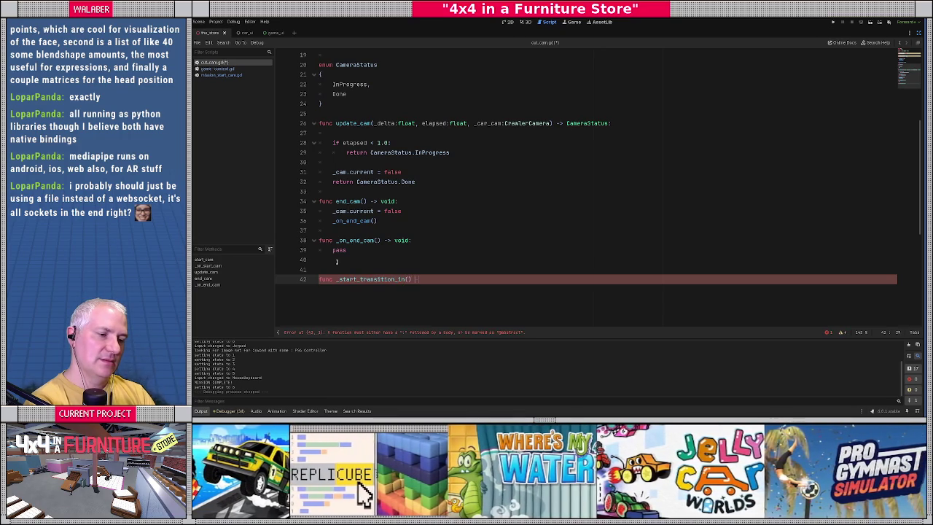
key("Return")
type("_transitioning_in")
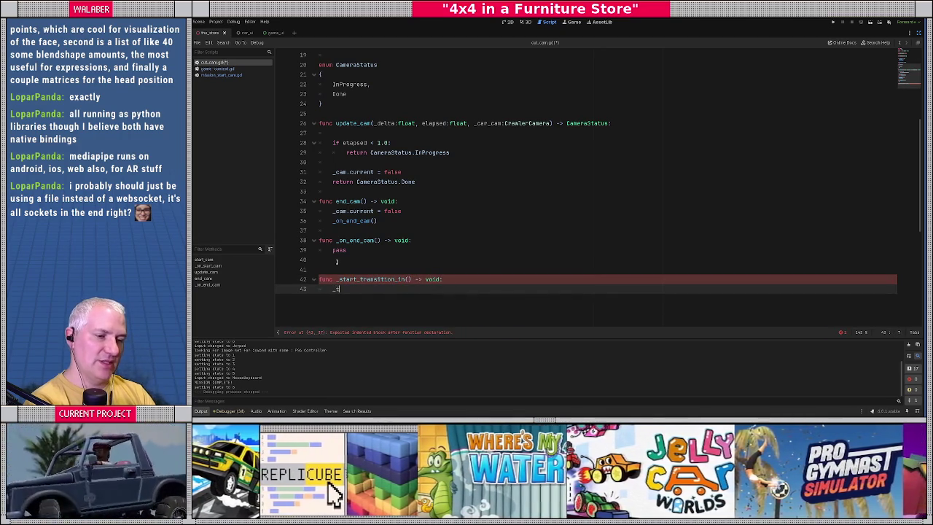
type(" = true")
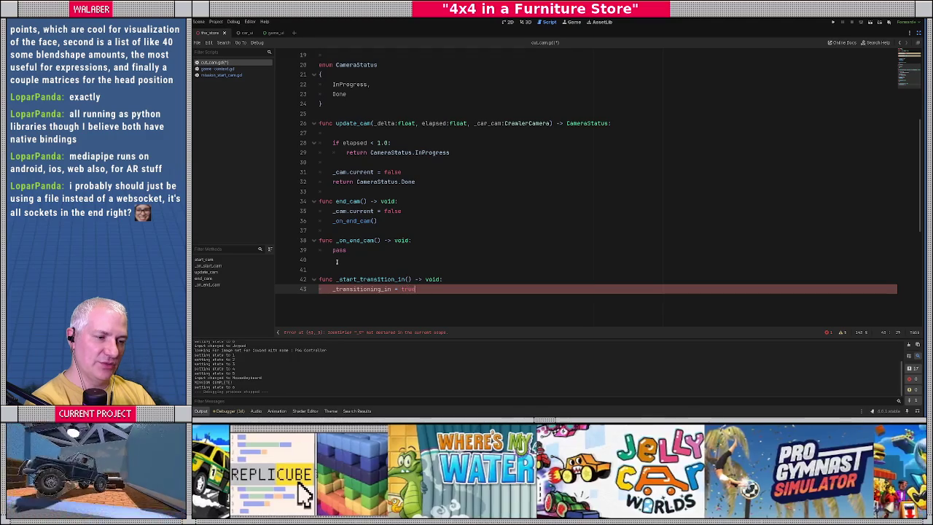
key("Return")
type("_")
Begin a 'dur: float =' parameter inside the _start_transition_in header
key("Escape")
key("Up")
key("Up")
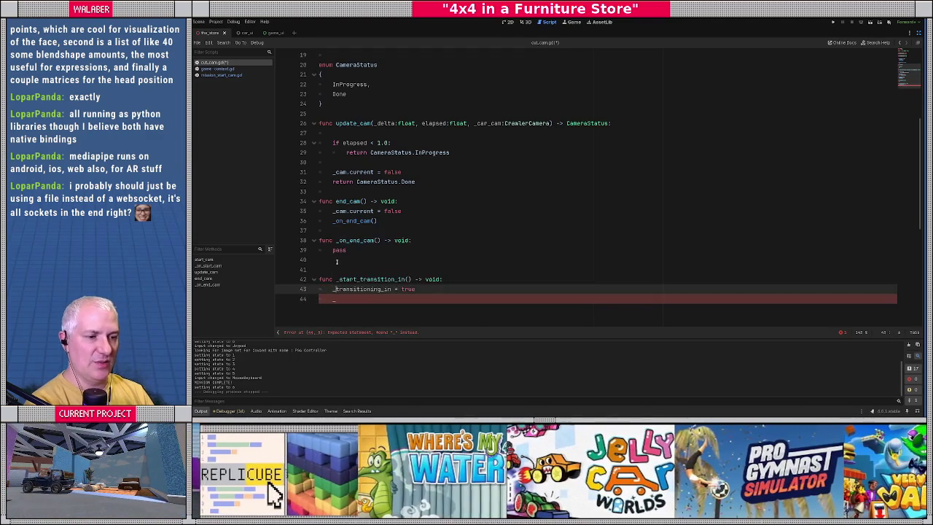
key("Left")
key("Left")
key("Left")
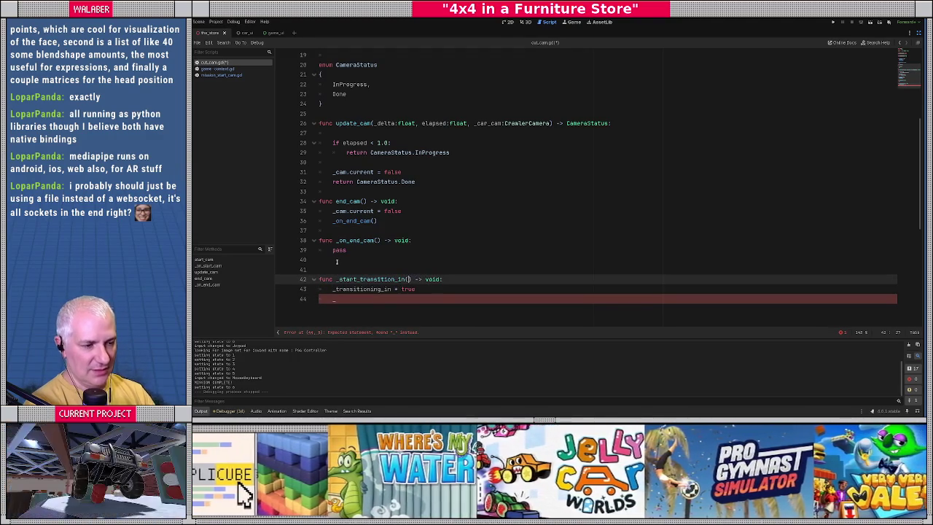
type("dur:Fla")
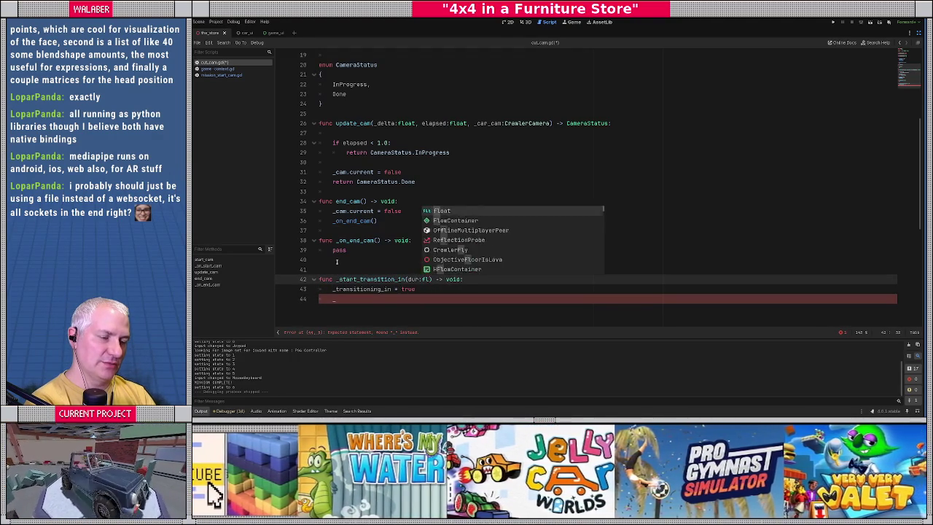
type("oat =")
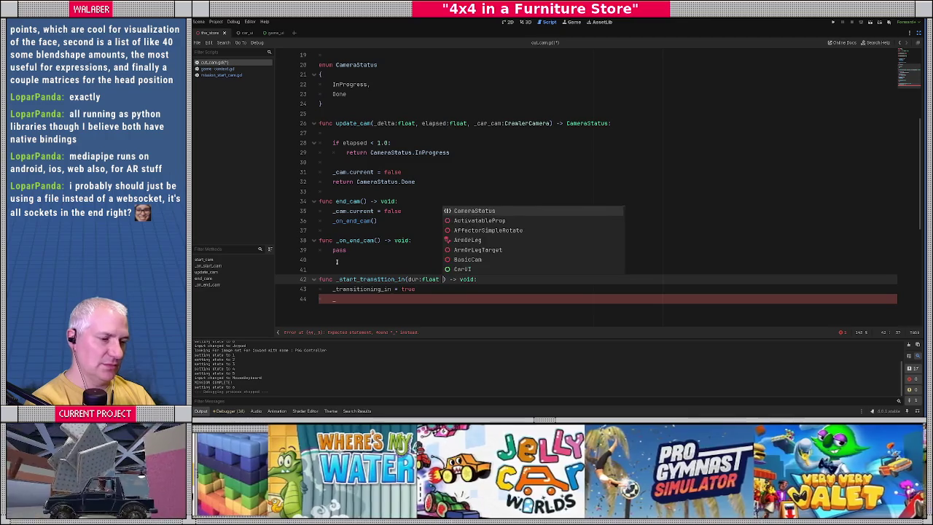
left_click(227, 76)
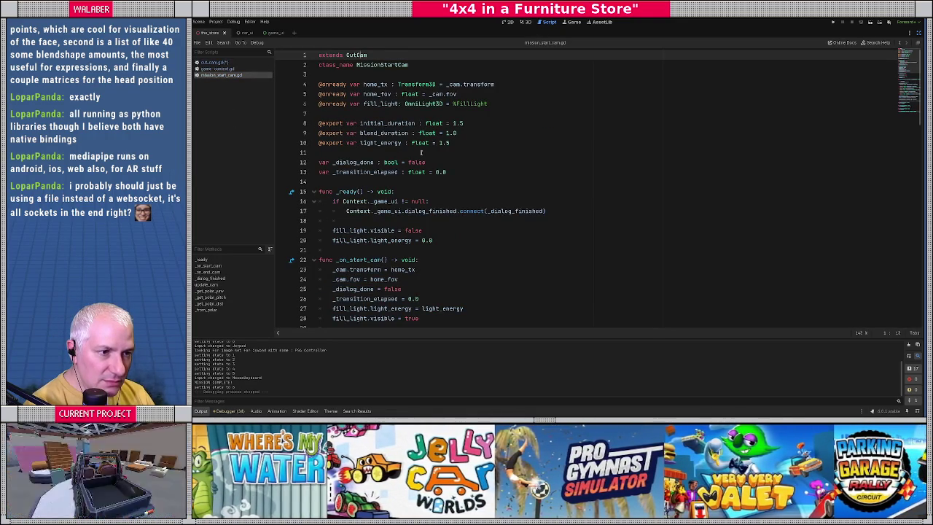
Inspect blend_duration on the MissionStartCam root of mission_start_cam.tscn, then return to cut_cam.gd
double_click(381, 132)
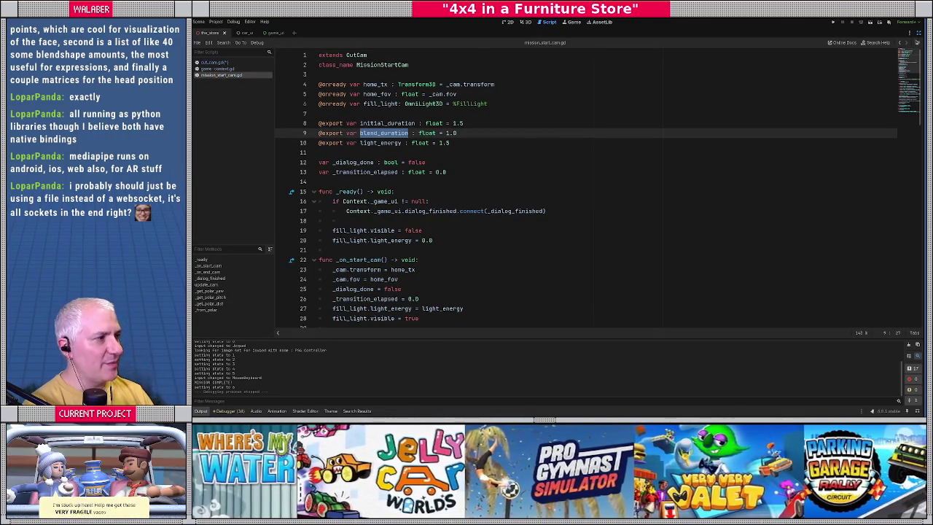
left_click(917, 32)
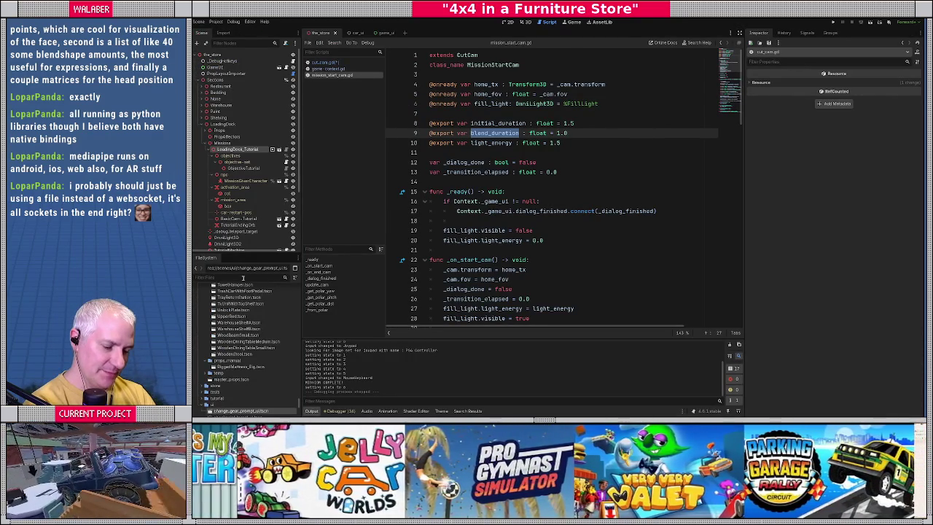
type("mission")
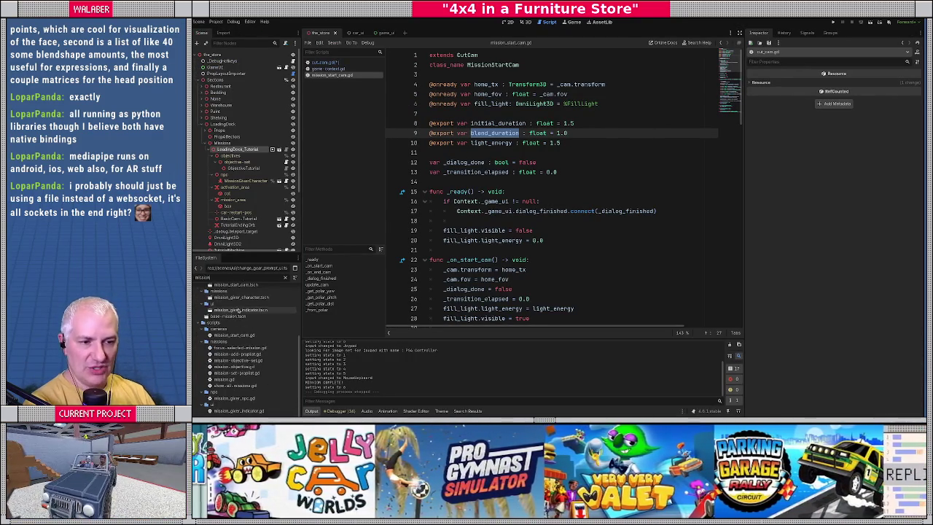
double_click(235, 300)
left_click(231, 55)
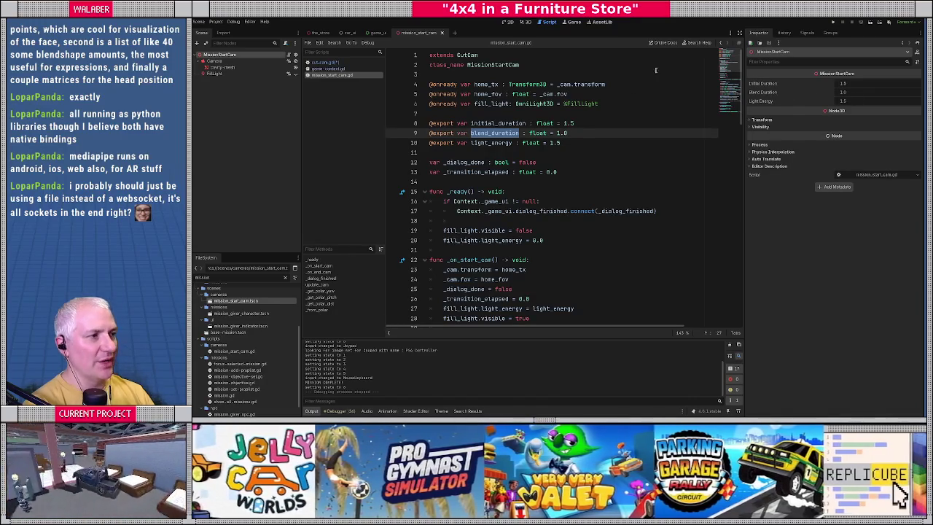
left_click(325, 63)
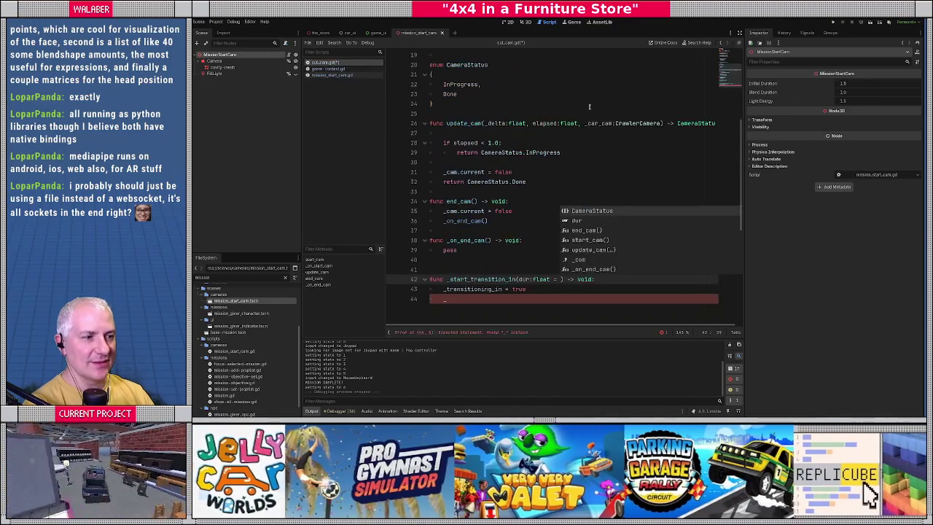
Default dur to 1.0 and make _start_transition_in set _transition_elapsed = 0.0 and _transition_duration = dur
type("1.0")
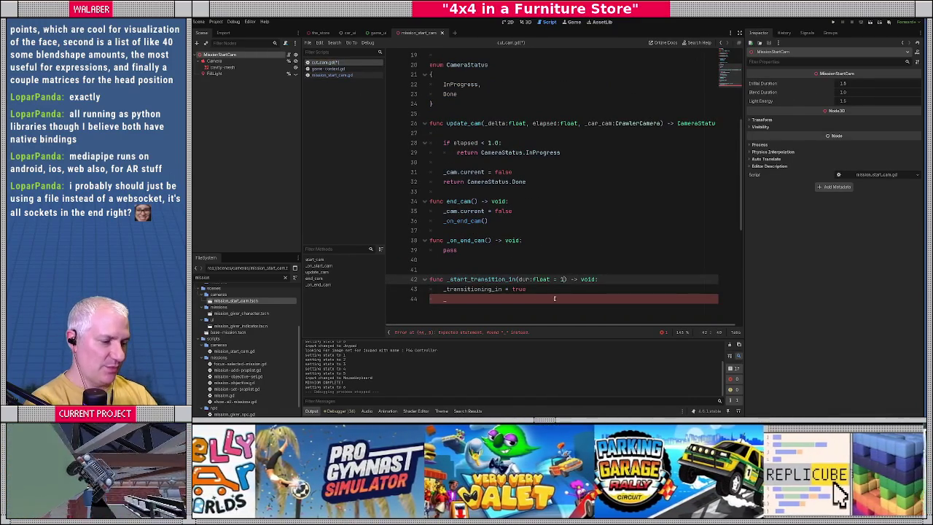
left_click(554, 298)
type("tra")
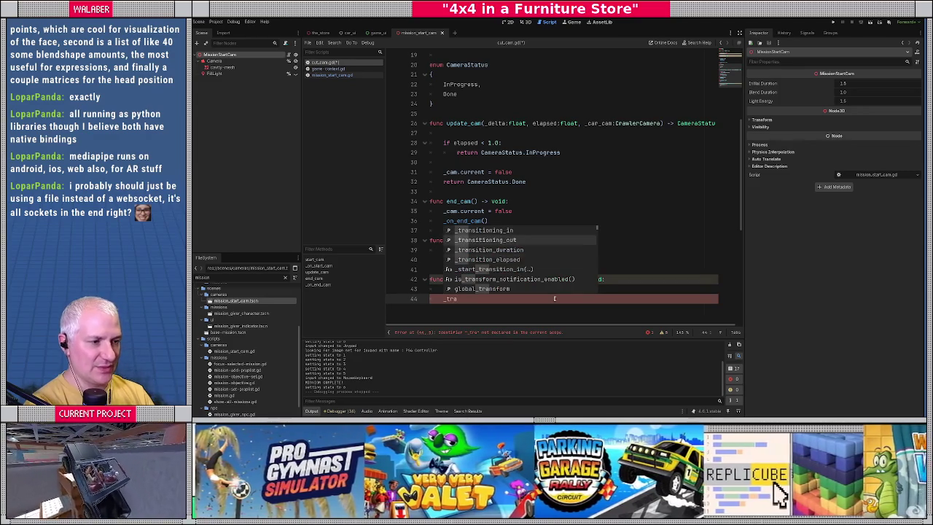
key("Down")
key("Down")
key("Down")
key("Return")
type("= 0.0")
key("Return")
type("_tran")
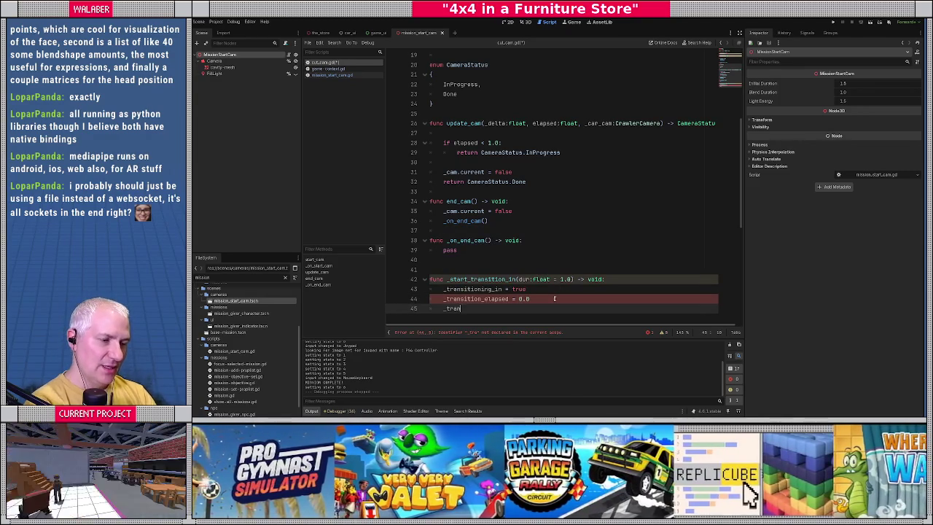
type("sition_d")
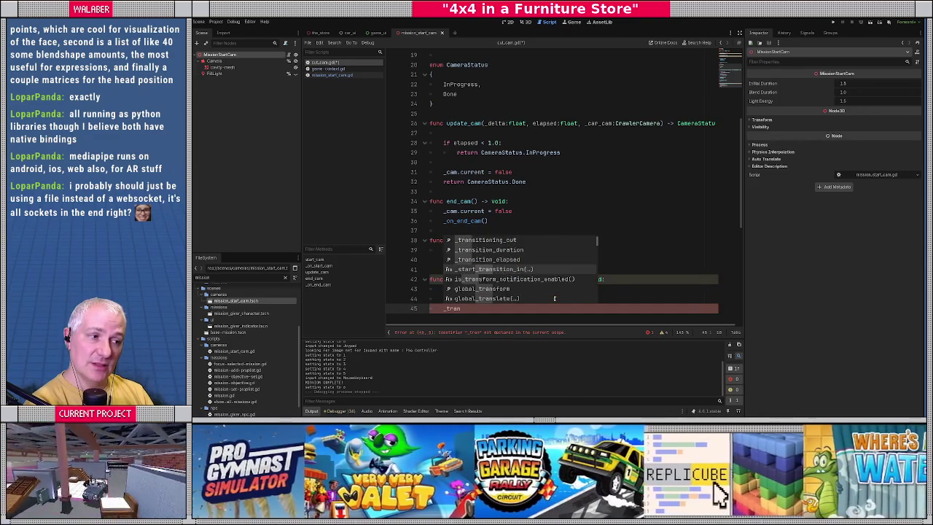
key("Return")
type("duration = du")
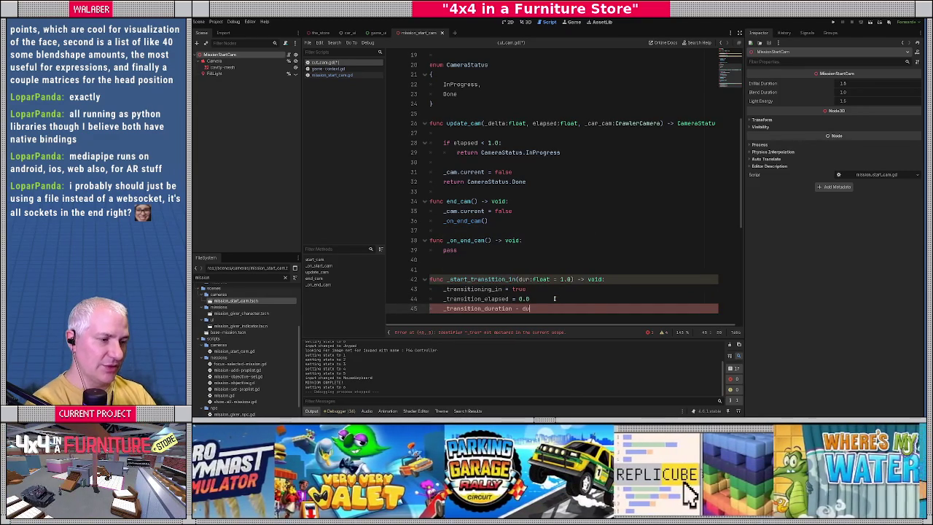
type("r")
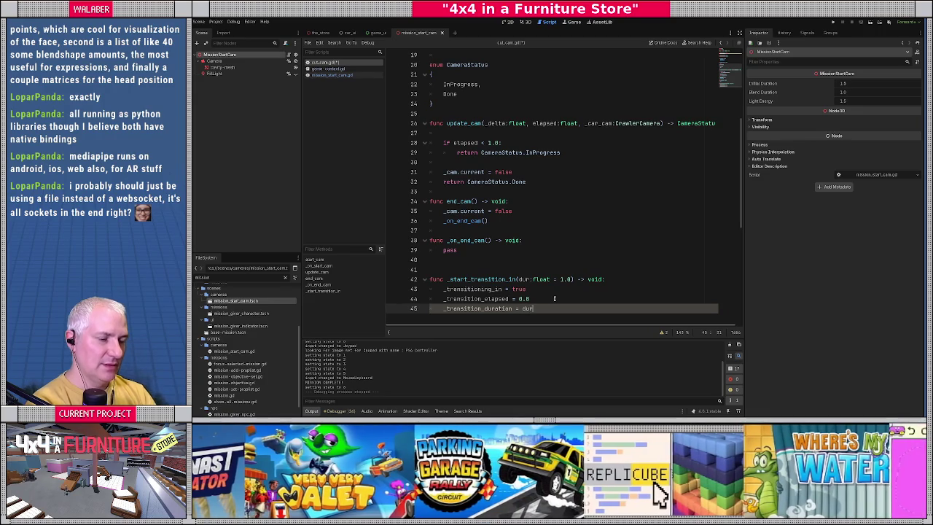
key("Return")
key("Return")
key("BackSpace")
Write _start_transition_out(dur:float = 1.0) setting _transitioning_out = true, elapsed 0.0 and duration dur
type("func _start_trans")
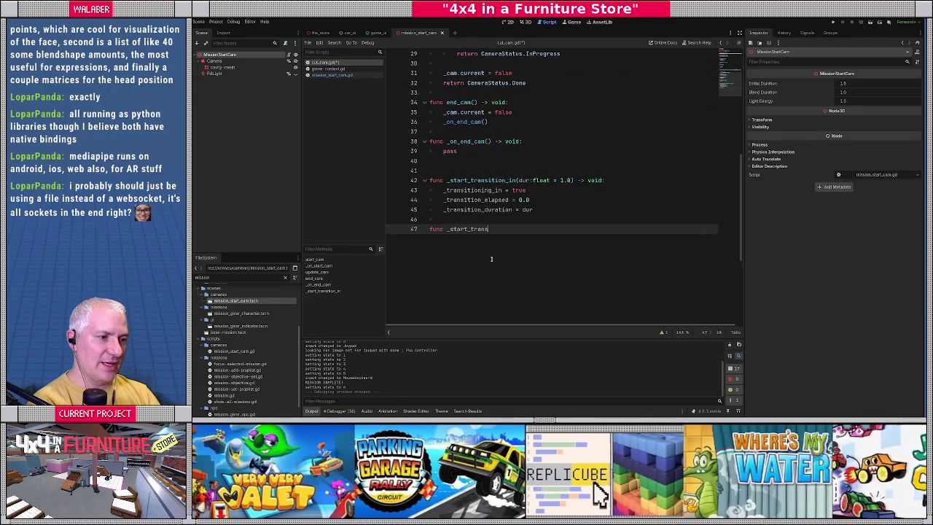
type("ition_out")
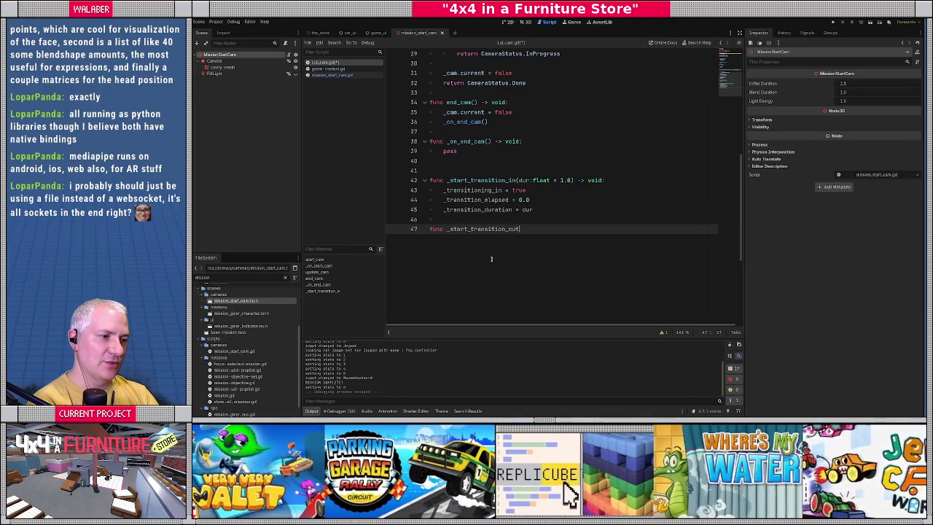
type("(dur:float = ")
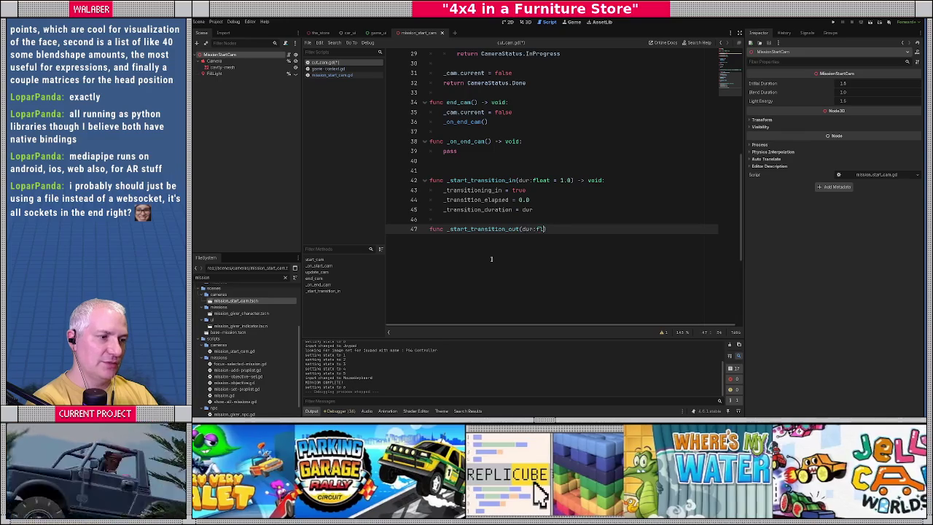
type("1.0")
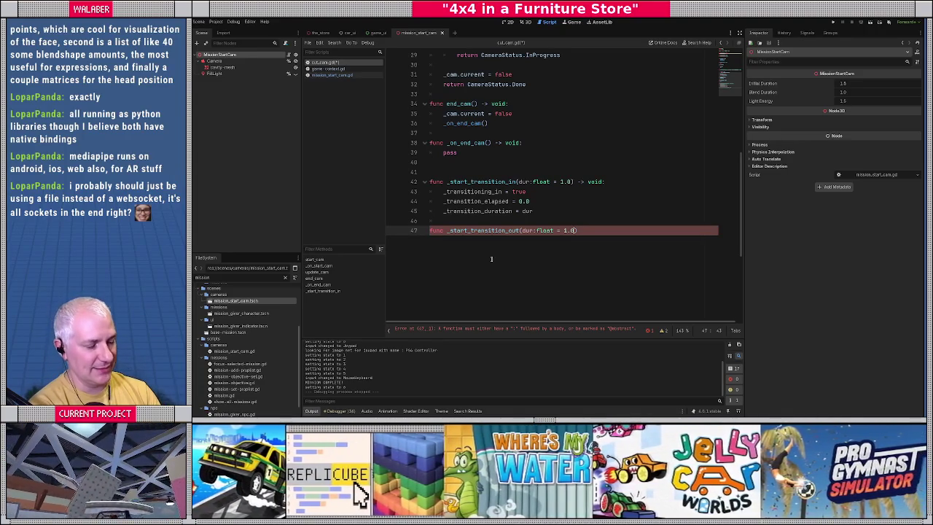
type(") - > void:")
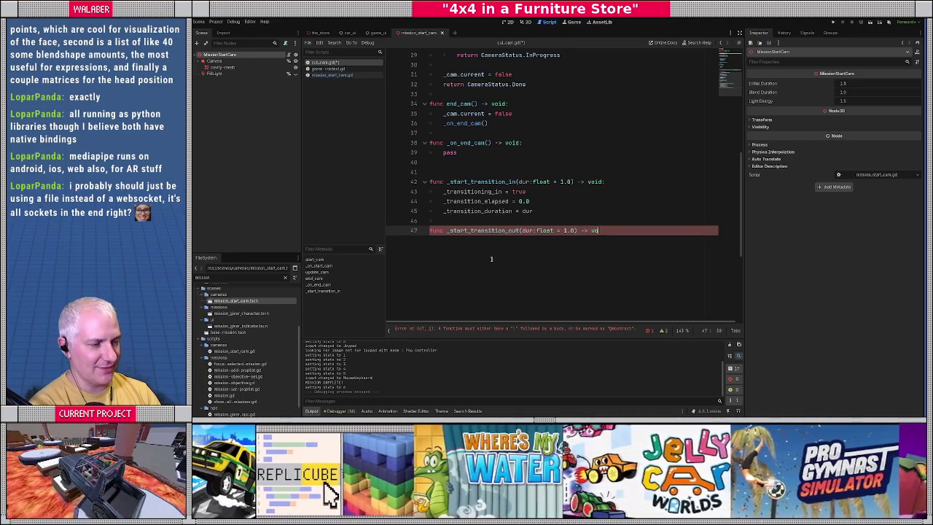
key("Return")
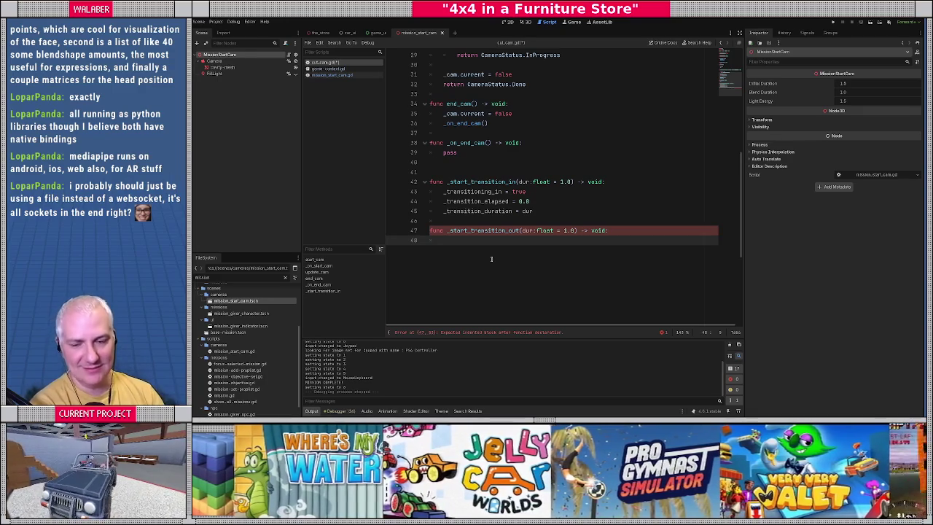
type("_tran")
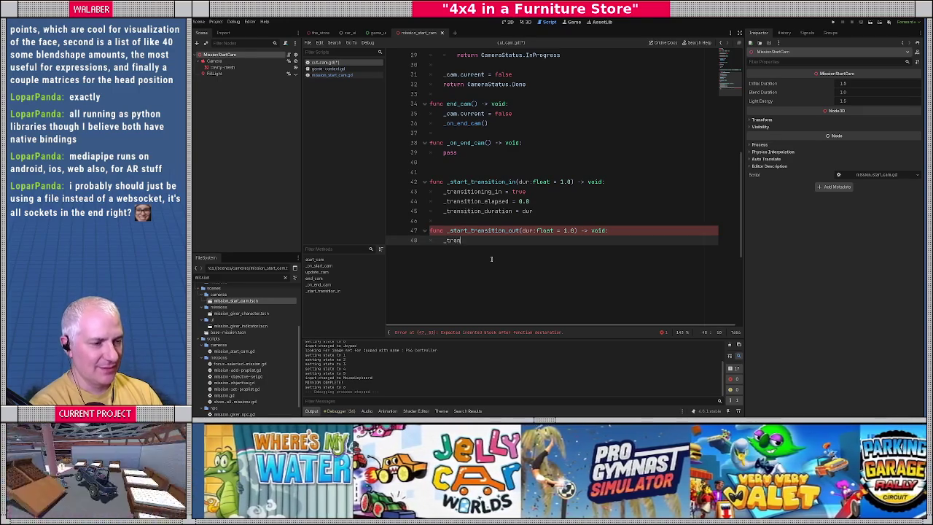
type("sitioning_out = true")
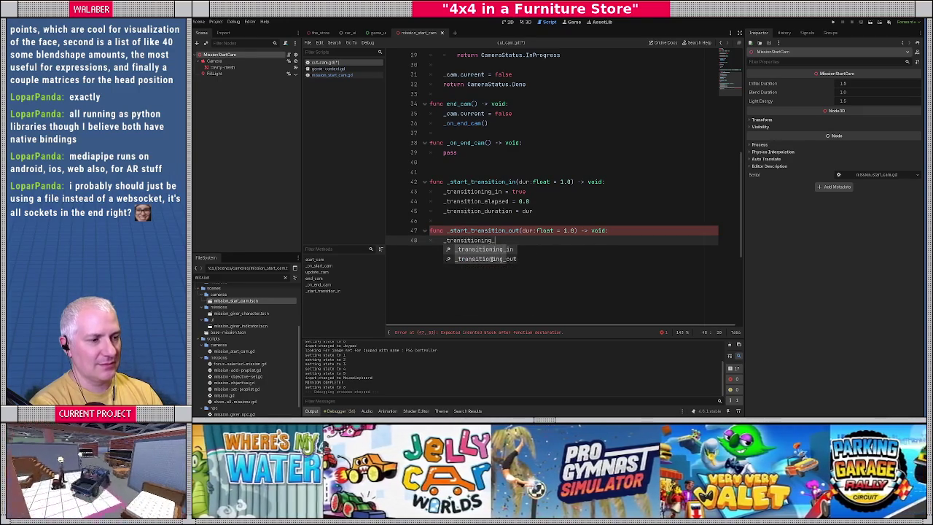
key("Return")
type("_transition_elapsed = 0.0")
key("Return")
type("_transi")
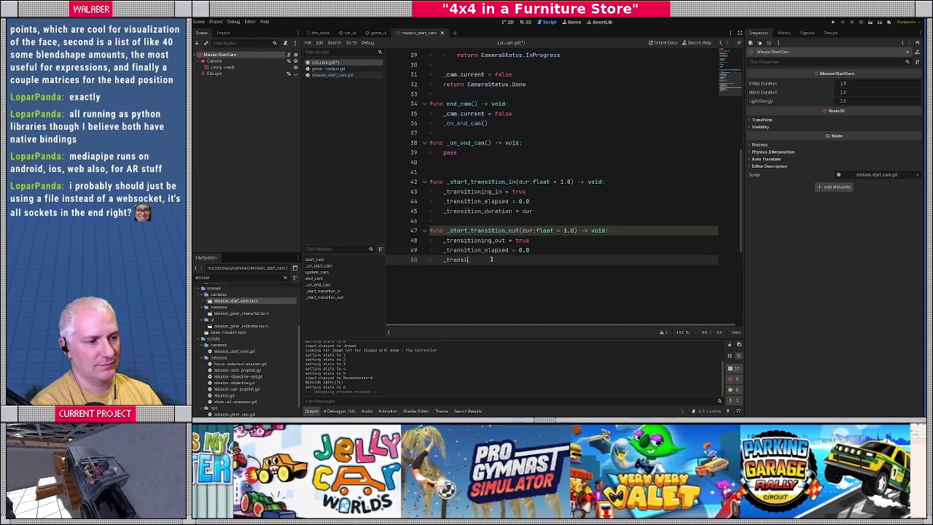
type("tion_du")
key("Return")
type("dur")
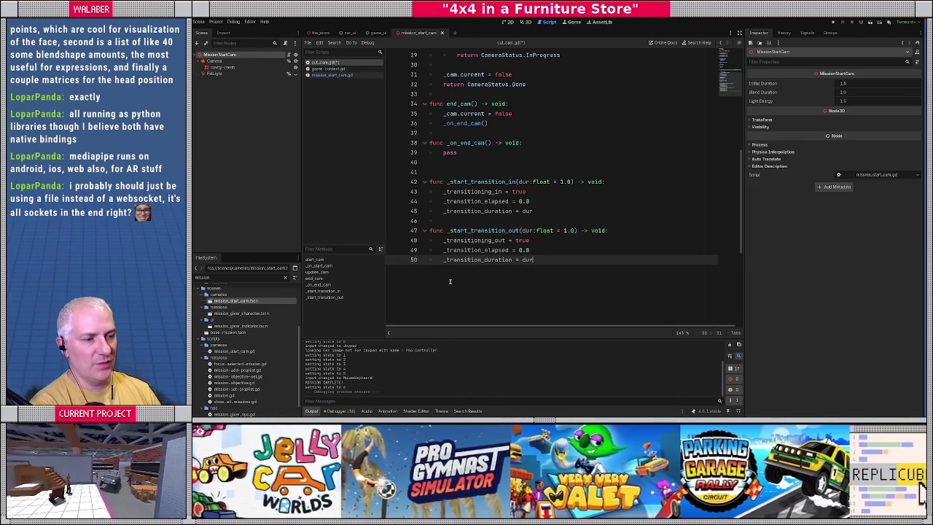
key("Return")
key("Return")
Declare func _update_transition(delta:float) -> void: and open its body
key("BackSpace")
type("func _updat")
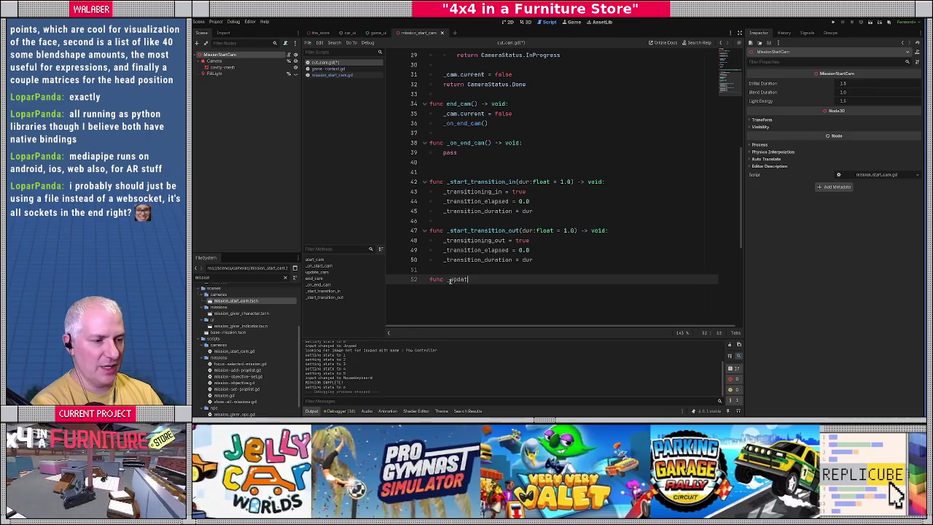
type("e_transition")
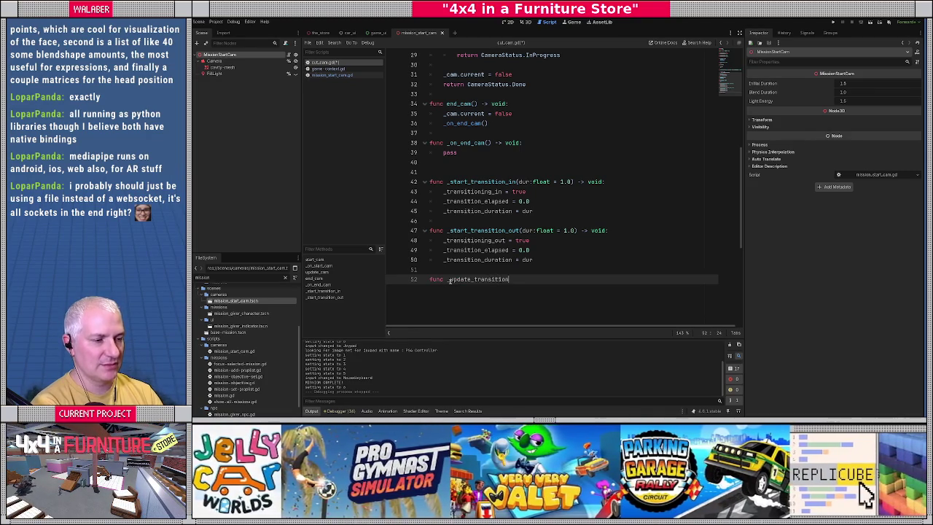
type("(delta:float) ")
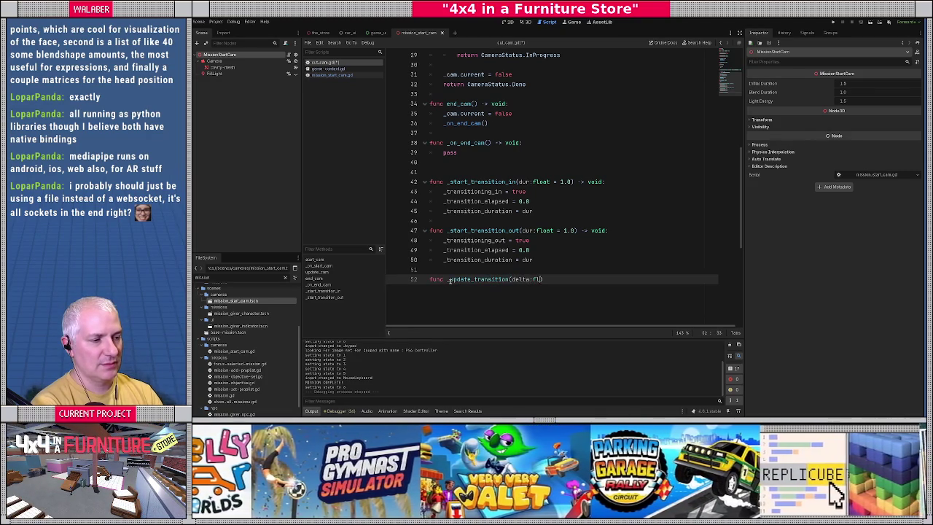
type("-> void:")
key("Return")
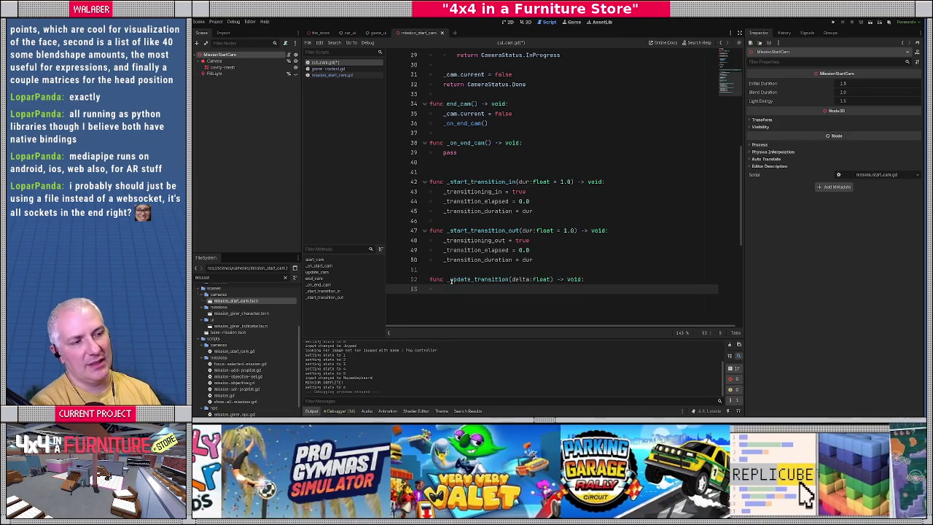
Select the blend code on lines 42–59 of mission_start_cam.gd's update_cam
left_click(332, 75)
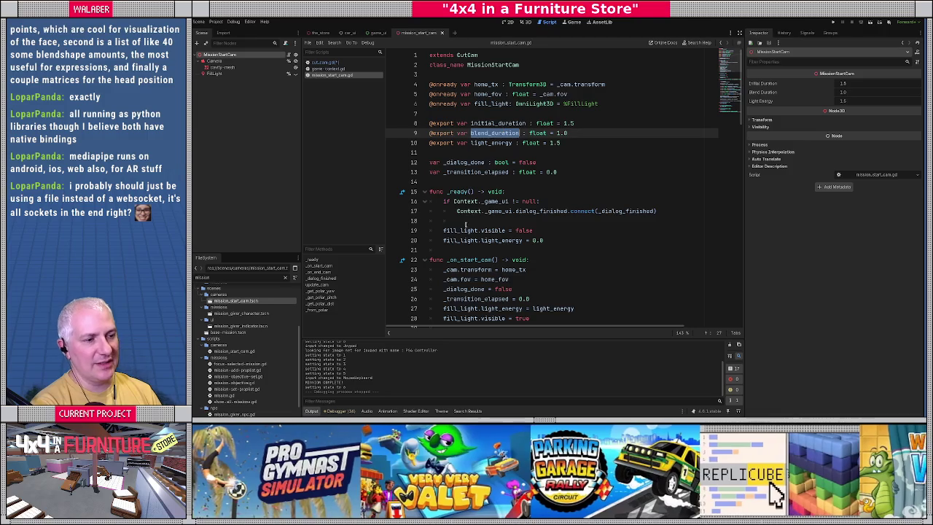
left_click(465, 222)
scroll(459, 211, "down", 10)
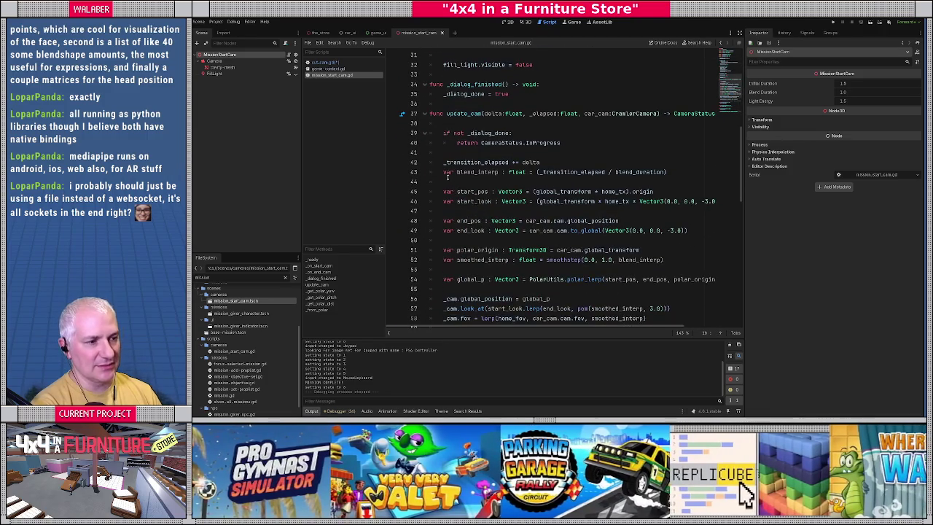
left_click(444, 163)
scroll(446, 171, "down", 3)
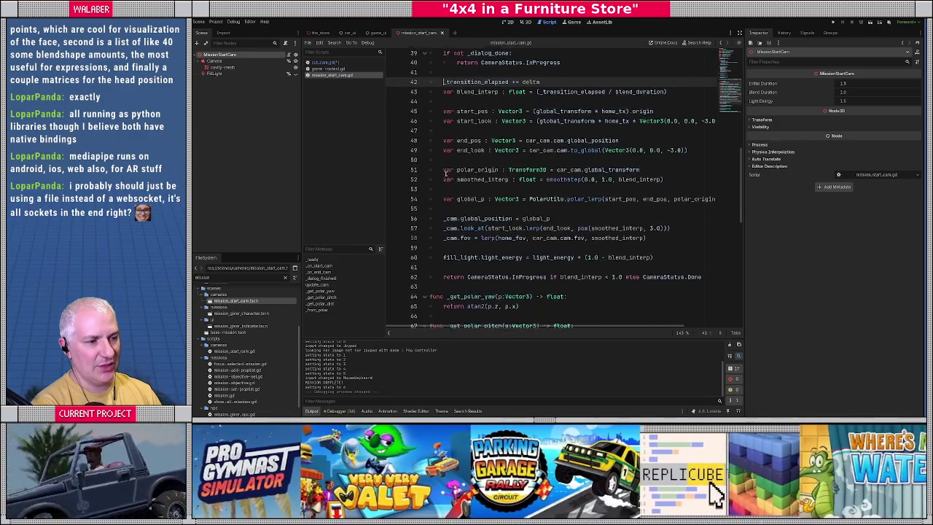
scroll(446, 189, "down", 1)
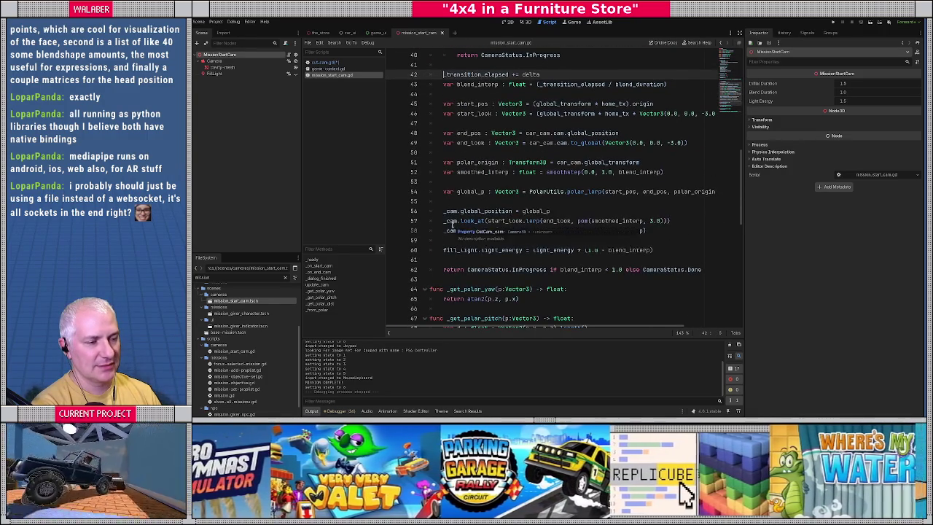
scroll(452, 224, "up", 13)
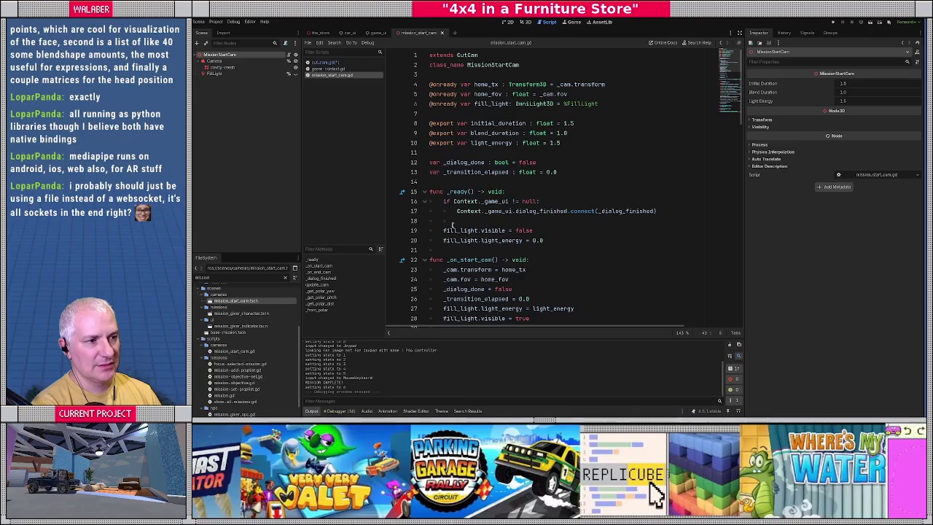
left_click(464, 55, "ctrl")
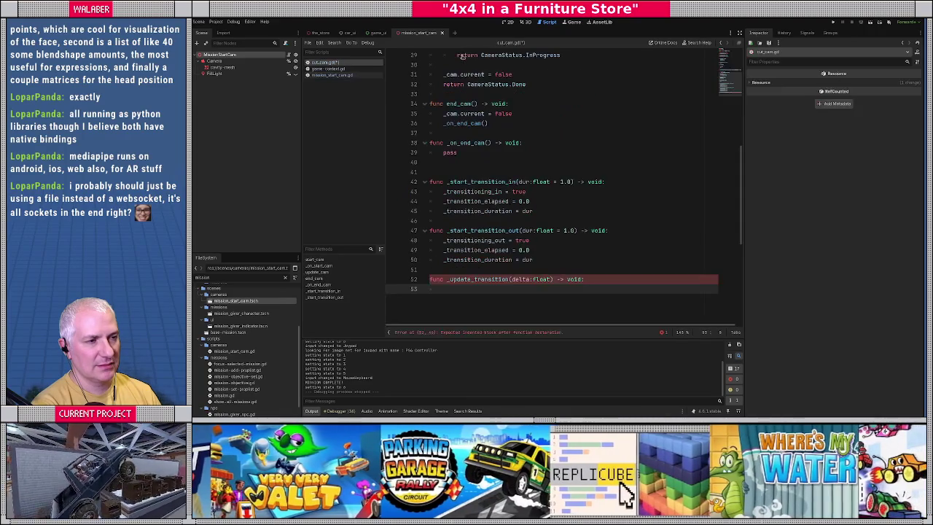
scroll(483, 143, "up", 9)
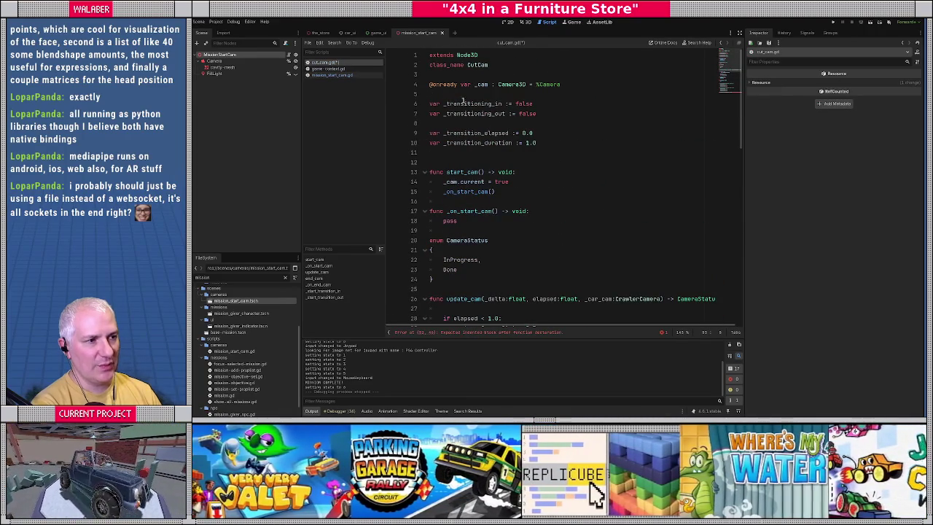
key("alt+Left")
scroll(464, 228, "down", 11)
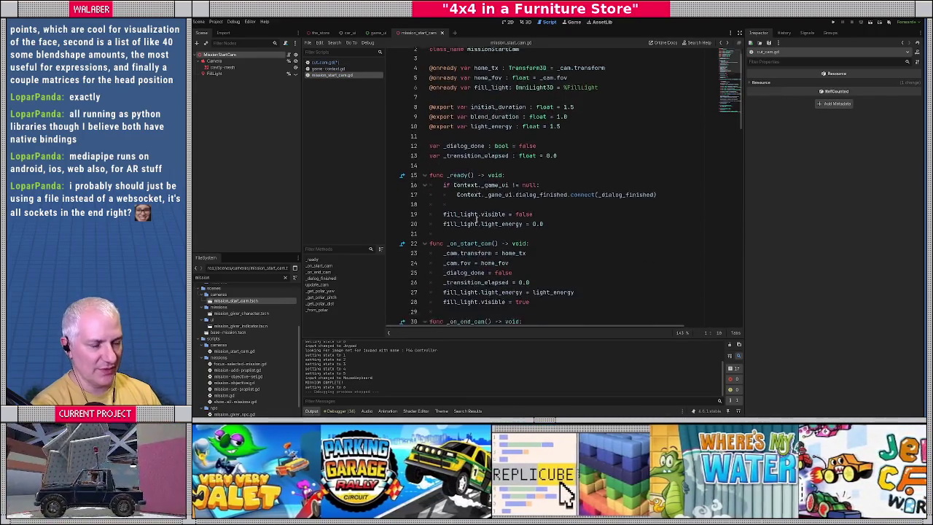
scroll(463, 229, "down", 4)
scroll(463, 228, "up", 4)
left_click(444, 129)
scroll(444, 130, "down", 2)
scroll(466, 210, "down", 1)
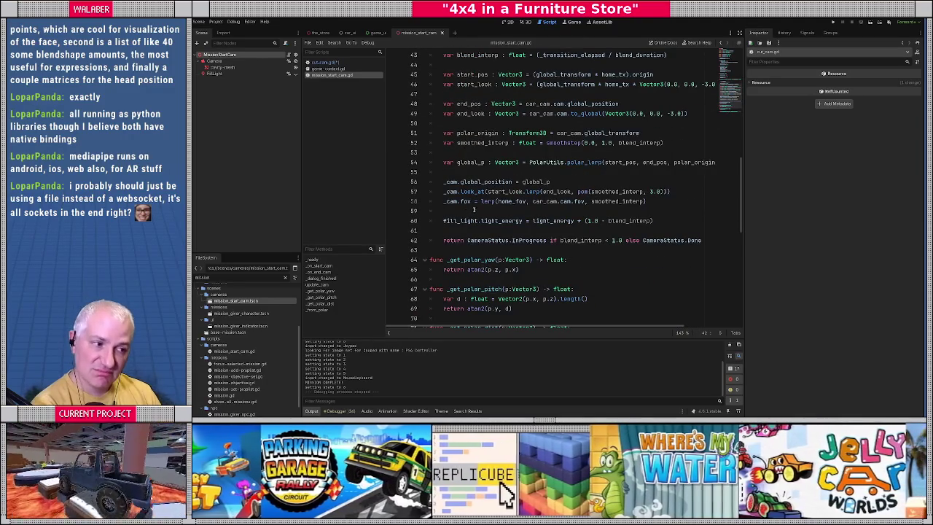
left_click(475, 210, "shift")
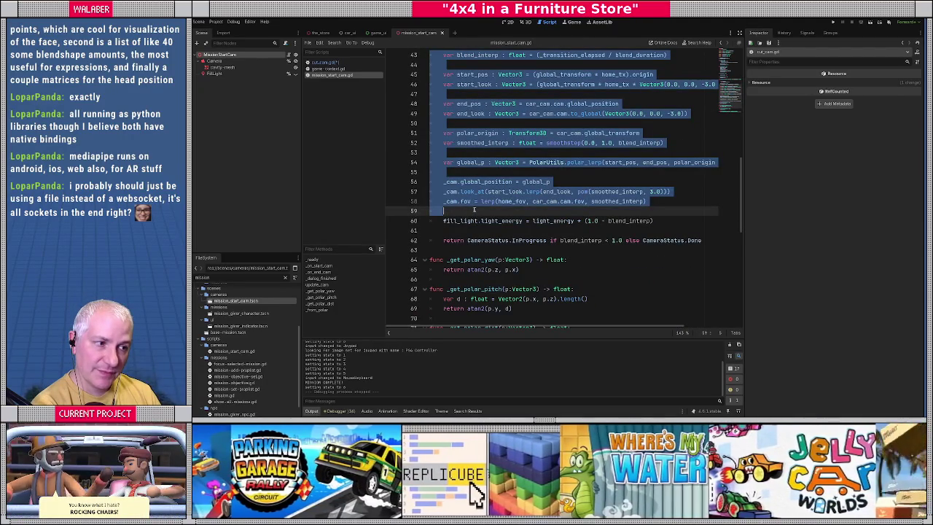
scroll(522, 220, "up", 1)
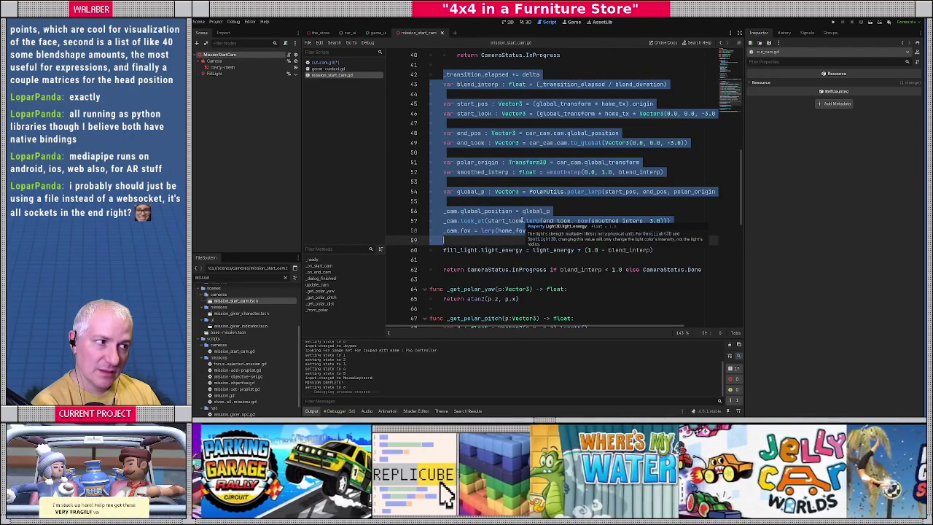
Paste the blend code into cut_cam.gd's _update_transition and check the error-flagged blend_interp line
left_click(324, 63)
key("ctrl+v")
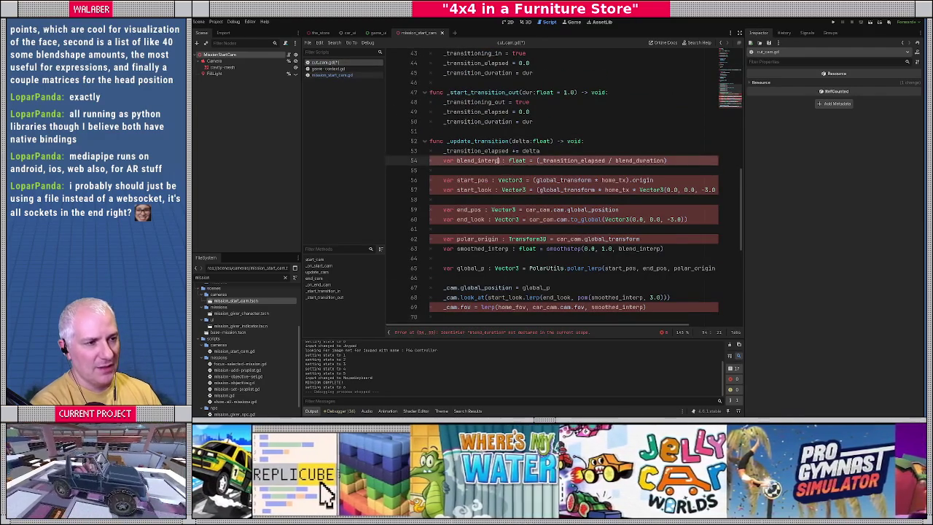
left_click(498, 161)
scroll(517, 221, "up", 2)
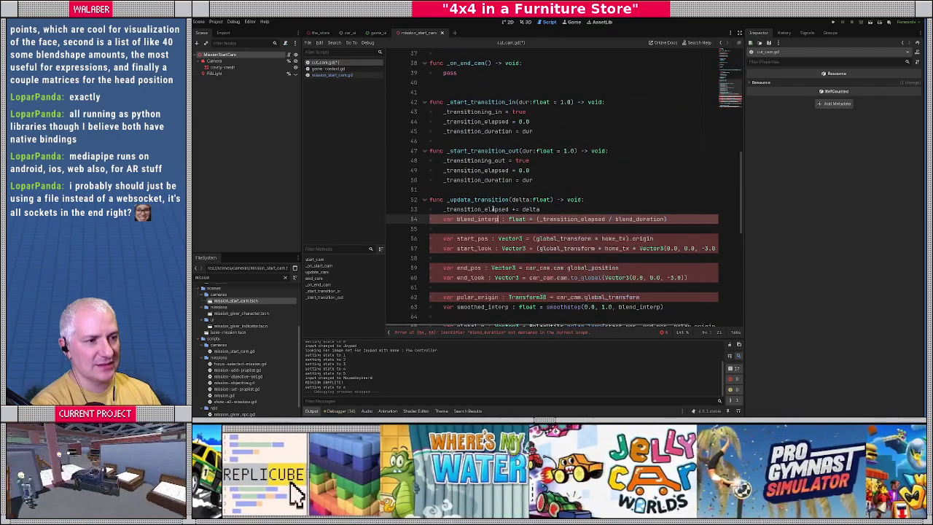
In mission_start_cam.gd, call _start_transition_out(blend_duration) right after _dialog_done = true in _dialog_finished
left_click(324, 76)
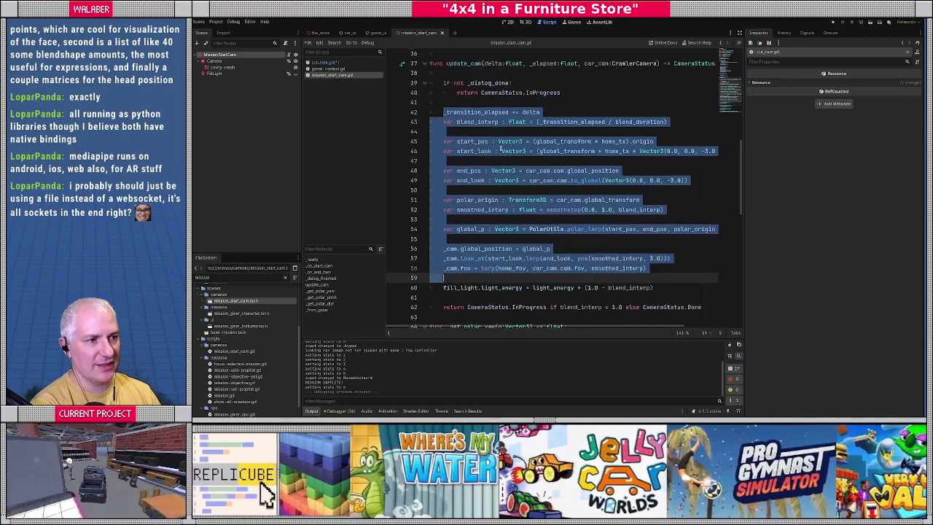
left_click(530, 183)
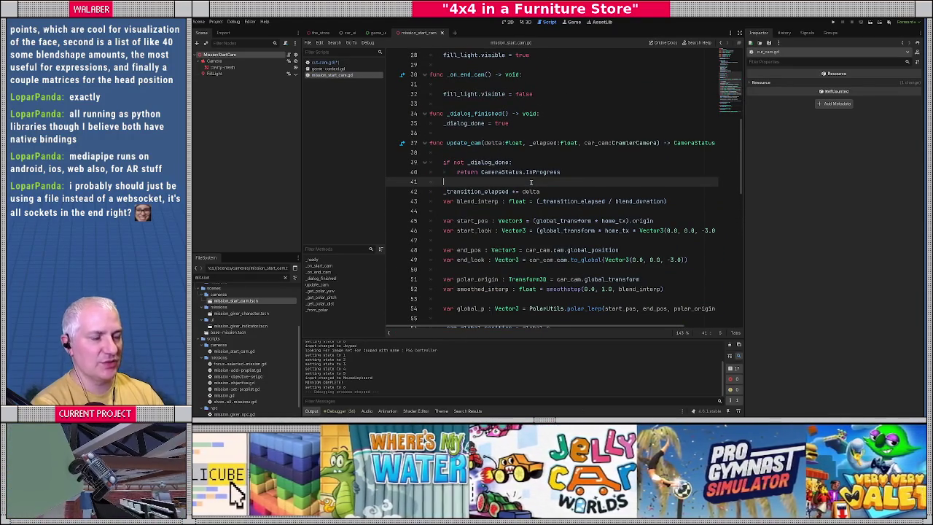
key("Return")
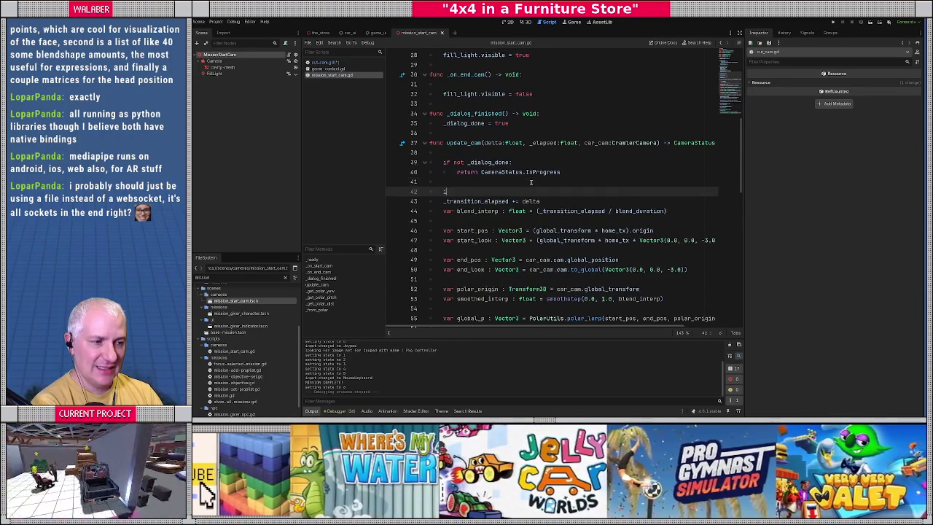
type("if")
key("BackSpace")
key("BackSpace")
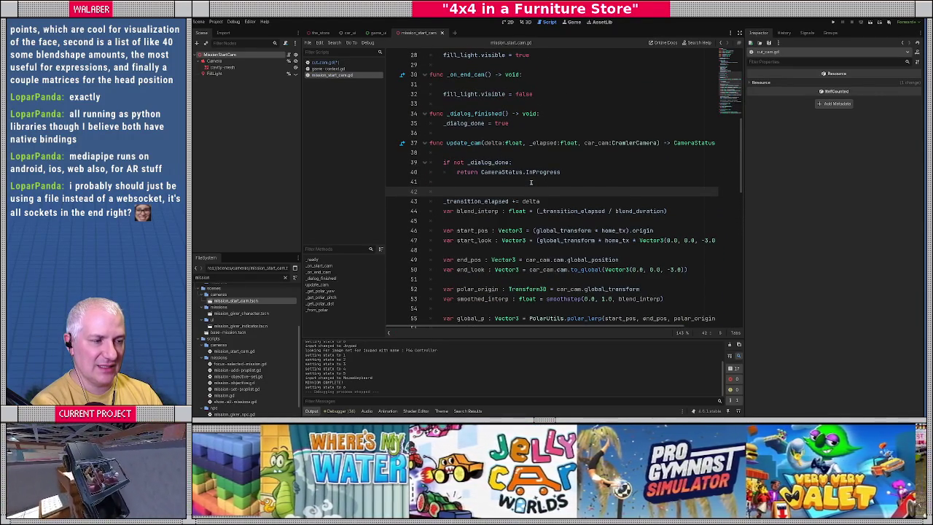
type("if not")
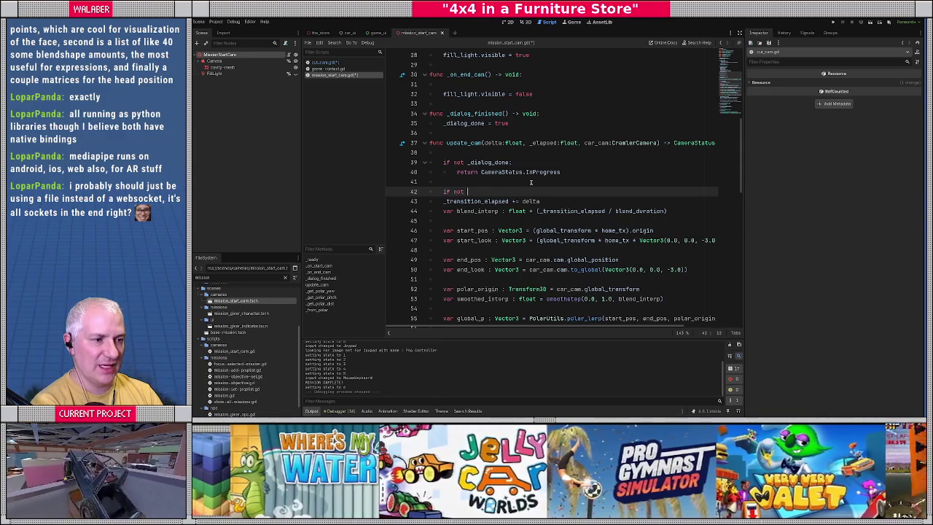
key("BackSpace")
key("BackSpace")
key("BackSpace")
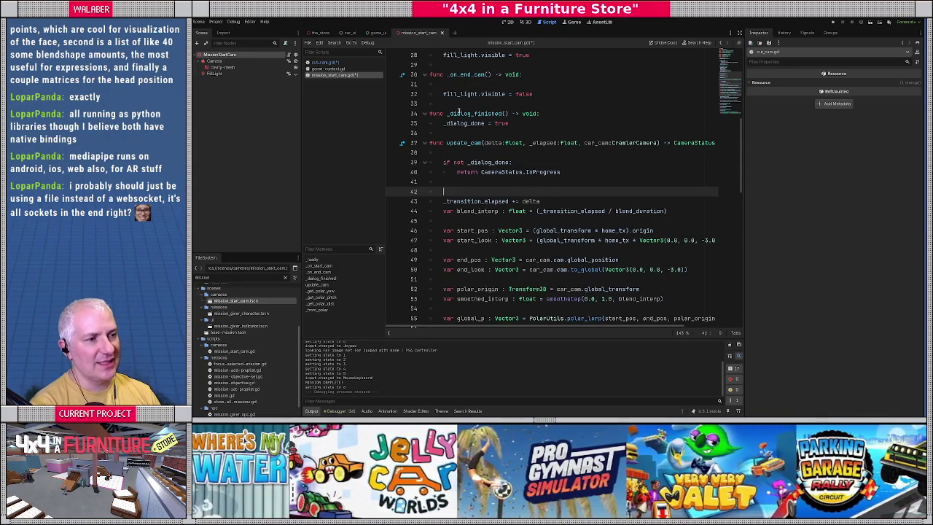
triple_click(440, 122)
left_click(547, 122)
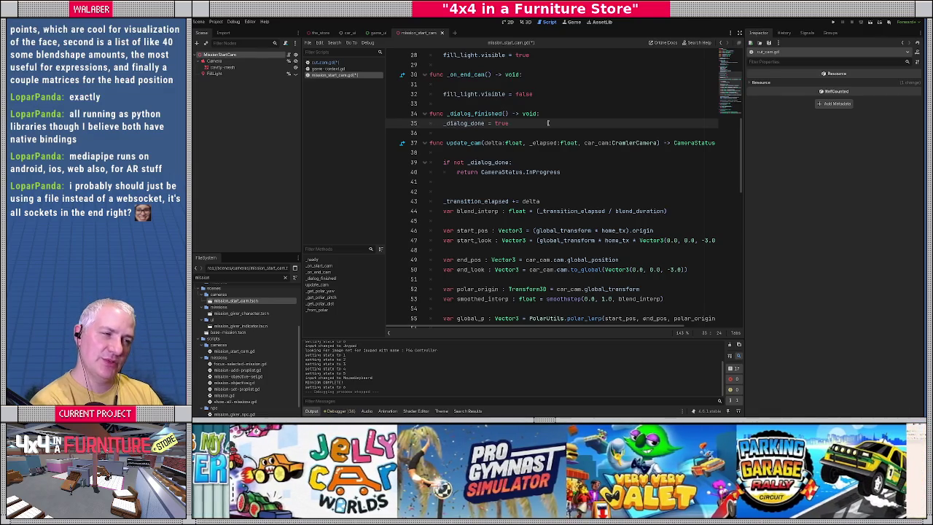
key("Return")
type("_start")
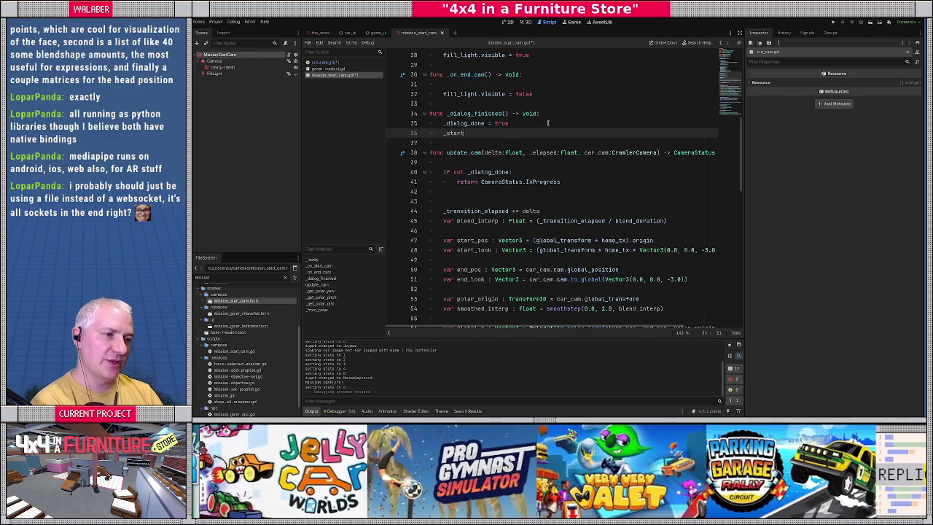
type("_transitio")
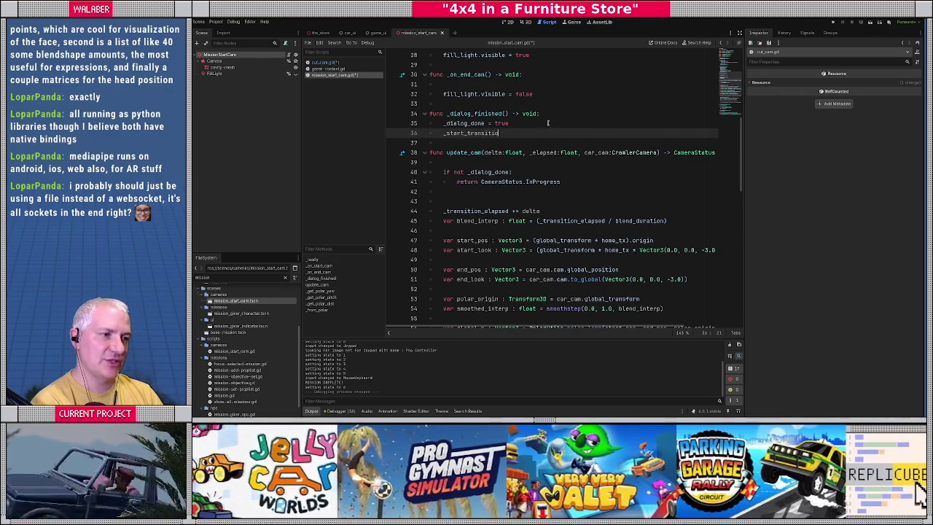
type("n_out(")
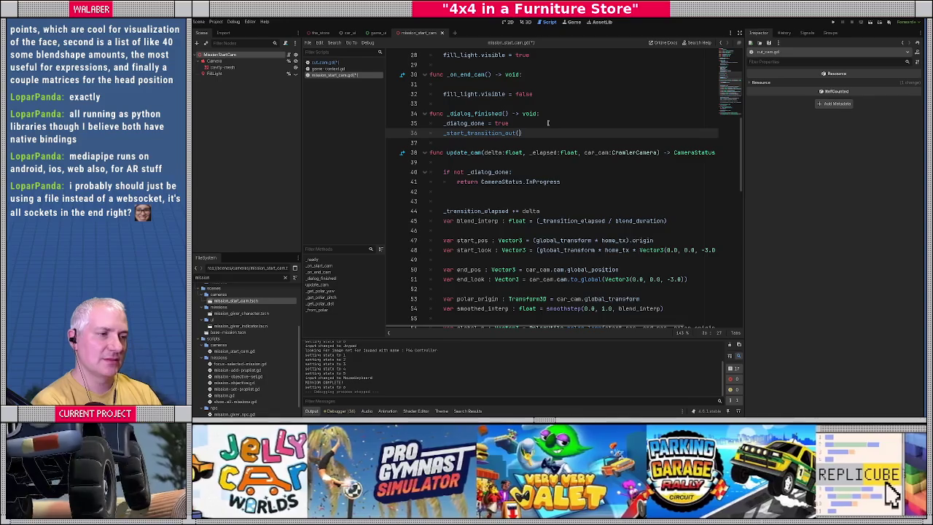
scroll(548, 123, "up", 9)
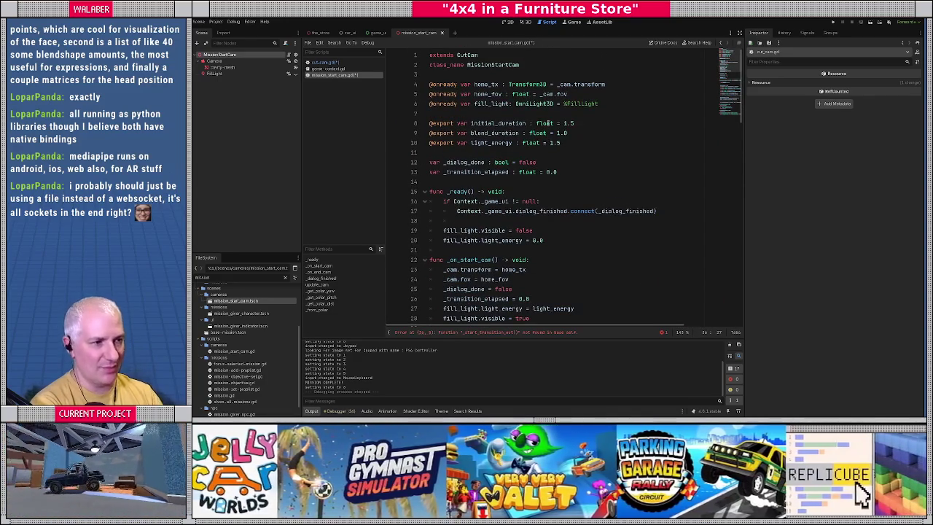
type("blend_duration")
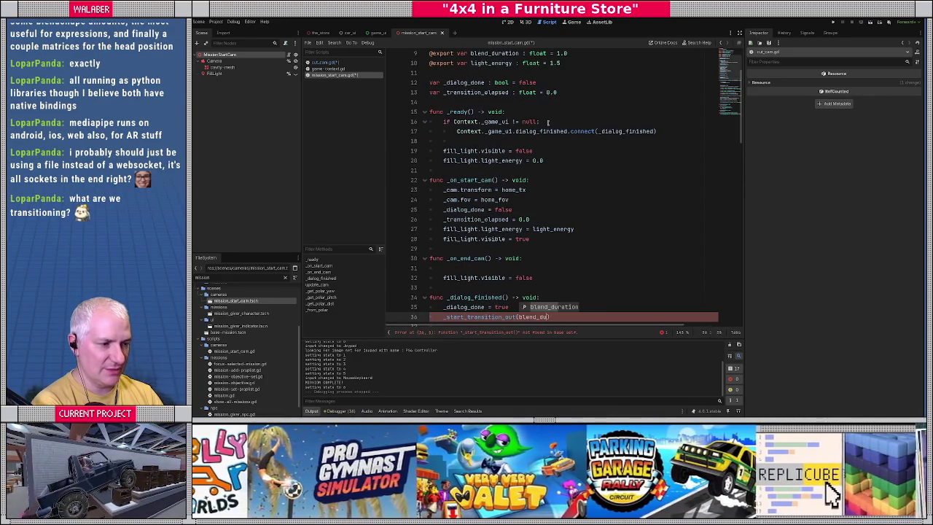
type(")")
scroll(548, 122, "down", 5)
Add an if _transitioning_out: branch at the top of update_cam that calls _update_transition(delta)
left_click(586, 210)
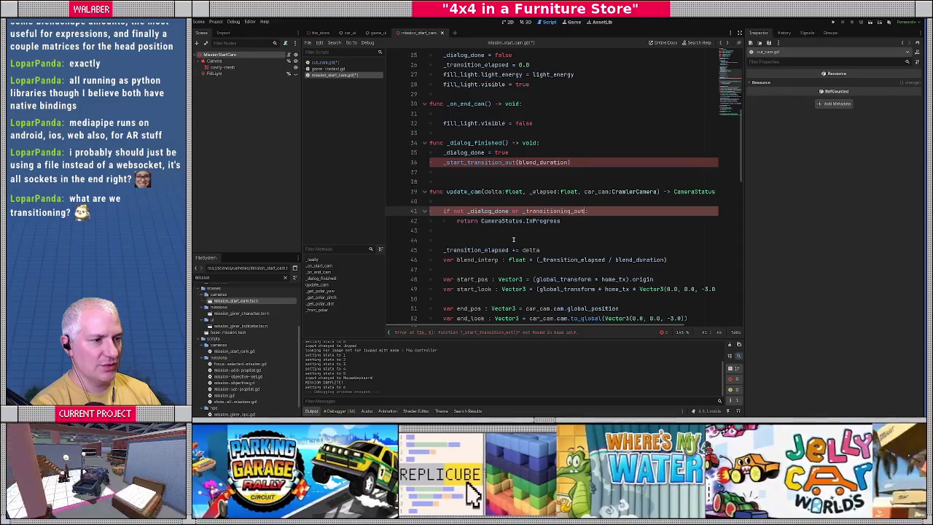
left_click(485, 230)
scroll(467, 219, "down", 1)
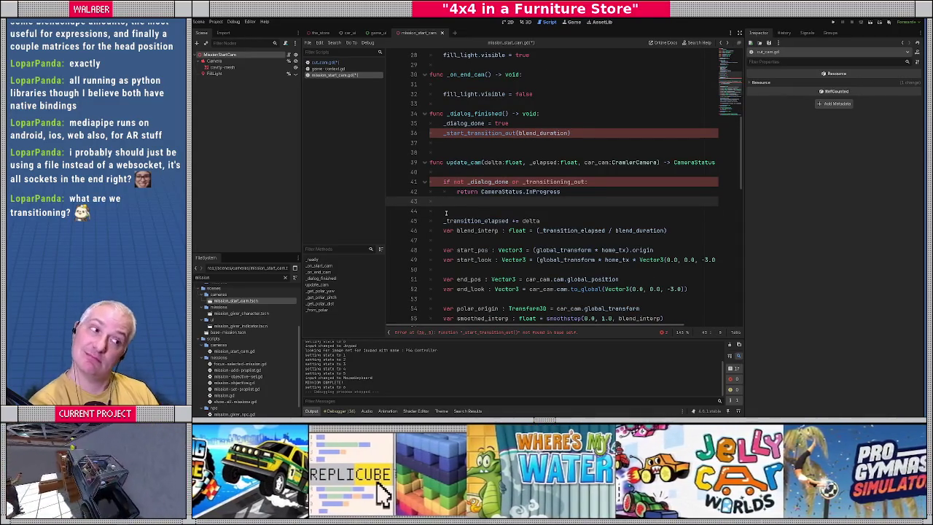
key("Up")
key("Up")
key("Up")
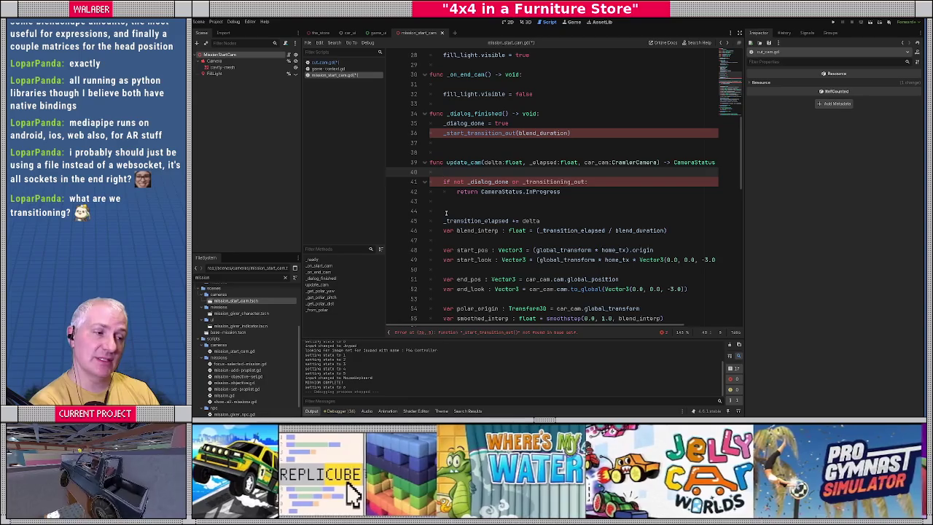
key("Return")
key("Up")
key("Return")
type("if _tr")
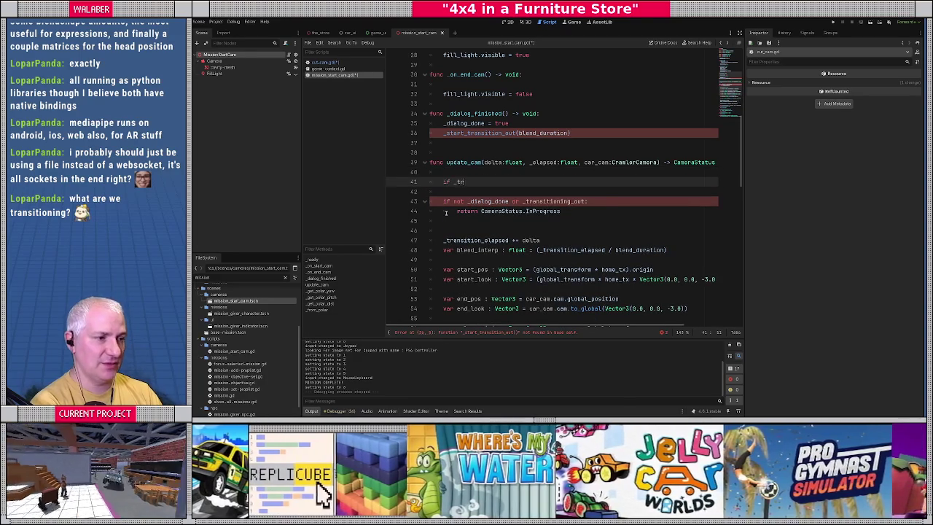
type("ansition")
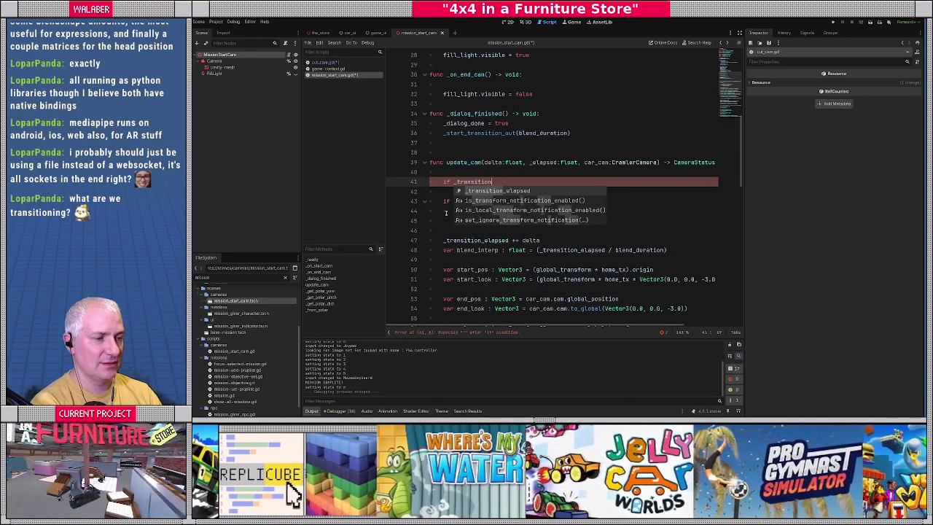
type("ing_out:")
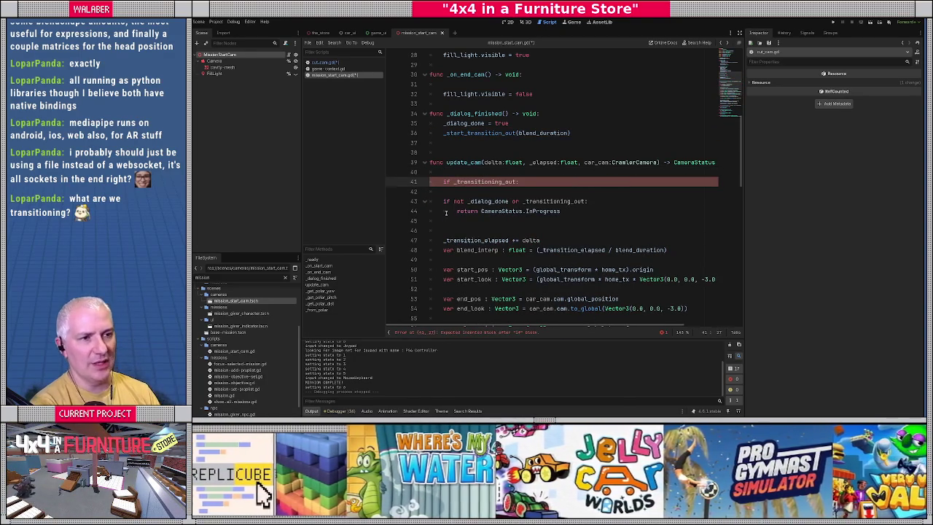
left_click(325, 62)
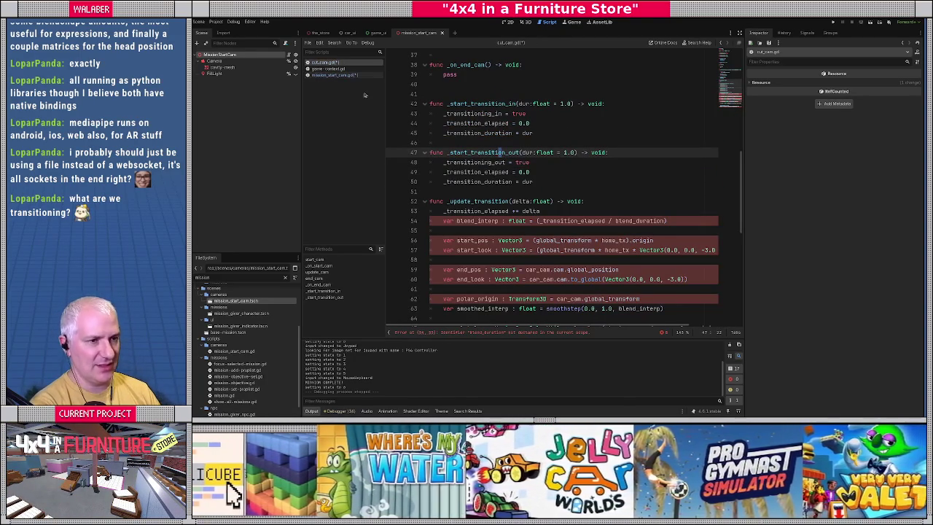
left_click(336, 75)
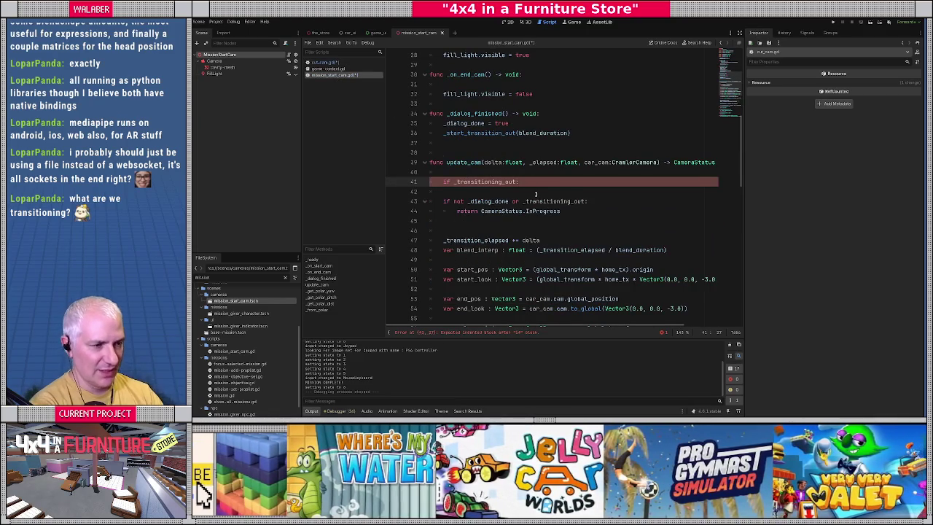
key("Return")
type("_upda")
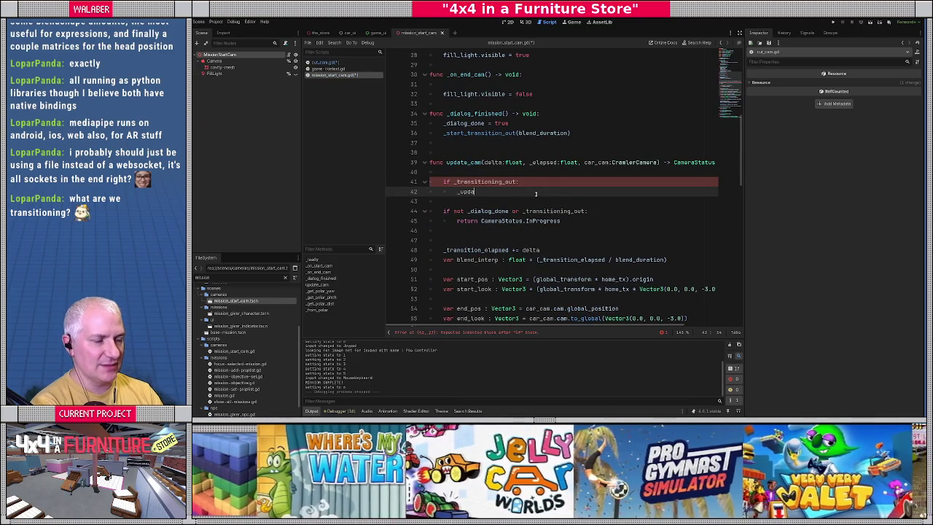
type("te_transitio")
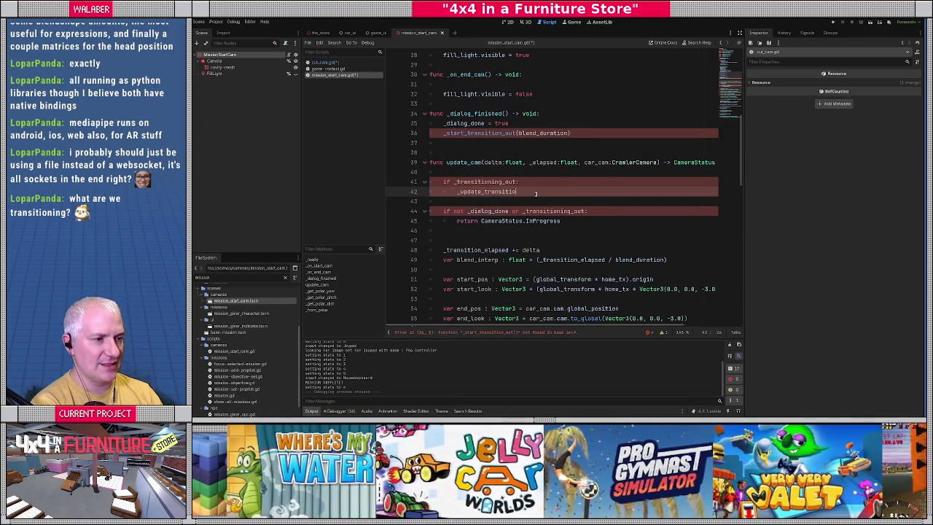
type("n(dle")
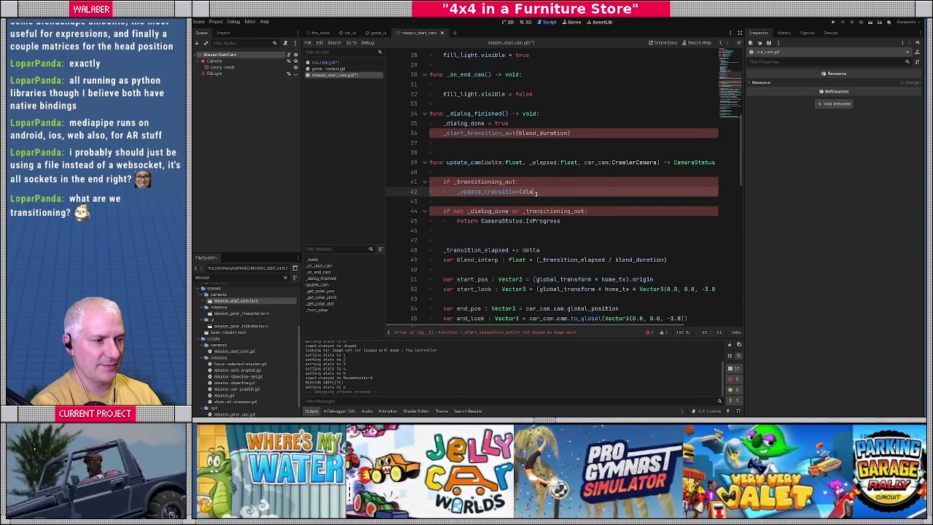
key("BackSpace")
key("BackSpace")
key("BackSpace")
type("delta)")
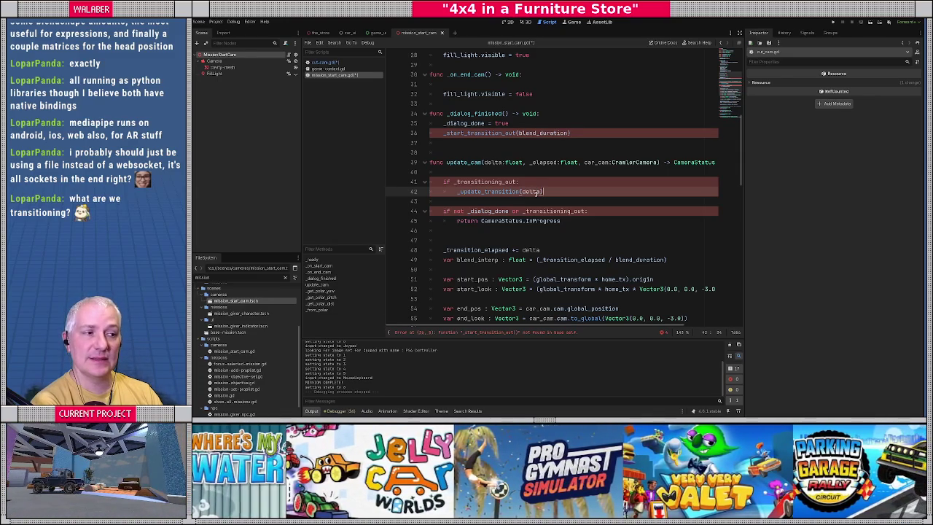
Move the blend_interp declaration under the _update_transition call and select the fill light energy line
left_click(446, 230)
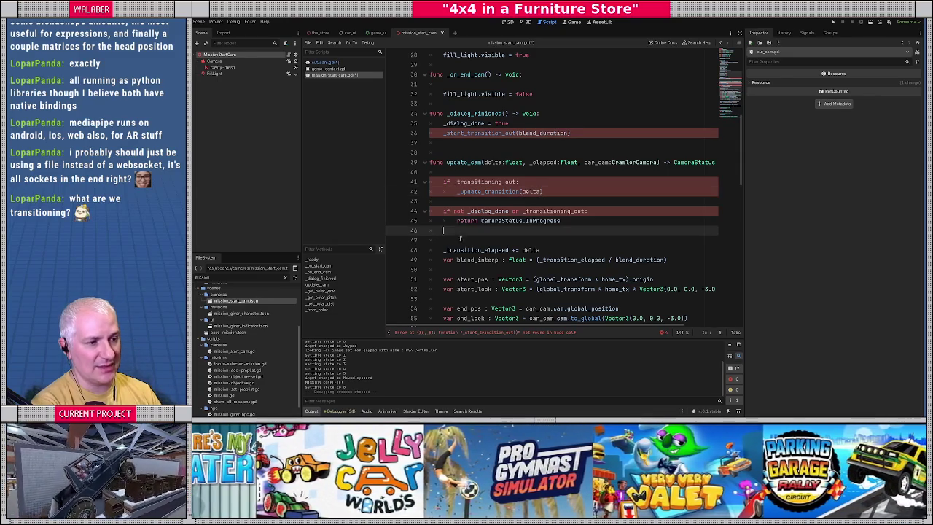
scroll(458, 233, "down", 2)
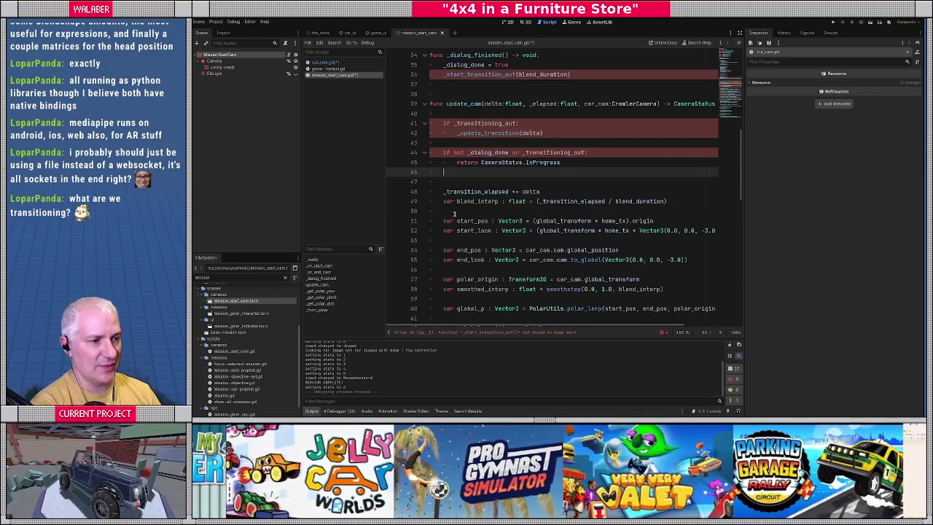
left_click_drag(442, 201, 704, 201)
key("ctrl+x")
left_click(552, 132)
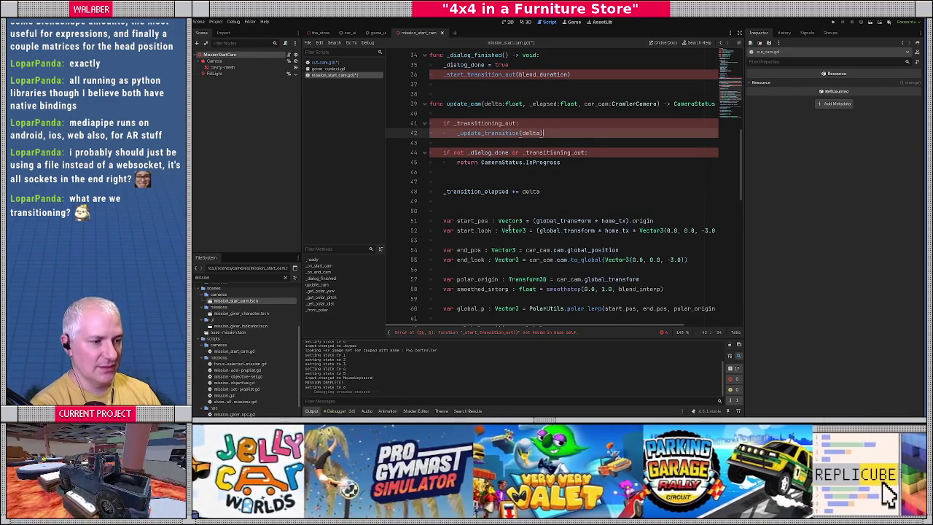
key("Return")
key("ctrl+v")
scroll(488, 233, "down", 2)
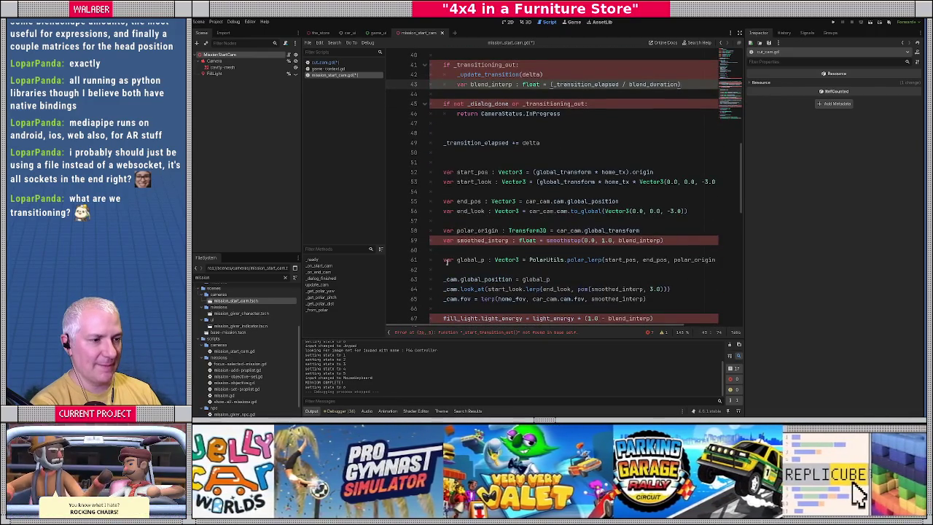
scroll(446, 261, "down", 2)
triple_click(457, 260)
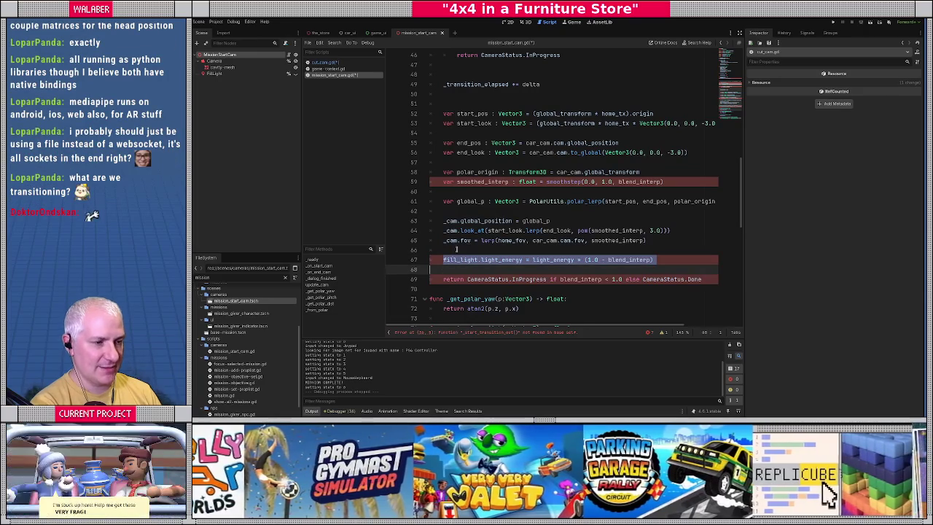
Move the fill light energy line to just below blend_interp in the transitioning-out branch
key("ctrl+x")
scroll(481, 244, "up", 8)
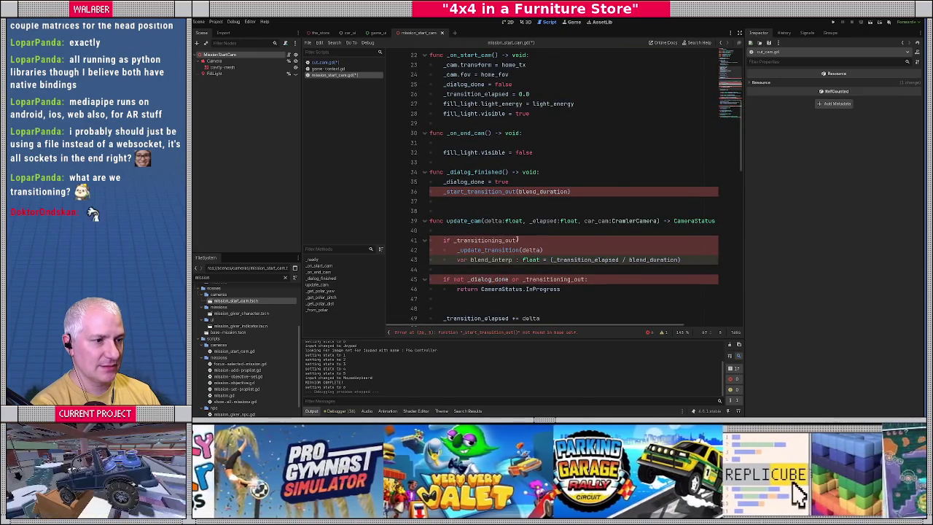
left_click(704, 262)
key("Return")
key("ctrl+v")
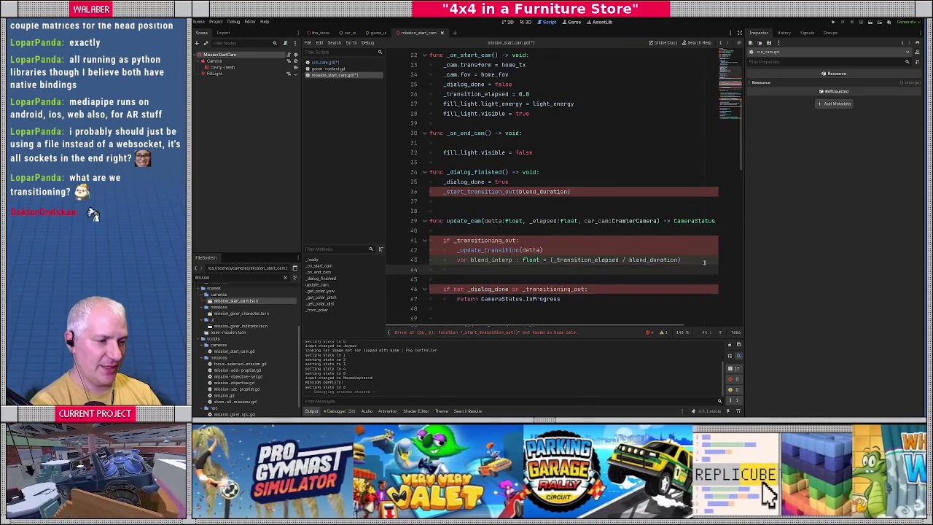
scroll(460, 250, "down", 2)
Add a return CameraStatus.Done line after the in-progress early return
left_click(452, 266)
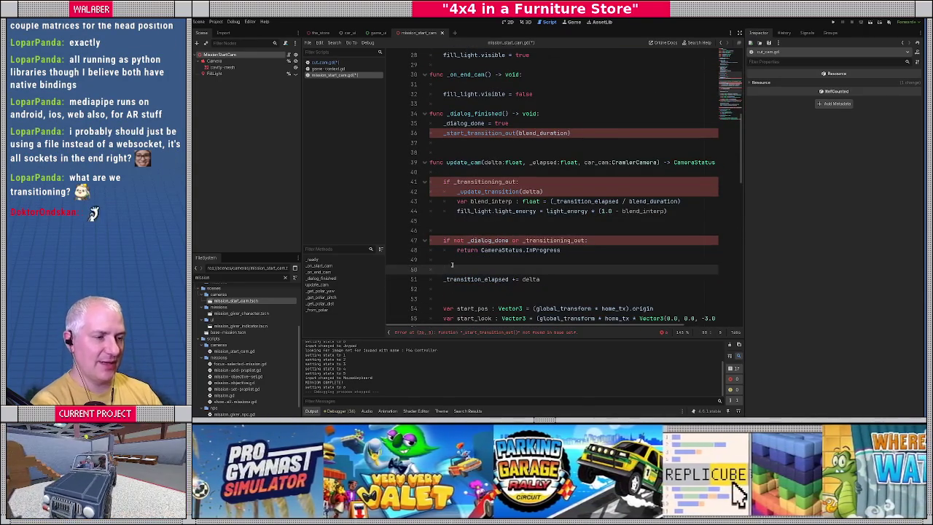
type("return ")
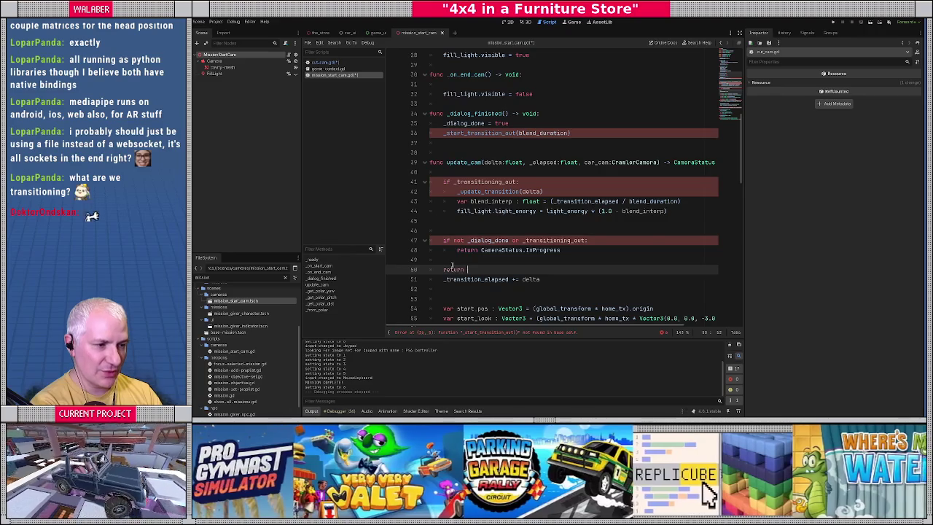
type("CameraSt")
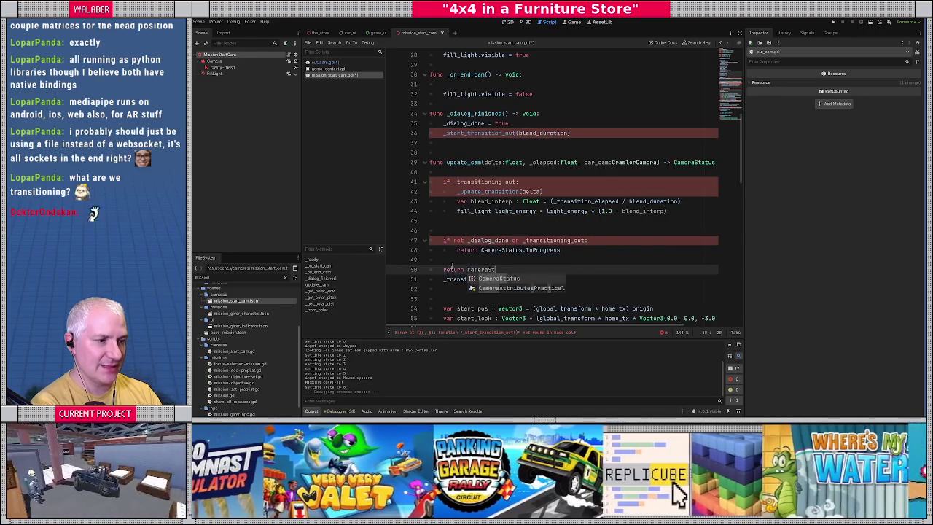
type("atus.con")
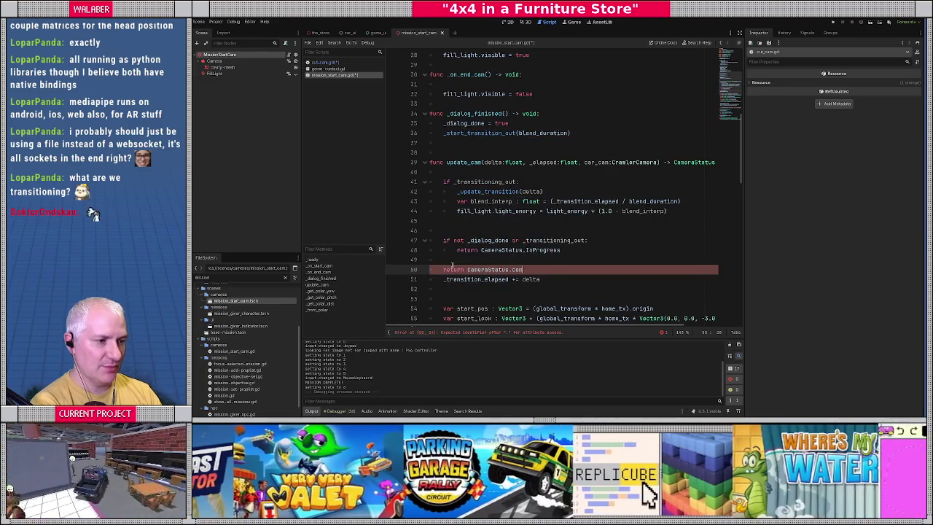
key("BackSpace")
key("BackSpace")
key("BackSpace")
type("Completed")
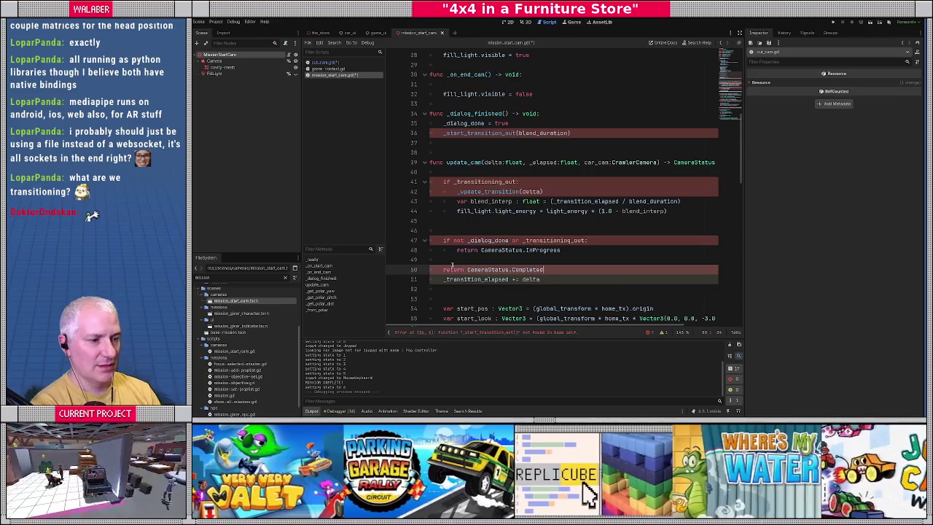
scroll(453, 265, "down", 7)
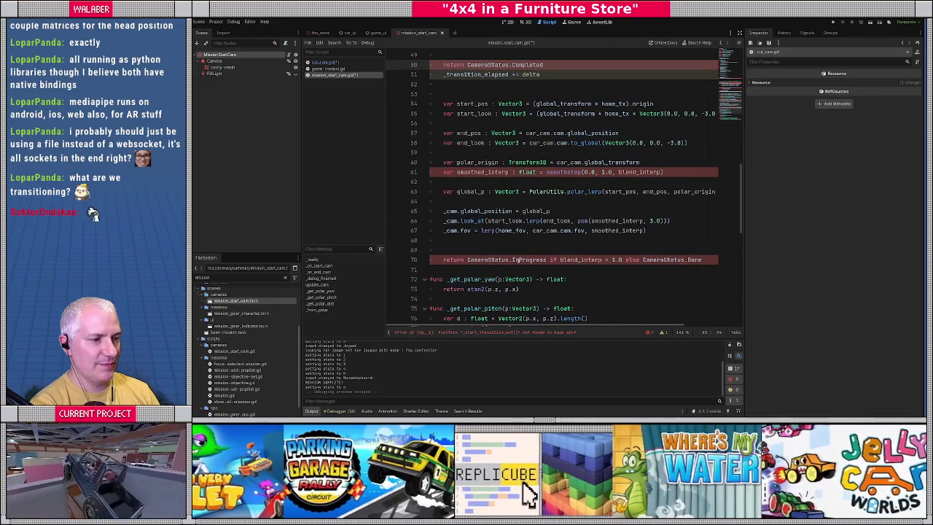
scroll(587, 206, "up", 5)
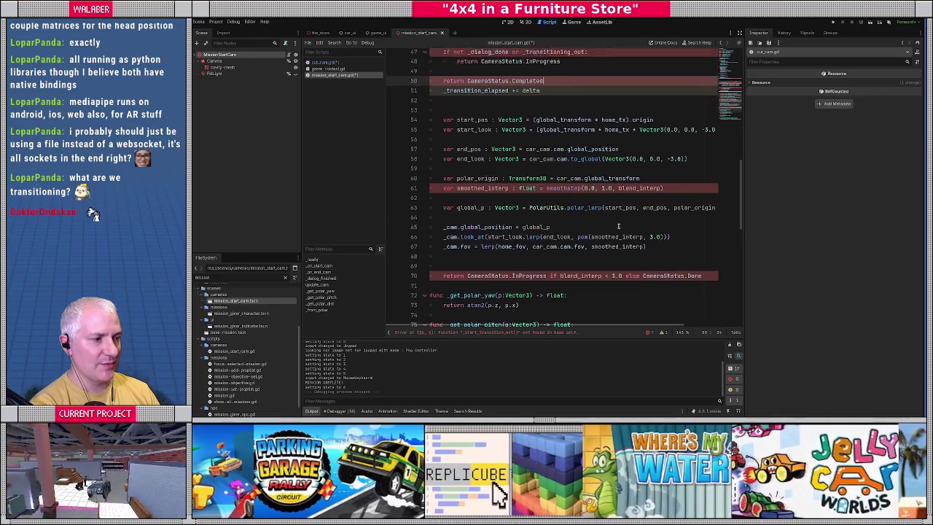
double_click(526, 211)
type("Done")
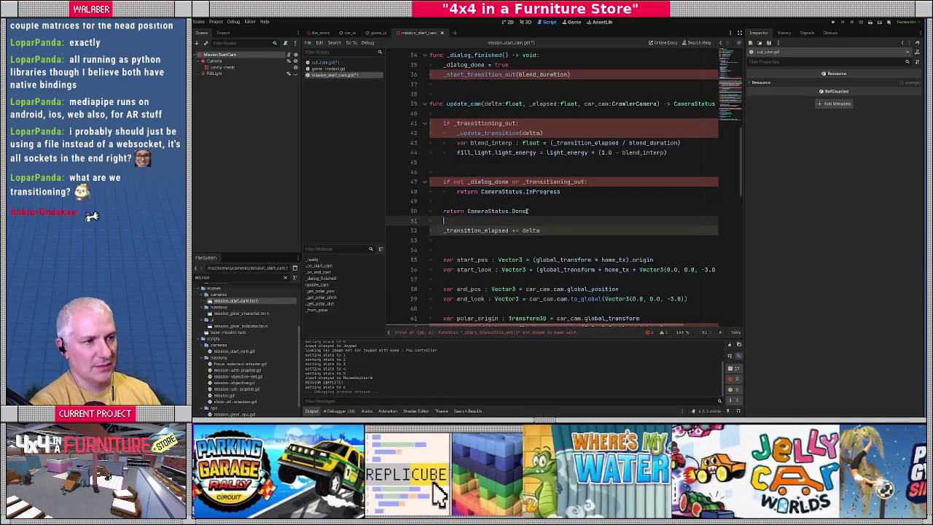
key("Return")
Delete the old transition blending code from update_cam and save the script
scroll(451, 226, "down", 1)
scroll(451, 227, "down", 4)
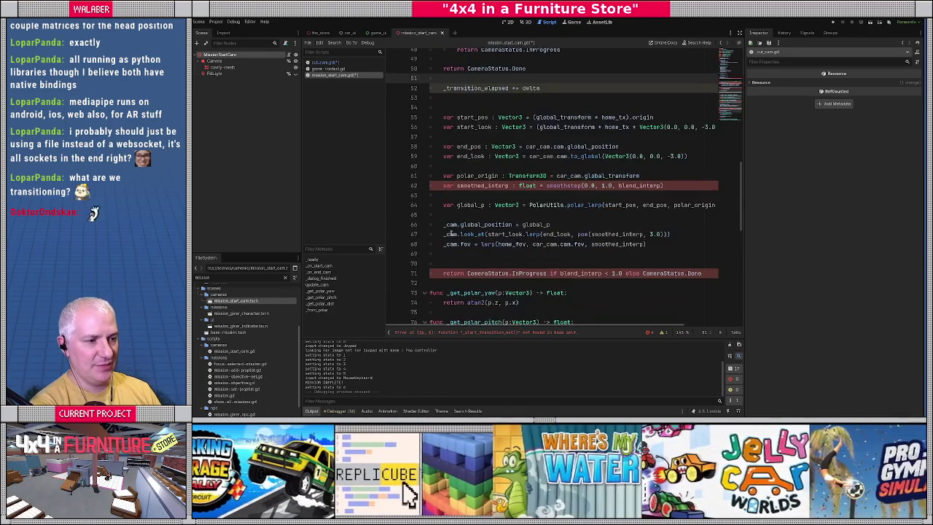
left_click(459, 277, "shift")
key("Delete")
scroll(458, 273, "up", 4)
scroll(458, 271, "up", 3)
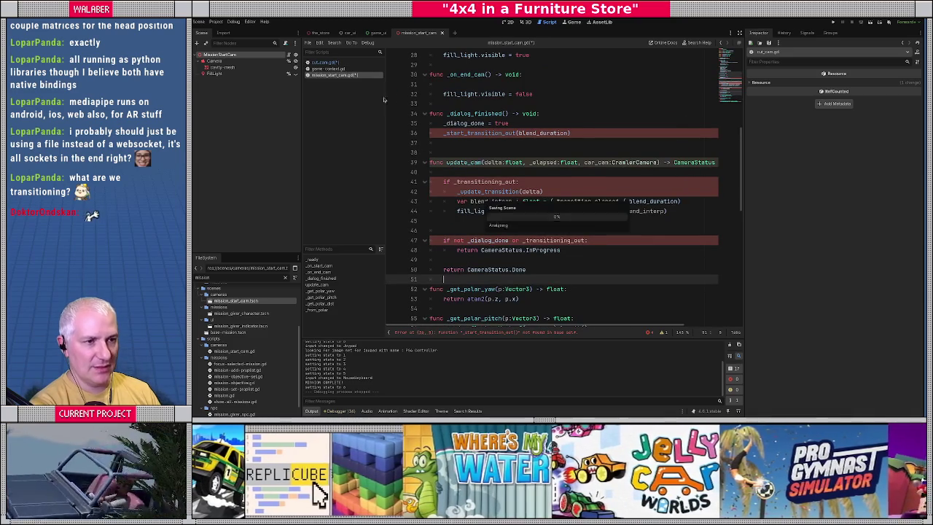
key("ctrl+s")
Open cut_cam.gd in distraction-free mode and add a blank line after _transition_elapsed += delta
left_click(323, 62)
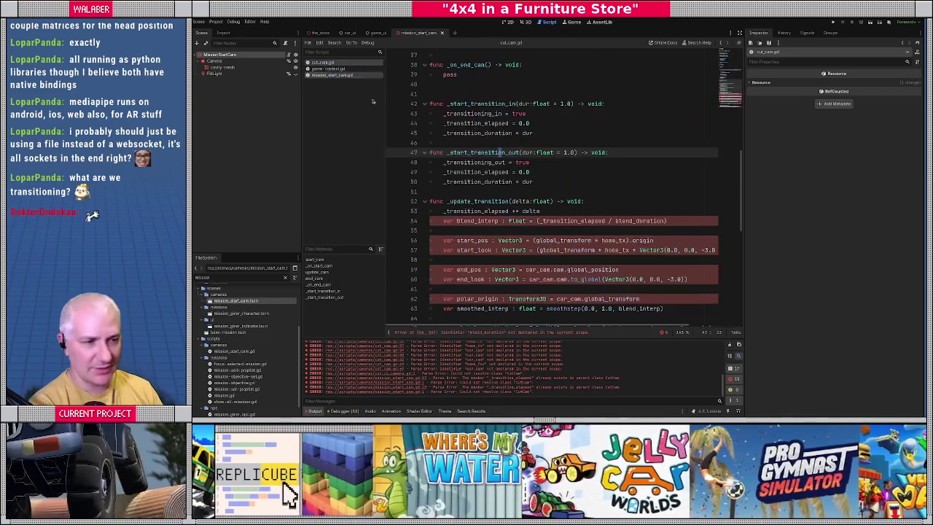
left_click(738, 32)
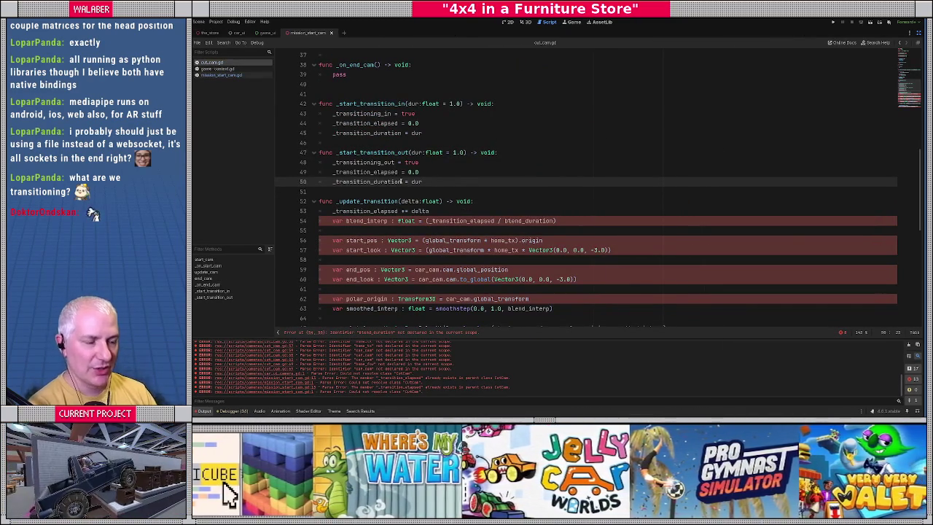
left_click(363, 220)
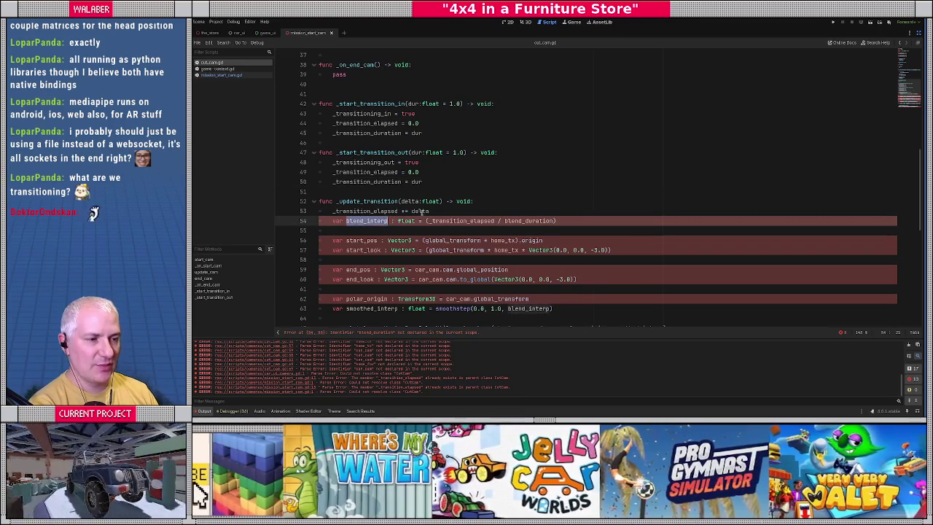
left_click(436, 211)
key("Return")
key("Return")
scroll(496, 229, "up", 2)
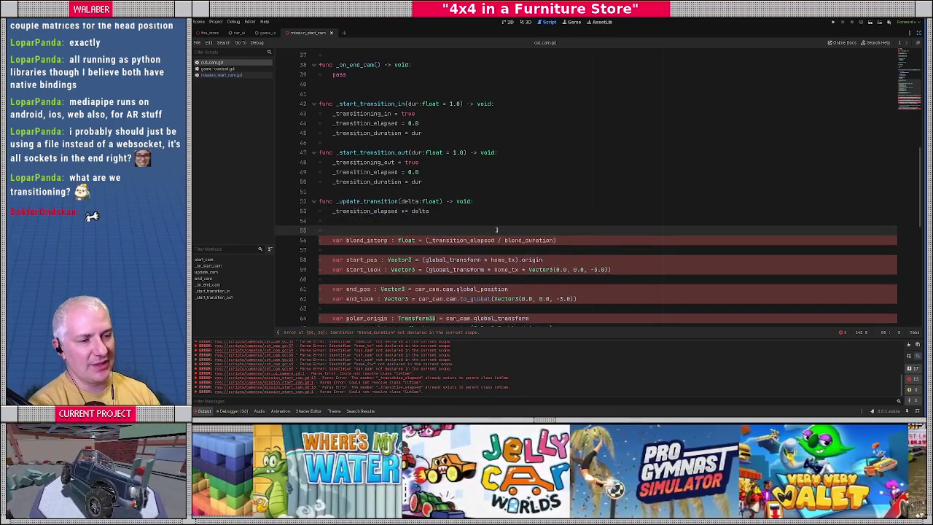
scroll(496, 229, "down", 6)
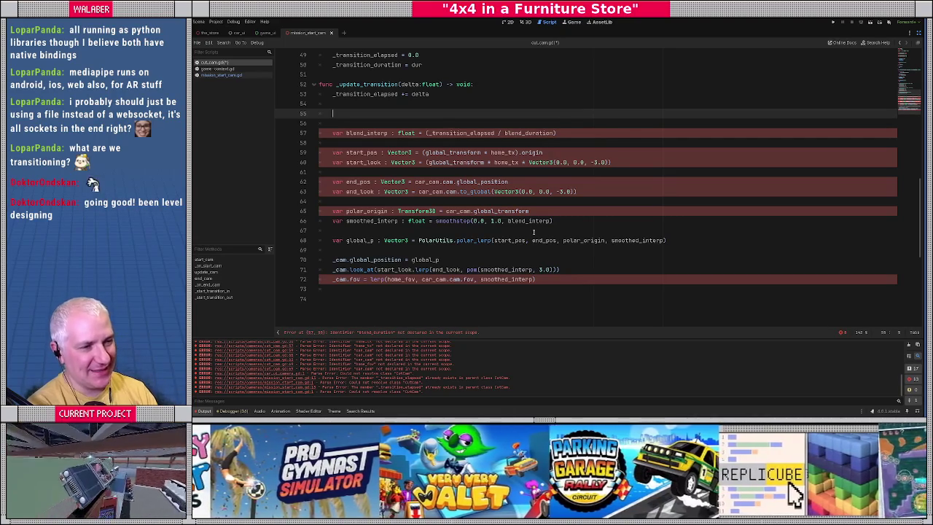
key("Delete")
key("Delete")
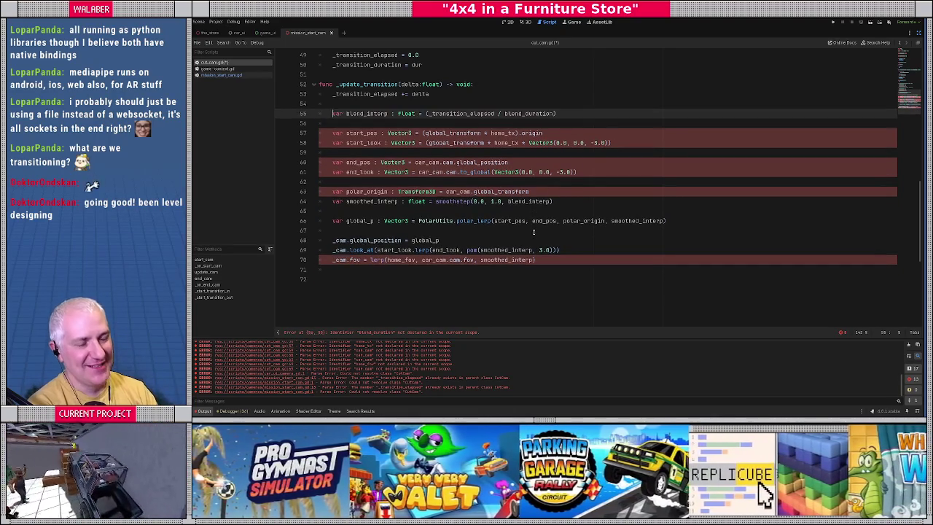
Make blend_interp divide by _transition_duration and wrap it in clampf(..., 0.0, 1.0)
double_click(522, 113)
type("_tran")
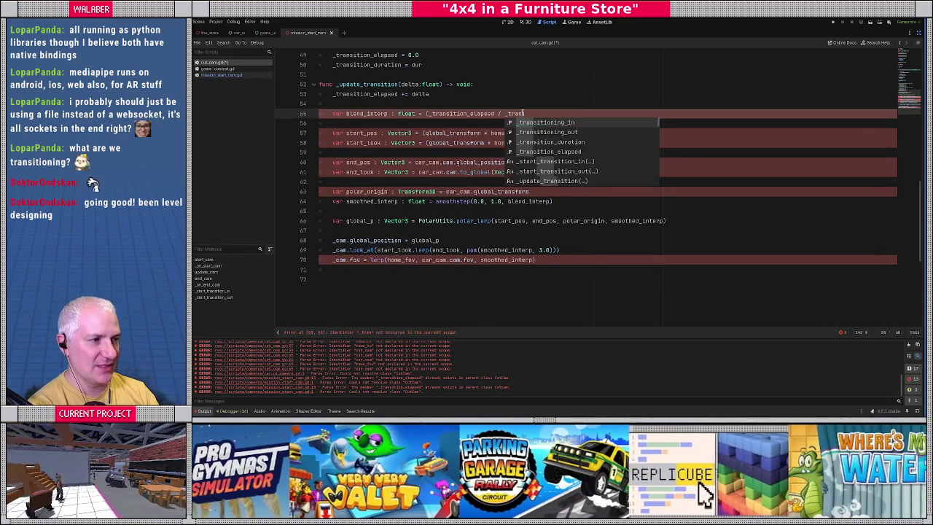
key("Down")
key("Down")
key("Return")
left_click_drag(483, 113, 594, 115)
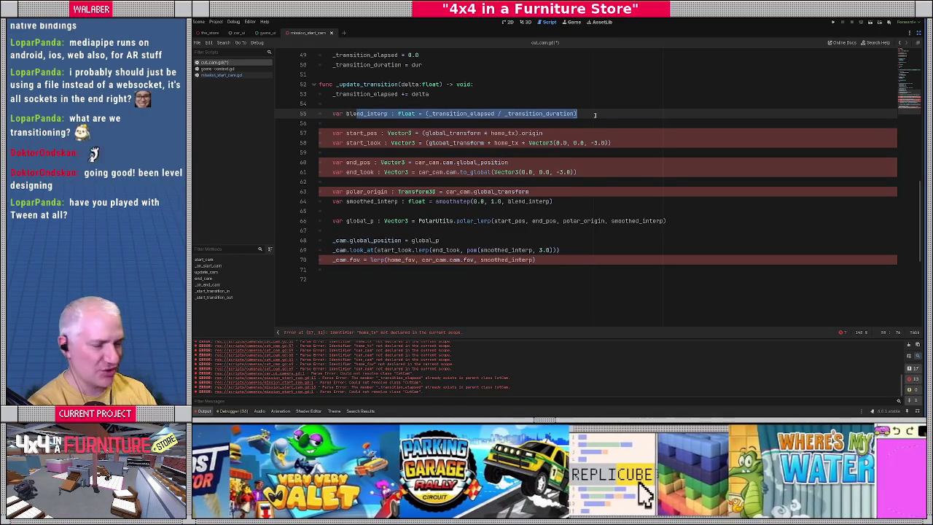
left_click(425, 113)
type("clampf")
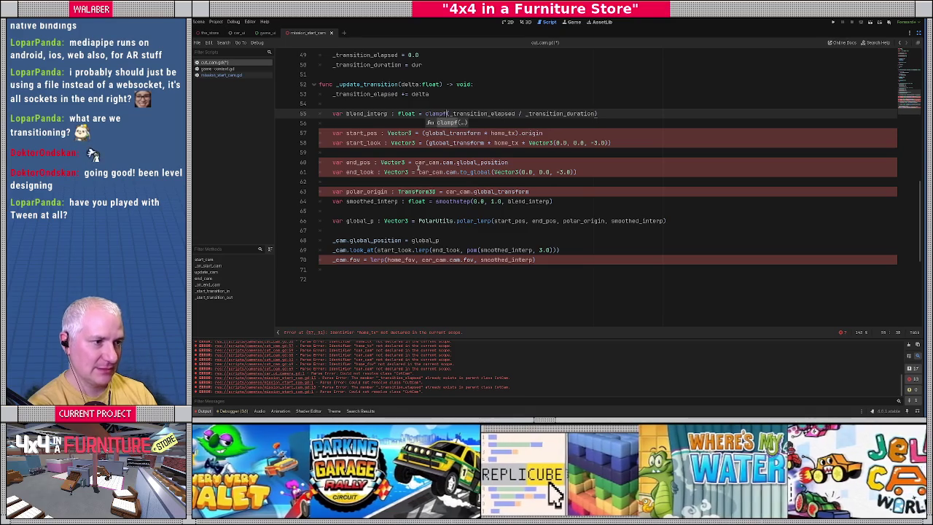
key("End")
key("Left")
type(", 0.0, 1.0")
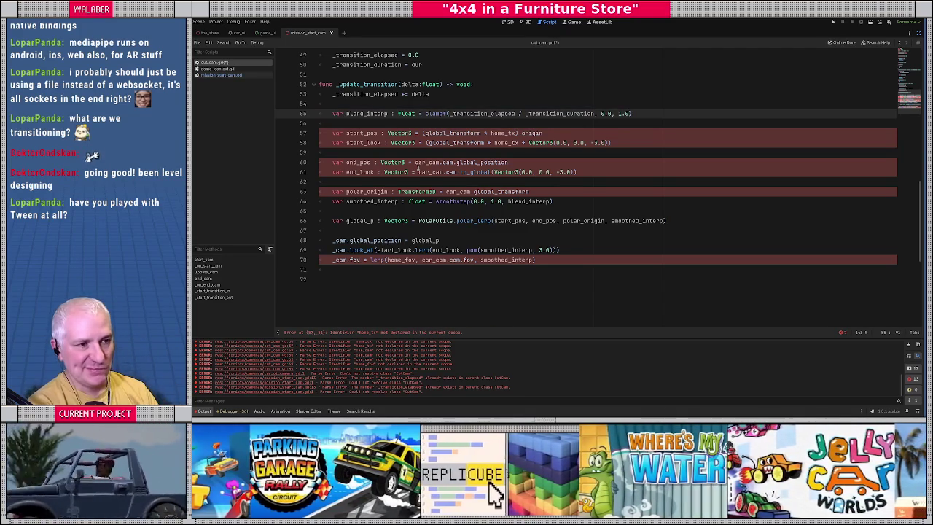
Below the fov line, add if blend_interp >= 1.0: setting _transitioning_in and _transitioning_out to false
left_click(345, 270)
key("Return")
key("Return")
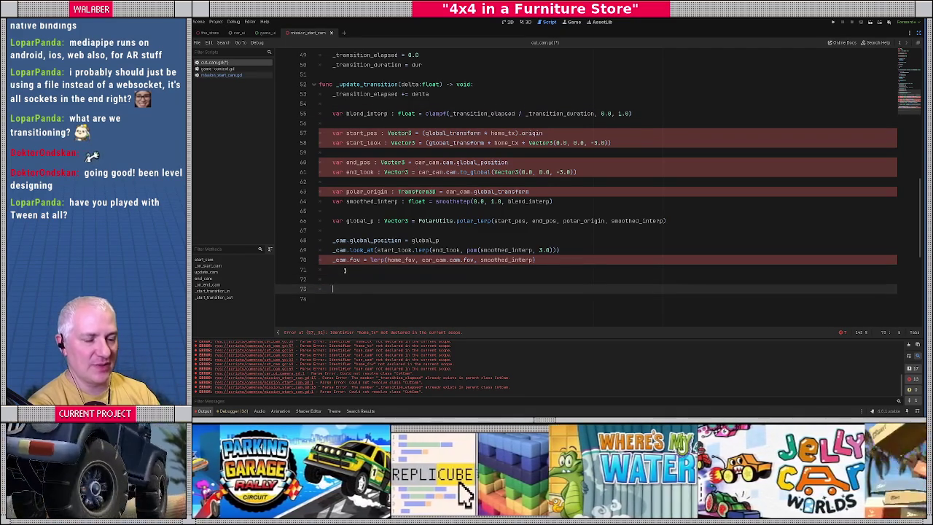
type("if ble")
key("Return")
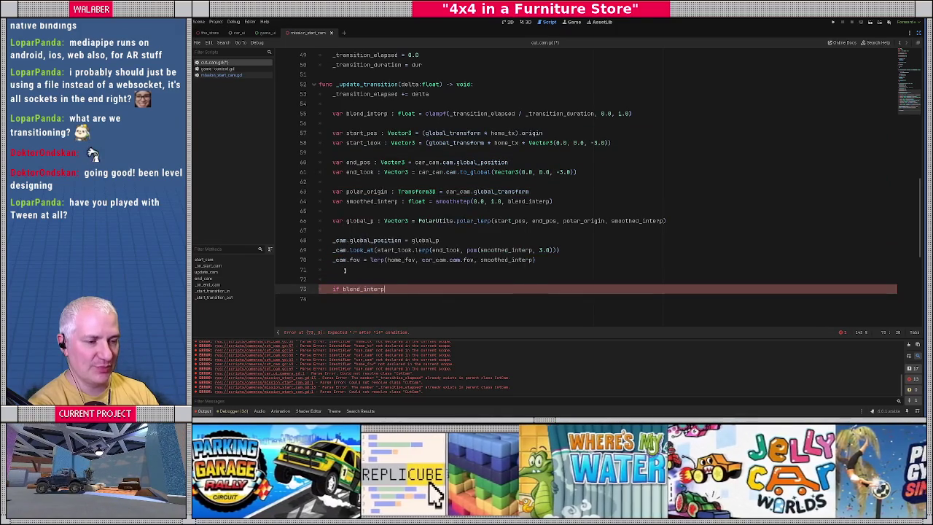
type(" >= 1.0:")
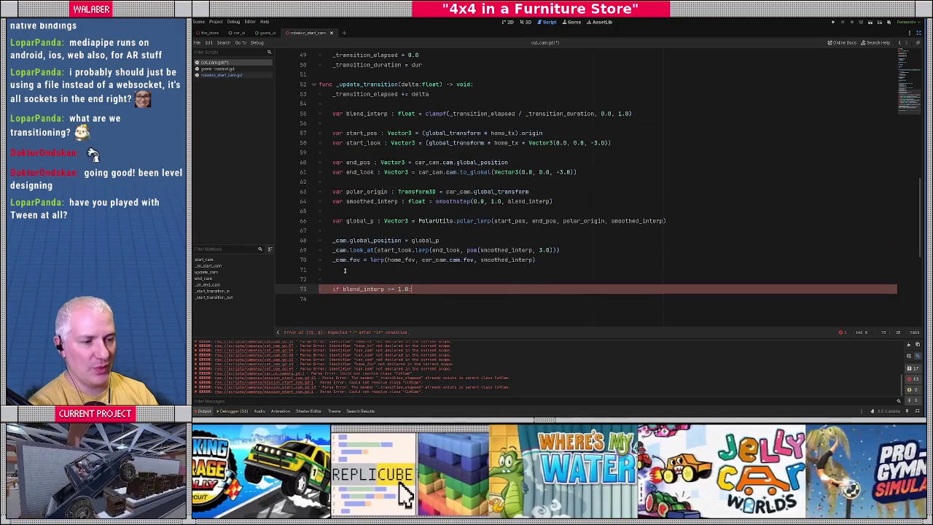
key("Return")
type("_tran")
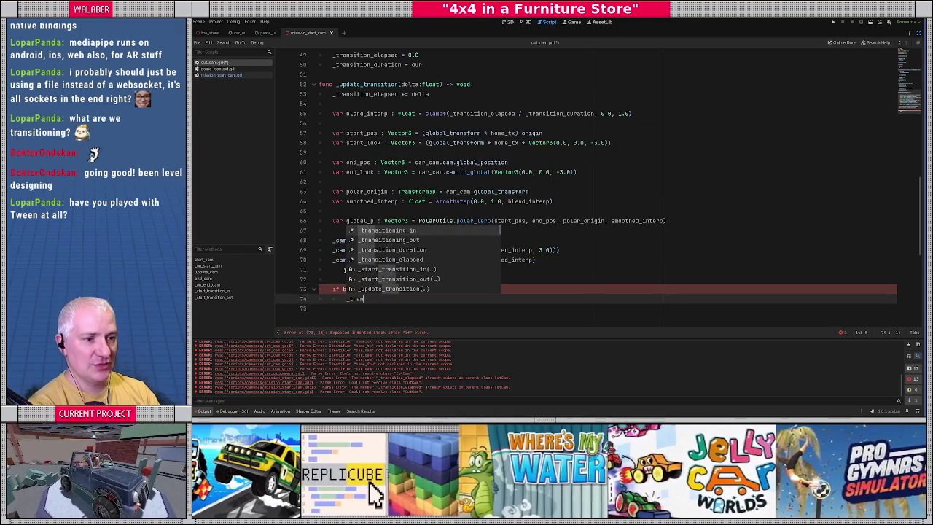
key("Return")
type("= false")
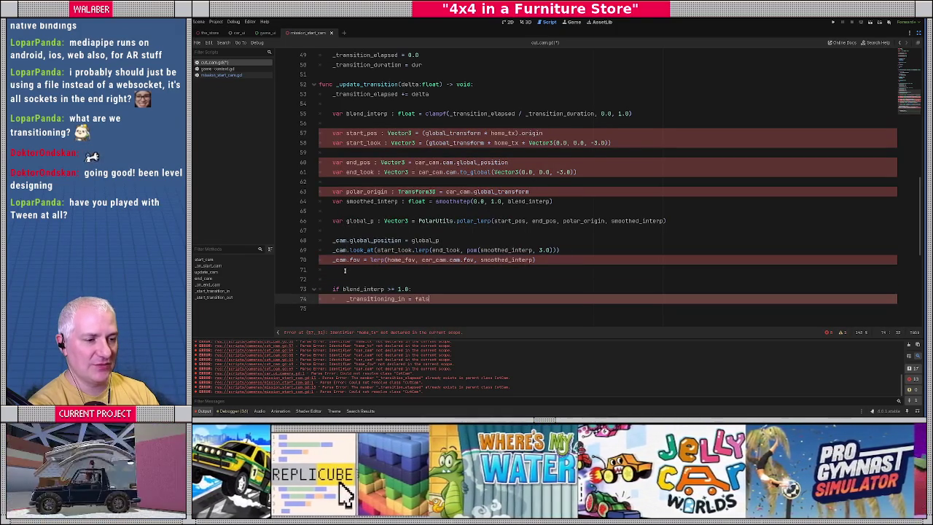
key("Return")
type("_transitioning_out")
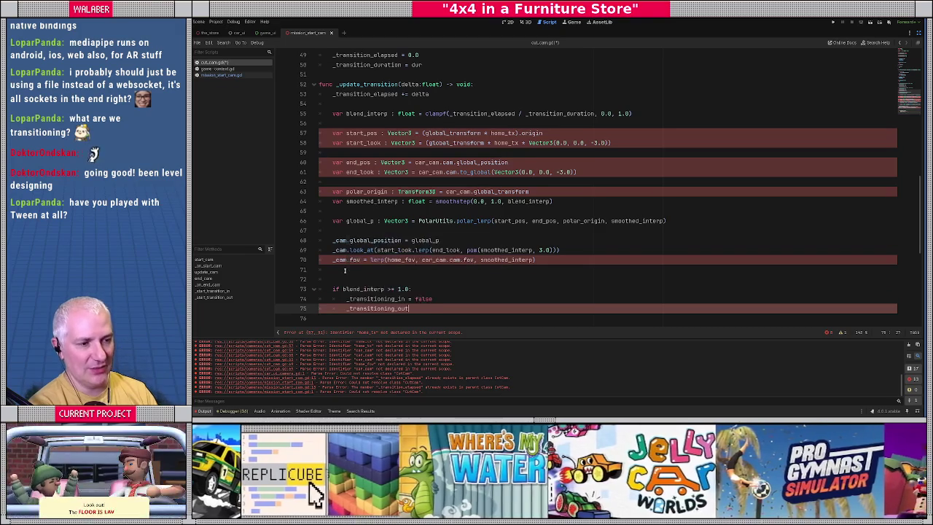
type(" = false")
left_click(346, 276)
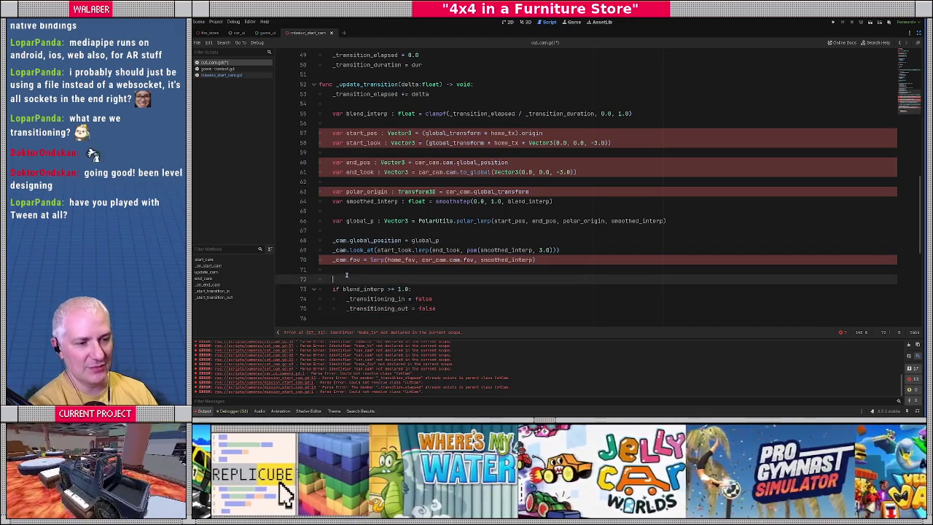
double_click(349, 132)
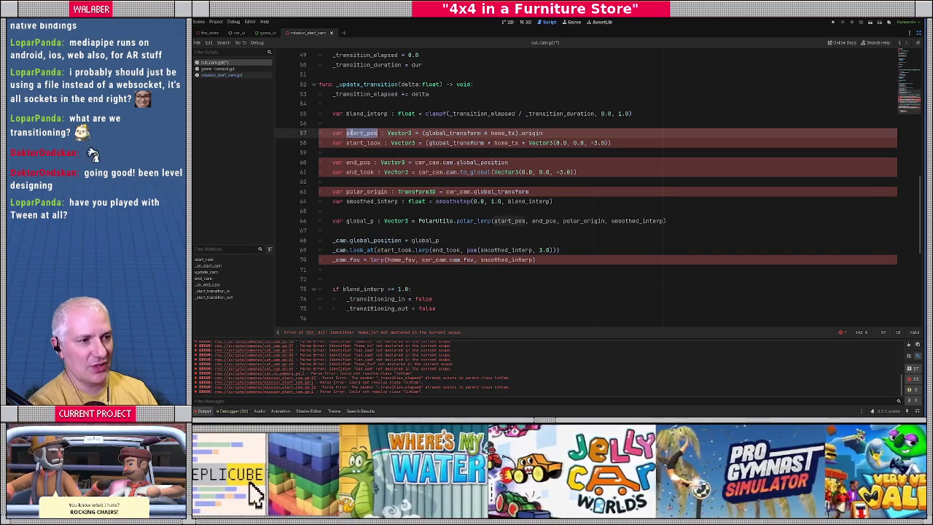
scroll(396, 190, "up", 1)
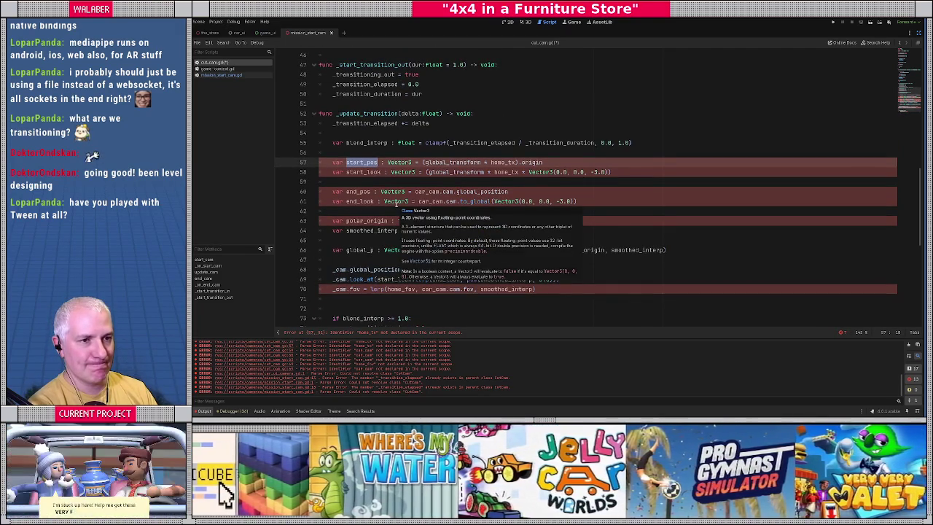
Dismiss the Vector3 tooltip and exit distraction-free mode to restore the side panels
left_click(432, 151)
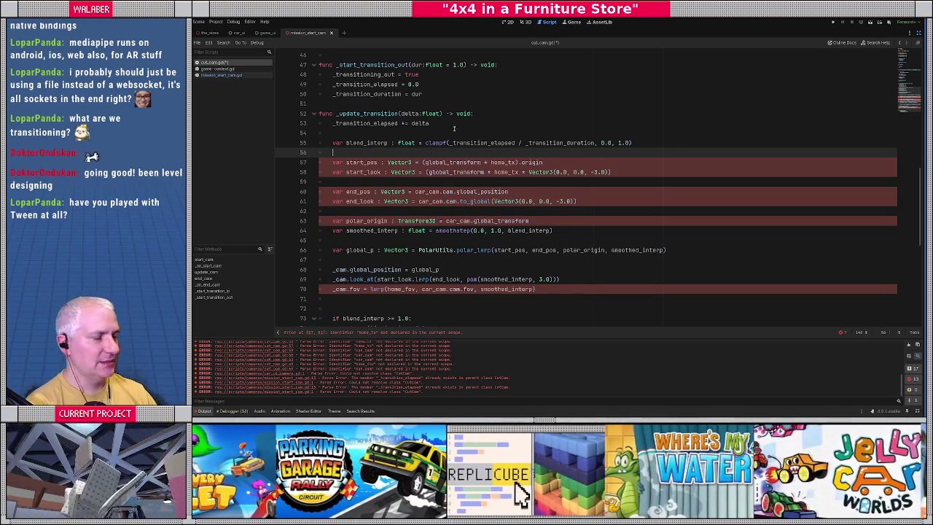
left_click(918, 34)
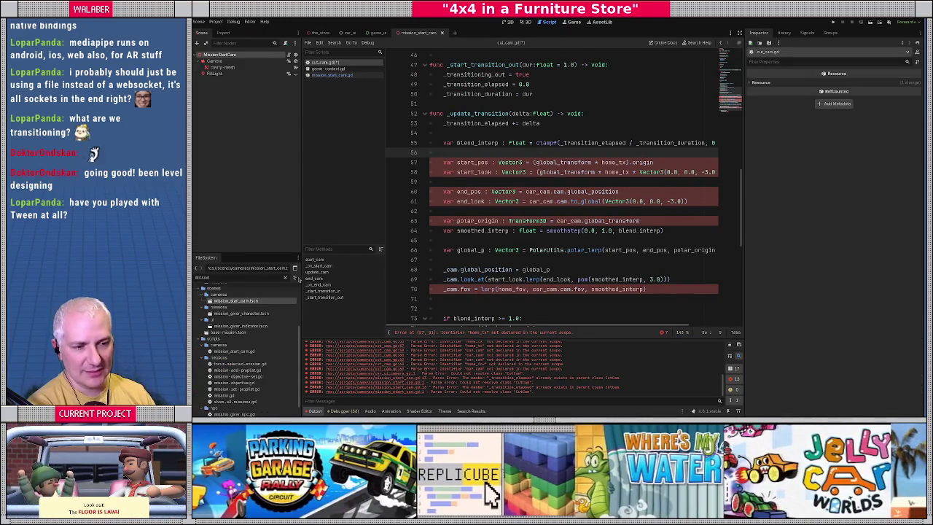
Filter the FileSystem for 'suzuki' and open the suzuki.tscn scene
key("BackSpace")
key("BackSpace")
key("BackSpace")
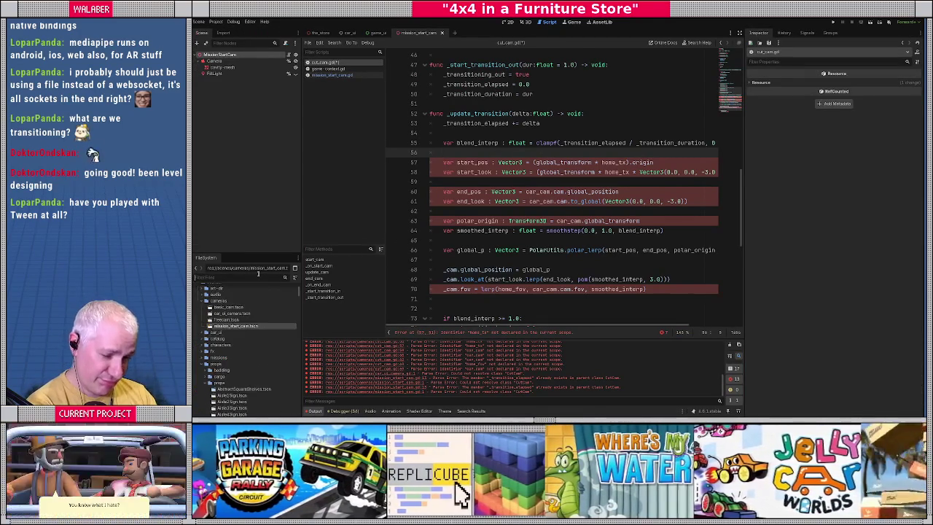
type("suzuki")
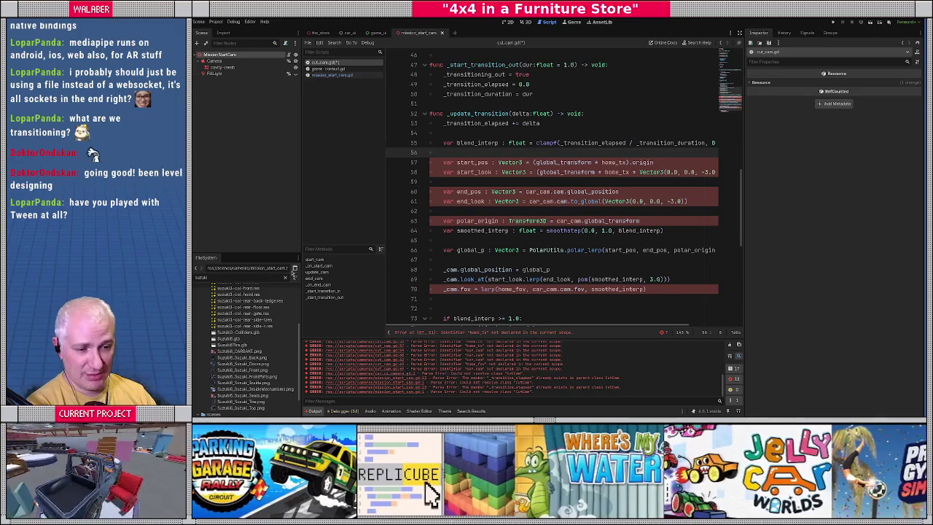
scroll(248, 327, "down", 2)
left_click(225, 392)
double_click(225, 392)
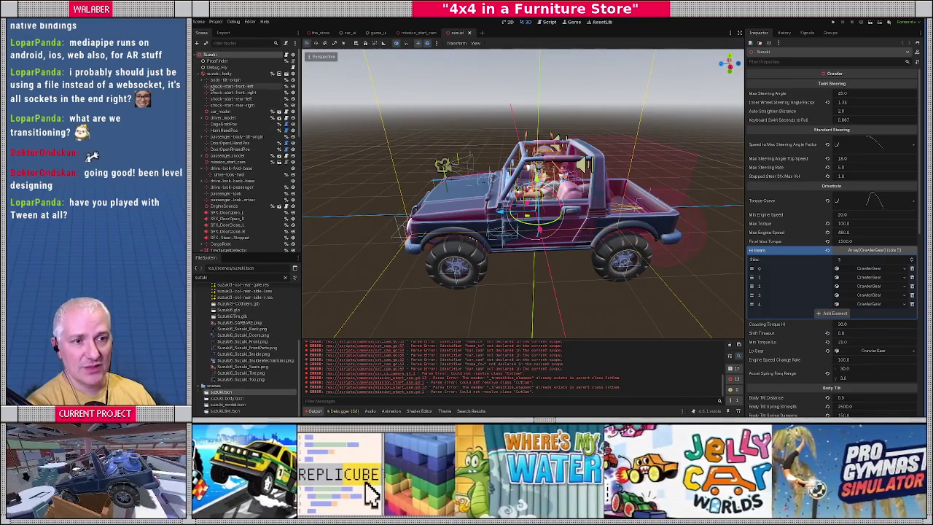
Inspect the mission_start_cam and suzuki_body nodes, then return to cut_cam.gd
left_click(247, 43)
type("cam")
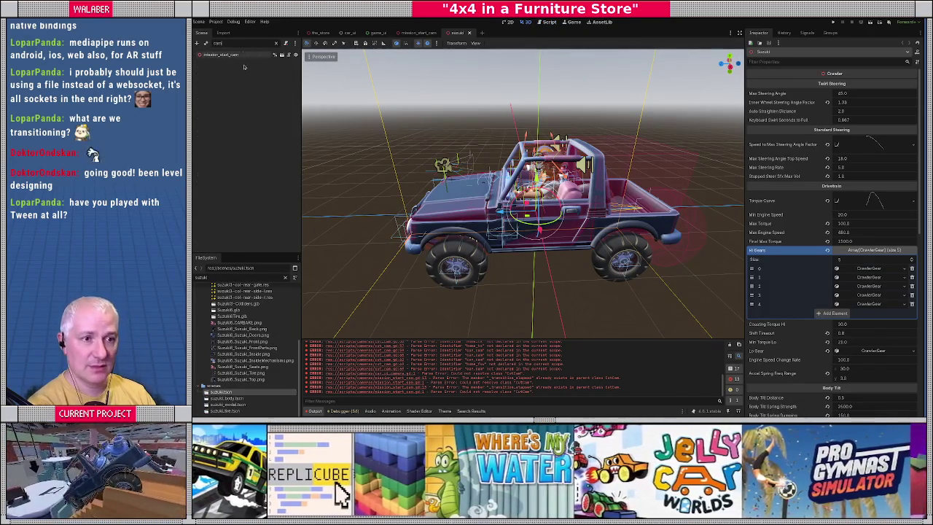
left_click(226, 55)
left_click(276, 44)
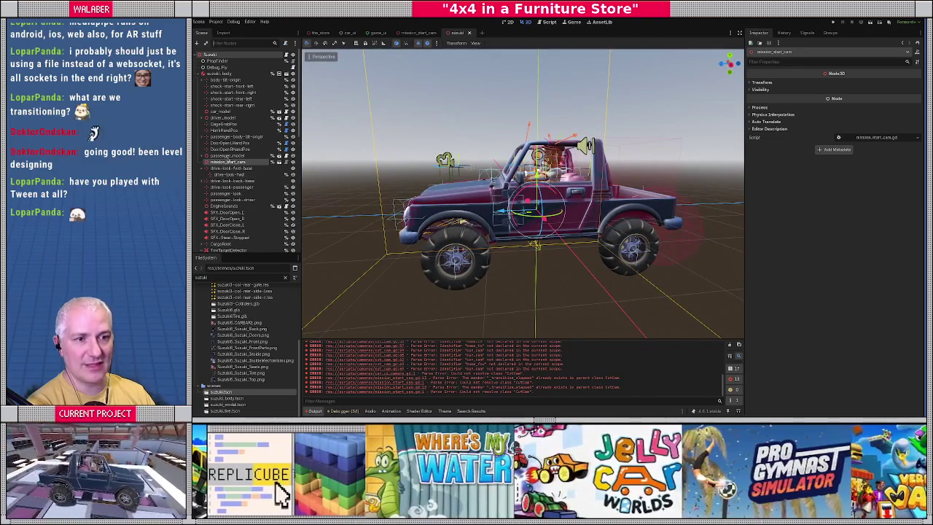
left_click(220, 74)
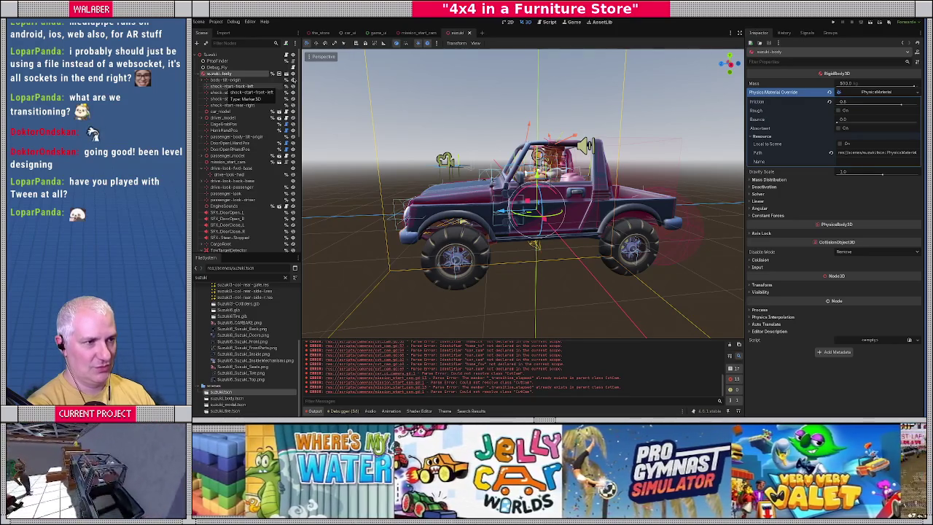
left_click(548, 22)
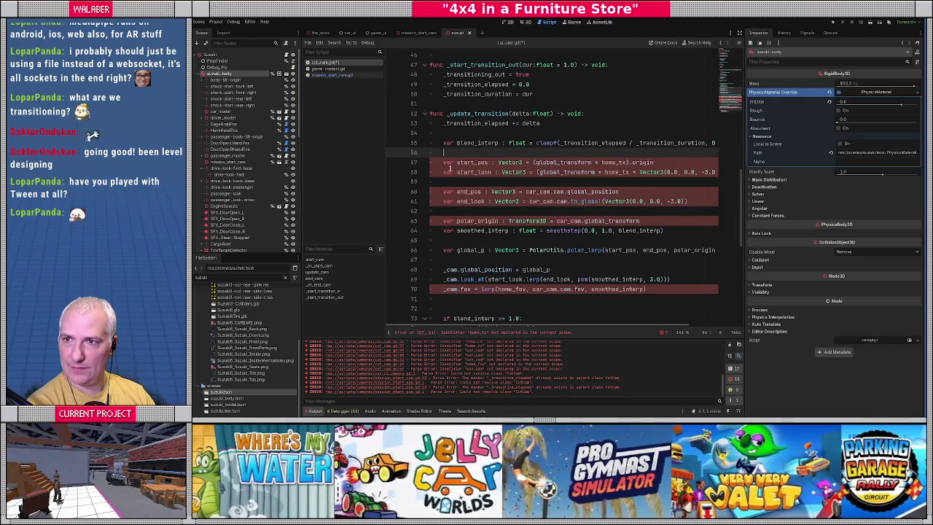
Hide the side panels and start a var base_tx := declaration above the start_pos line
left_click(740, 33)
double_click(452, 163)
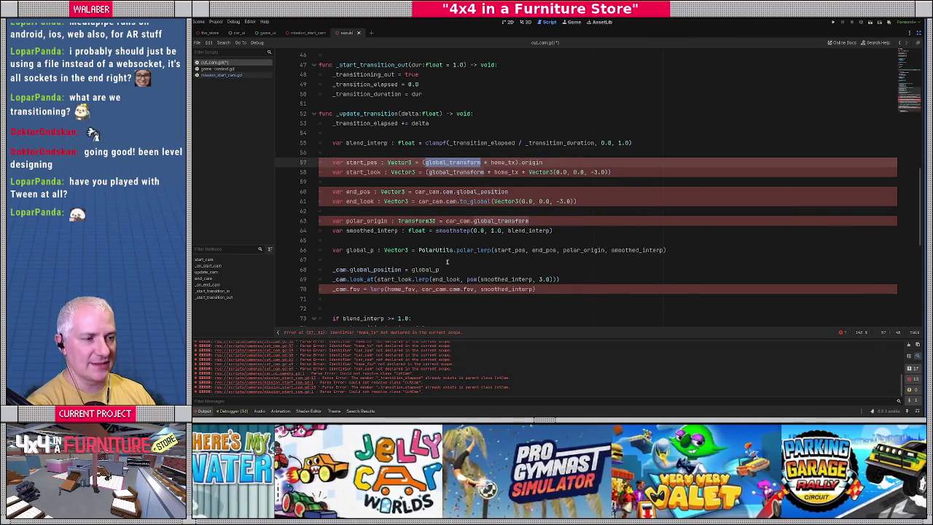
left_click(431, 150)
key("Return")
key("Return")
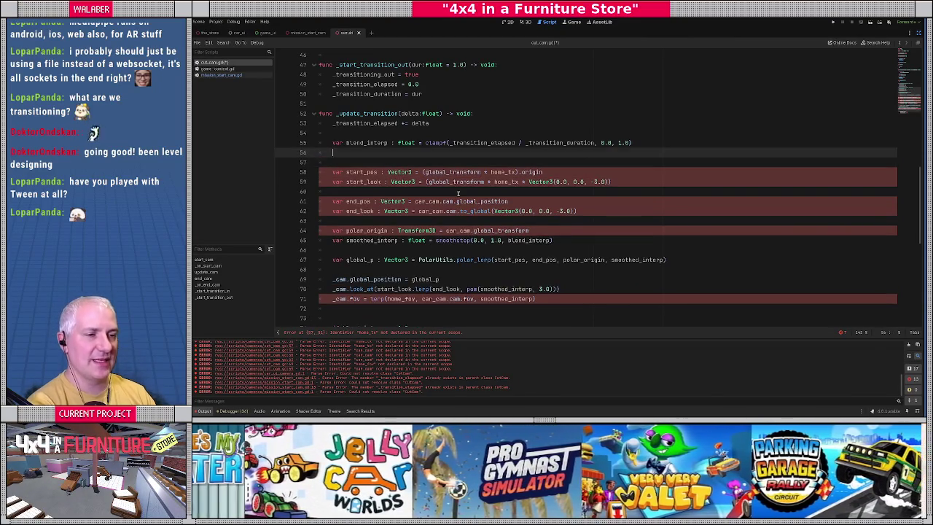
key("Up")
type("var base_")
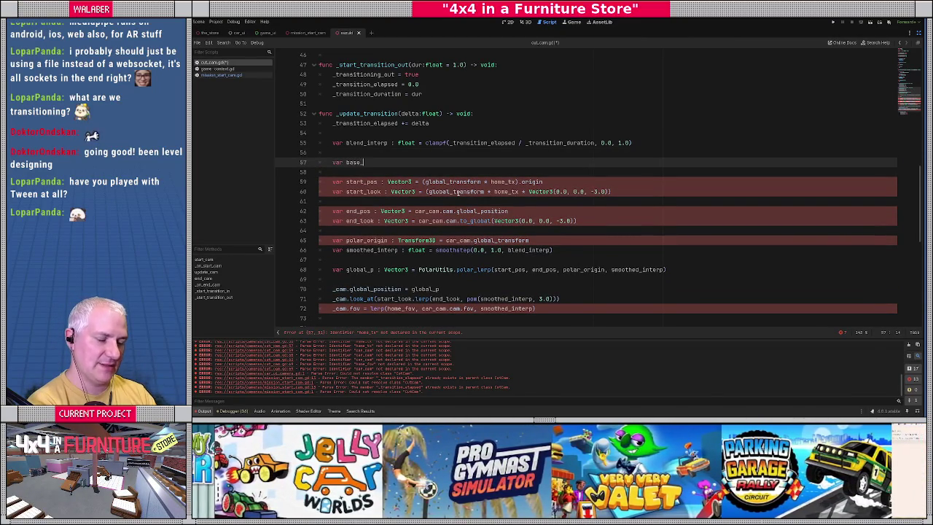
type("tx :=")
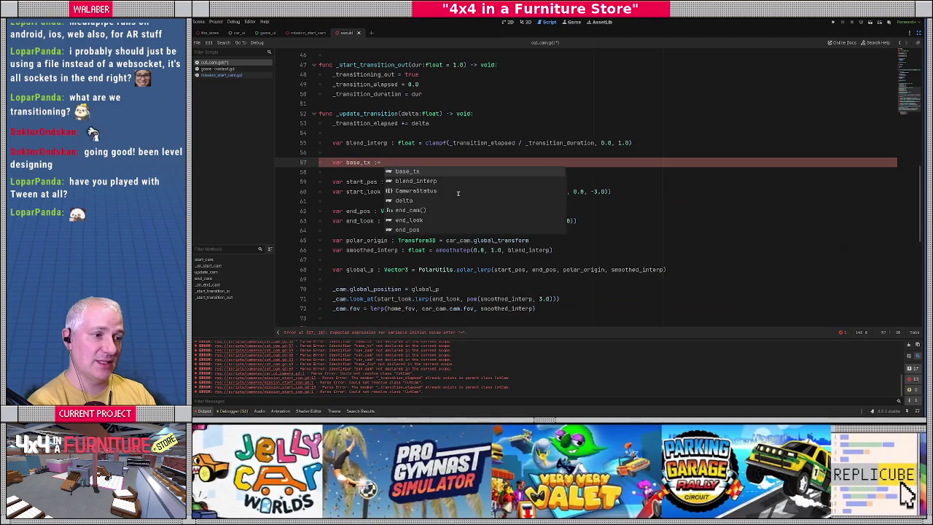
scroll(458, 192, "up", 15)
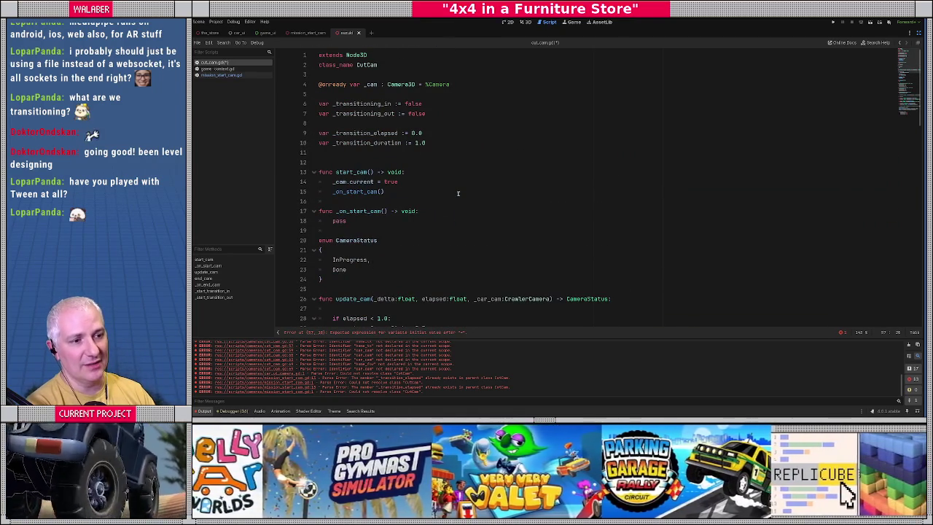
scroll(457, 193, "down", 16)
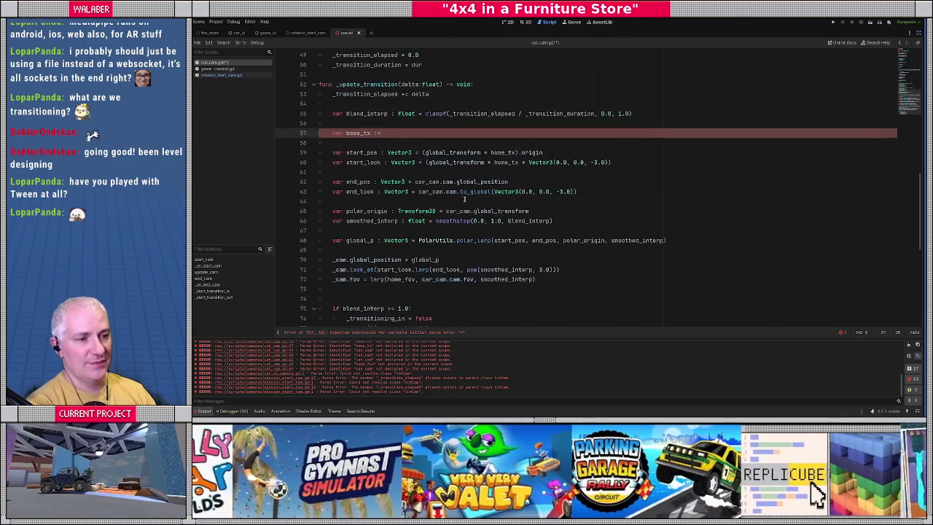
Insert var car := Context._crawler above it and set base_tx to car.car_body.global_transform
key("Return")
type("var car ")
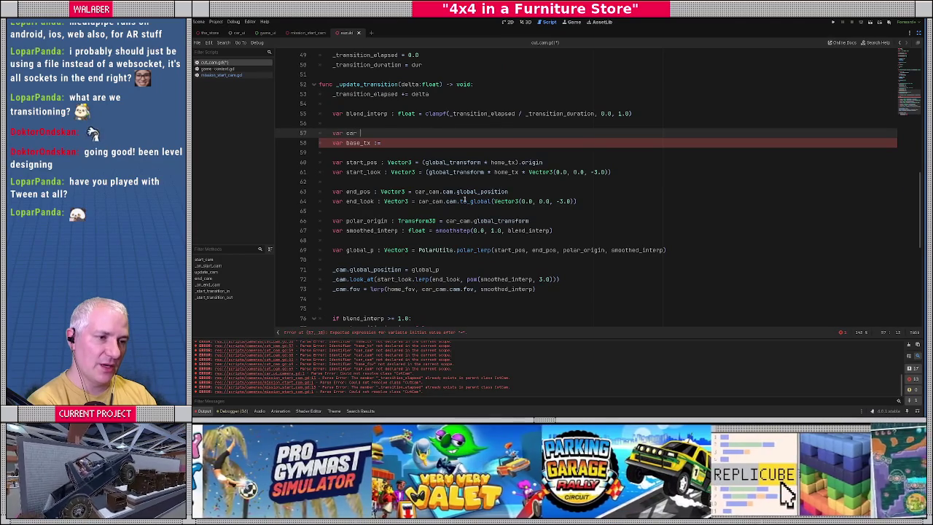
type(":= ")
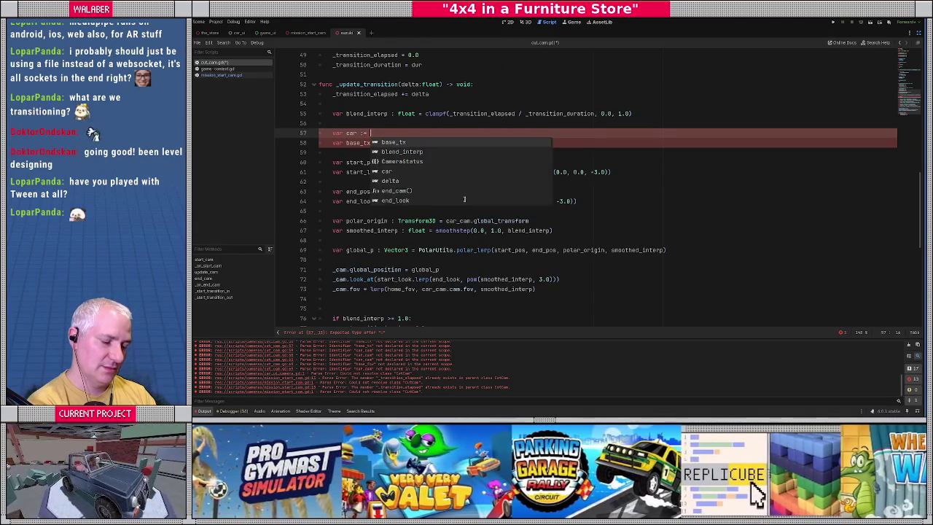
type("context._crawler")
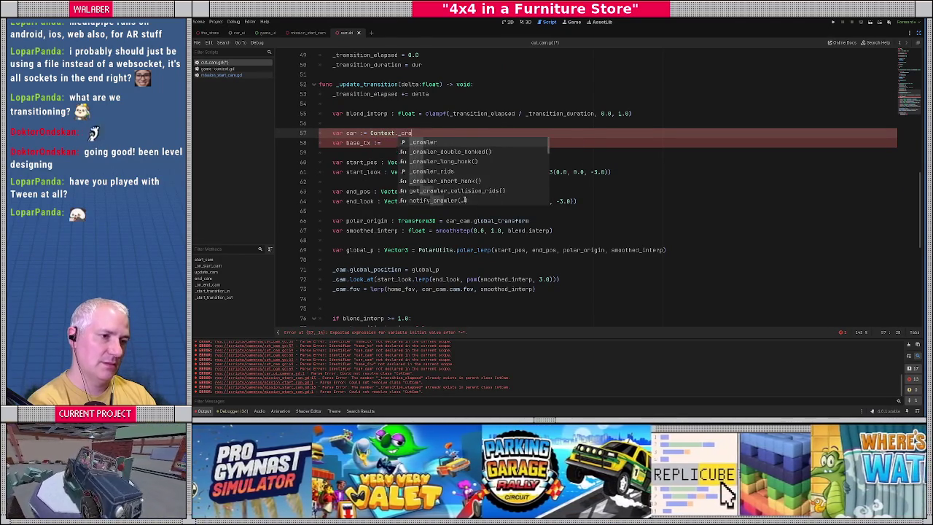
key("Down")
type("car.car_body.")
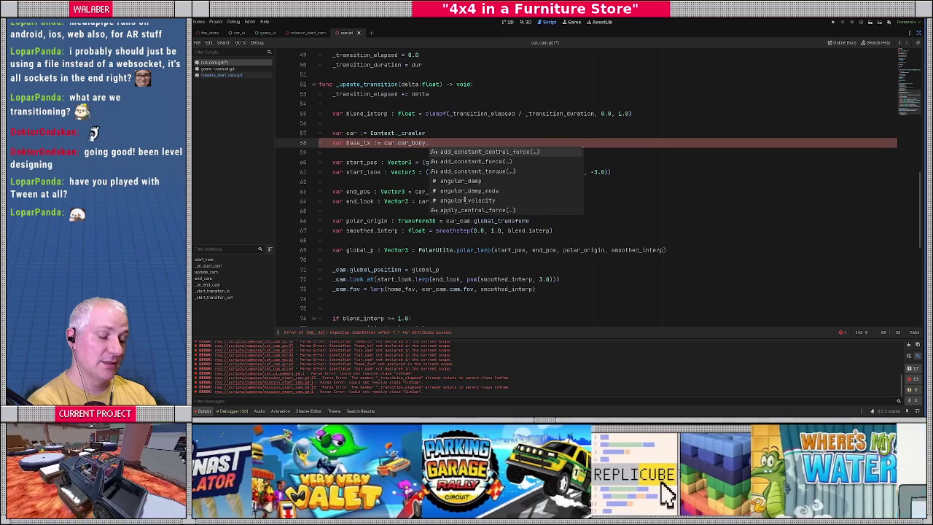
type("global_transform")
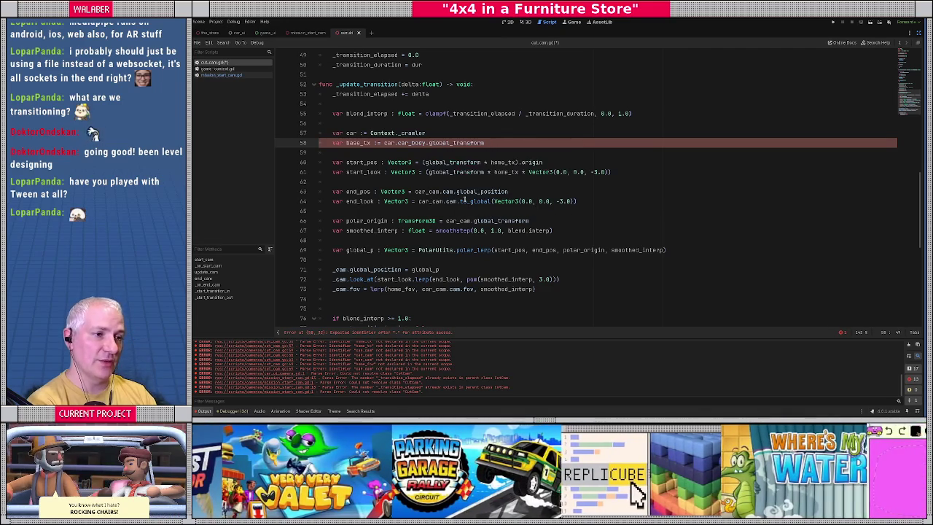
double_click(360, 143)
double_click(459, 162)
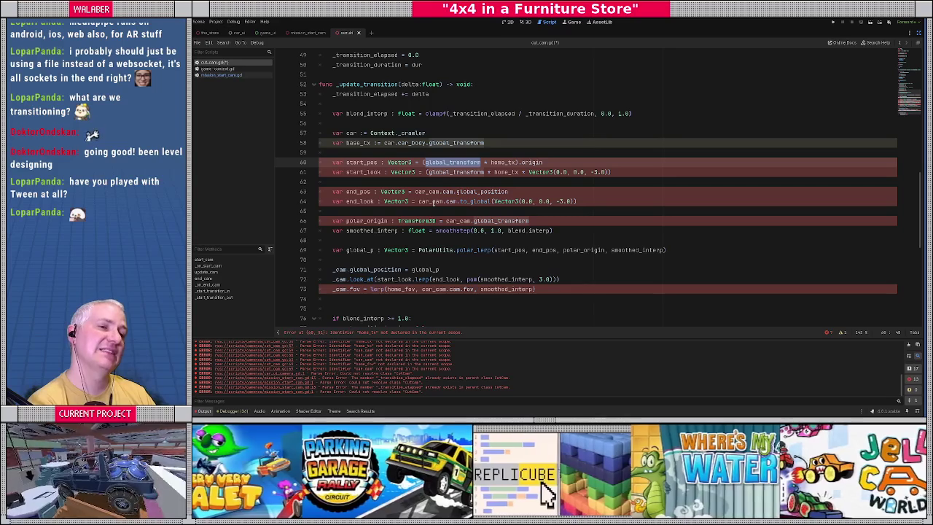
left_click(395, 151)
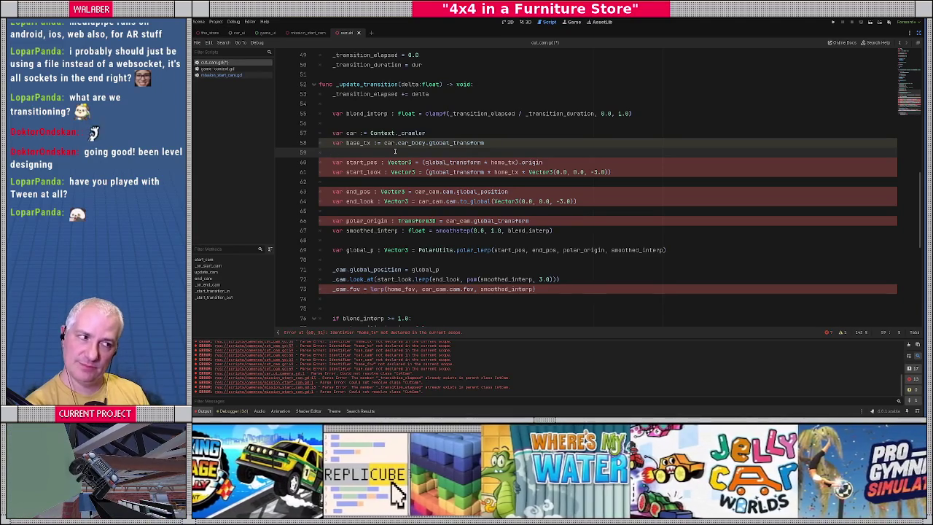
scroll(396, 151, "up", 10)
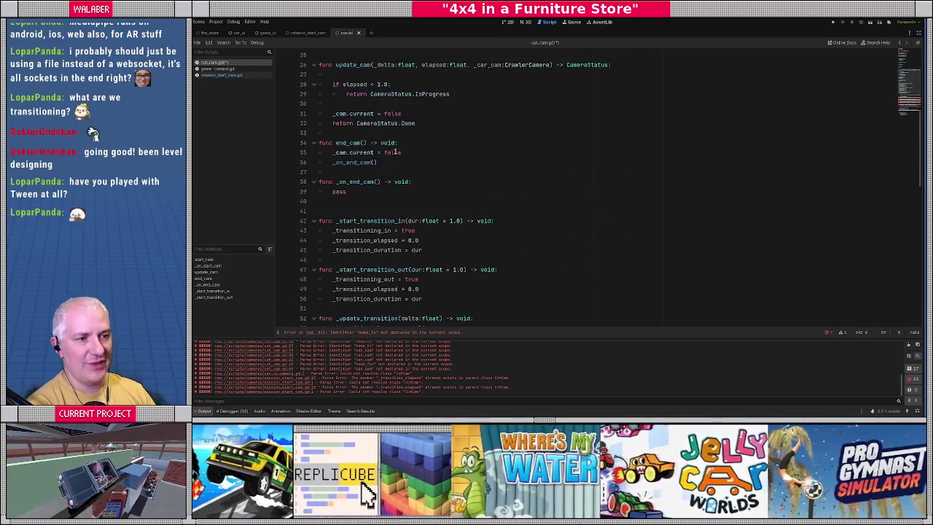
On line 8, add var _prev_cam_tx : Transform3D and var _prev_cam_fov : float
scroll(391, 152, "up", 5)
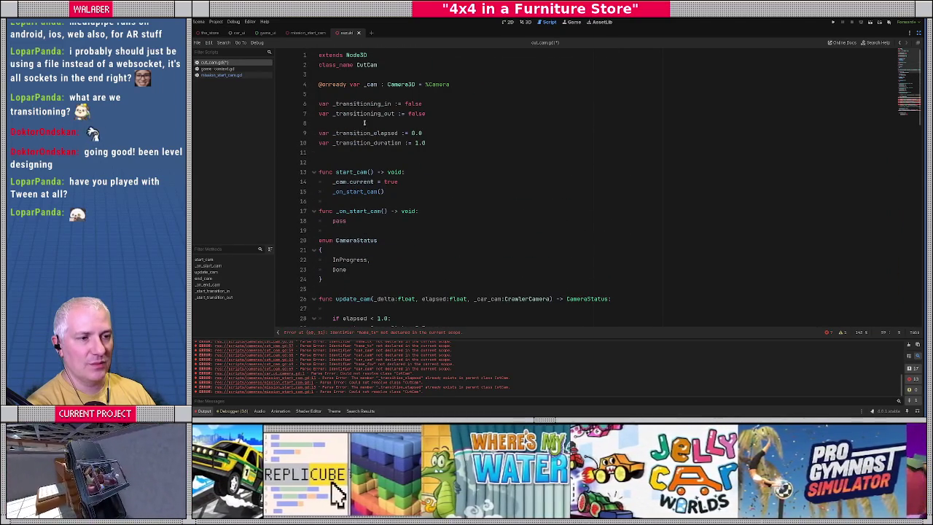
double_click(368, 105)
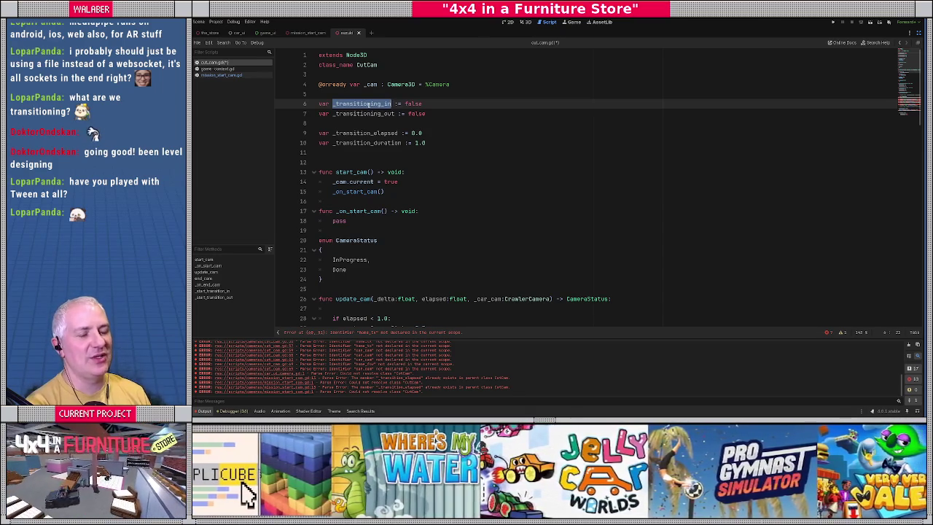
left_click(400, 133)
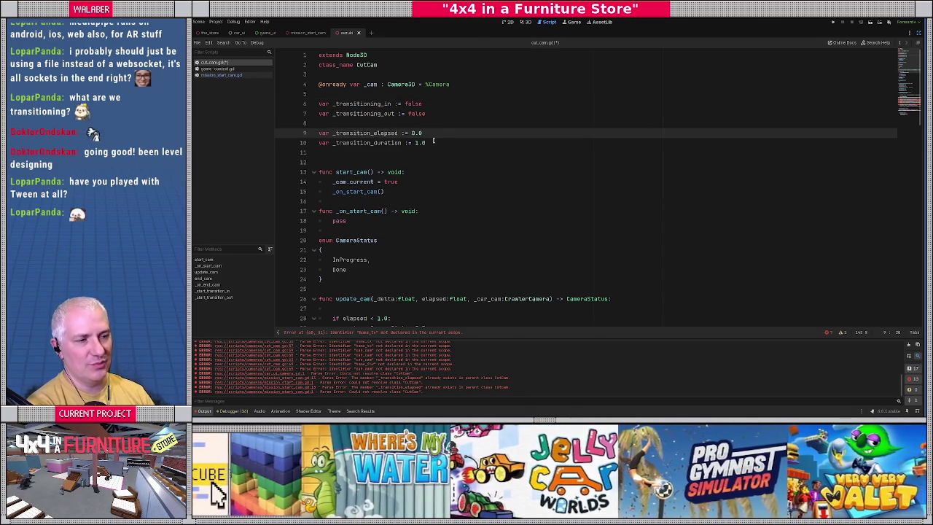
key("Up")
type("var")
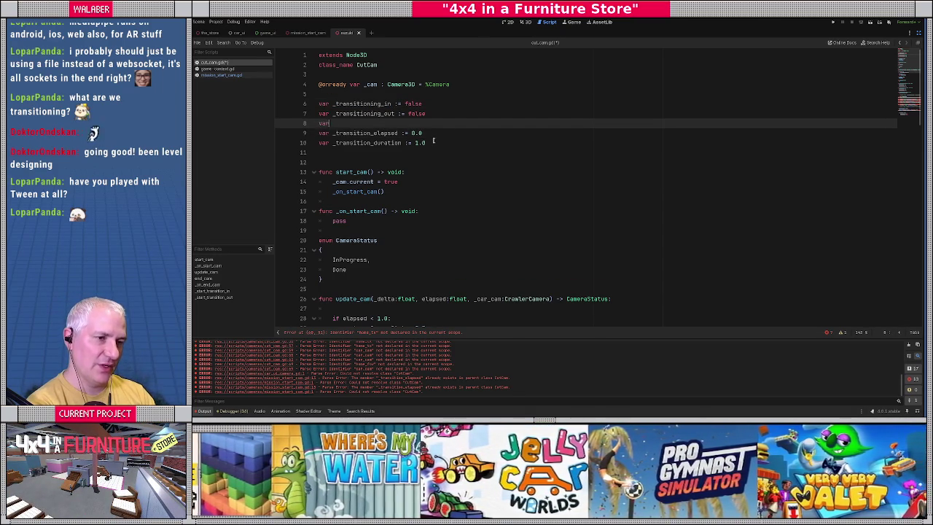
type(" _prev_cam")
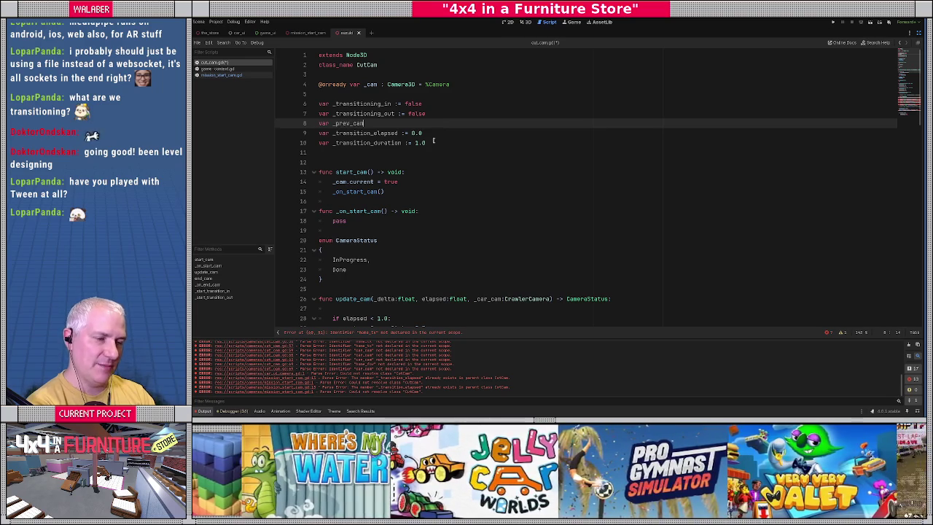
key("BackSpace")
type("_tx :")
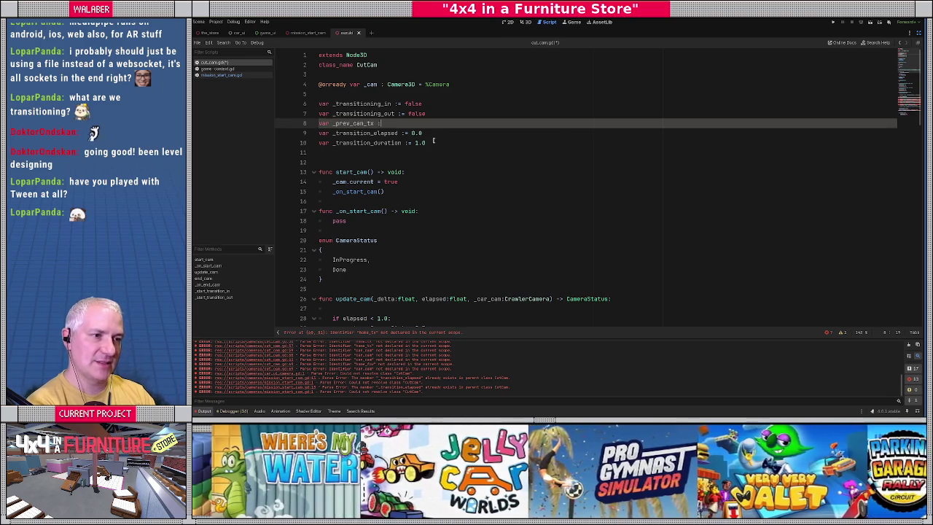
type(" Transform3D")
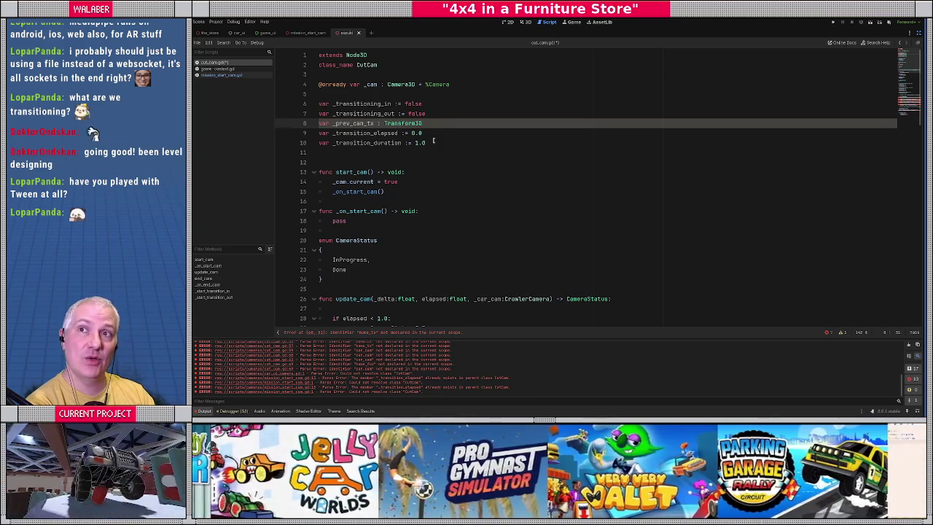
key("Return")
type("v")
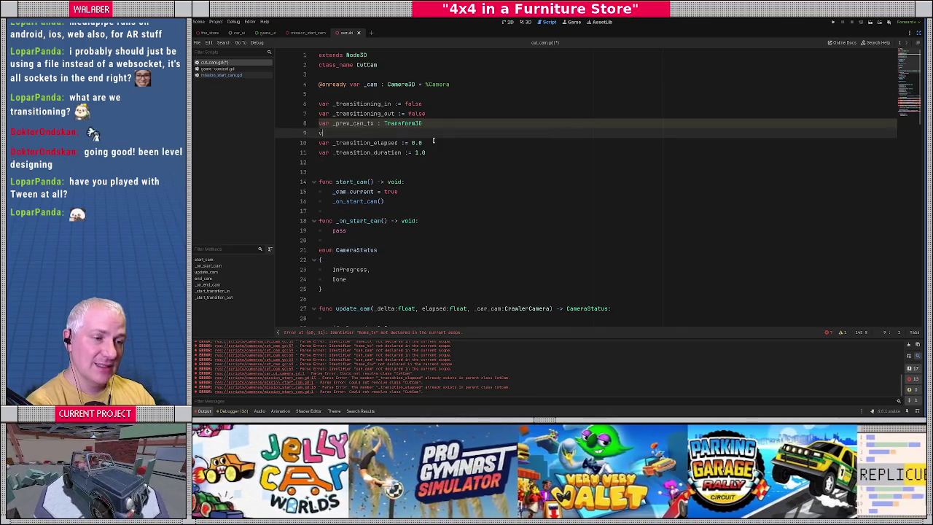
type("ar _prev_cam_f")
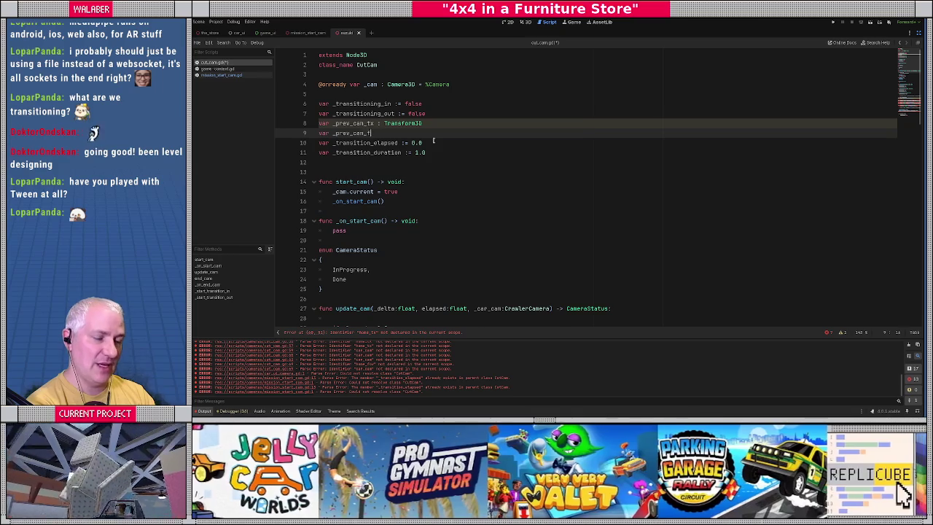
type("ov : float")
key("Return")
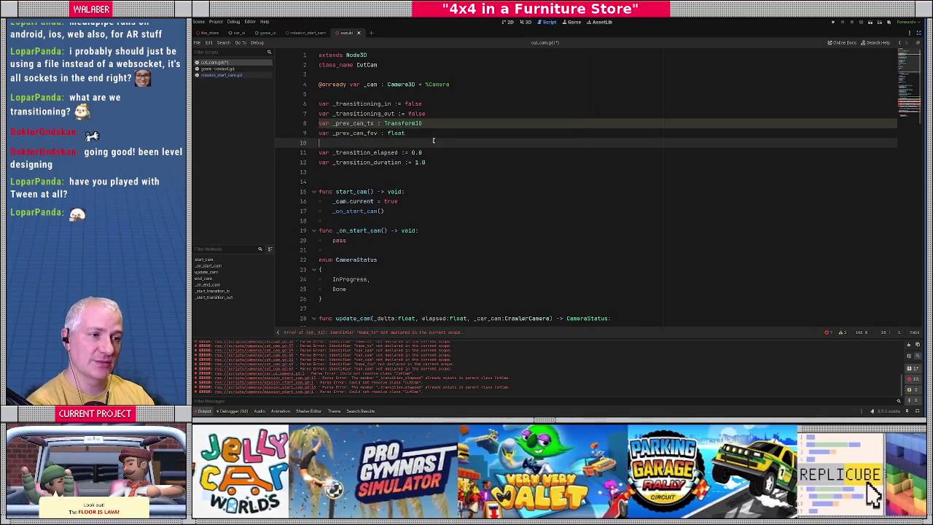
scroll(381, 219, "down", 6)
Replace the elapsed and duration resets in _start_transition_in with a _start_transition_common() call
scroll(381, 220, "down", 3)
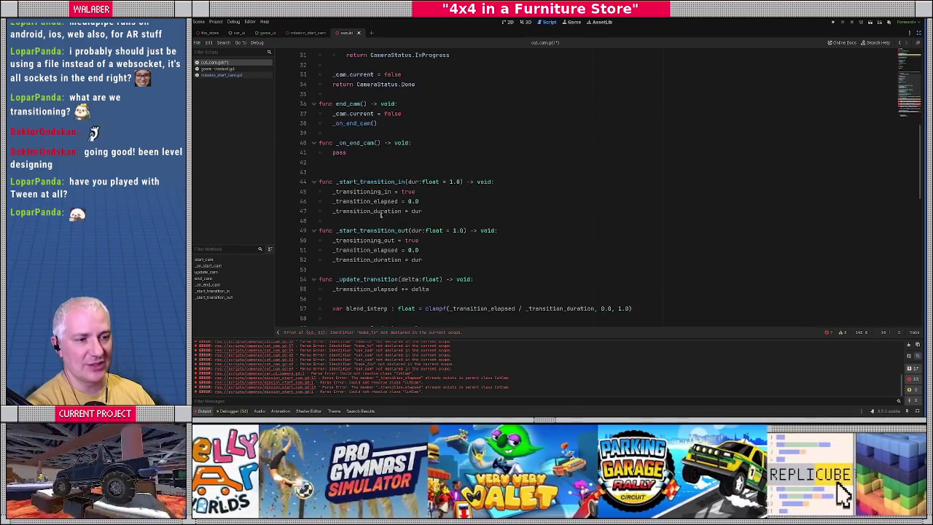
left_click(450, 213)
scroll(392, 239, "down", 3)
left_click_drag(333, 240, 484, 250)
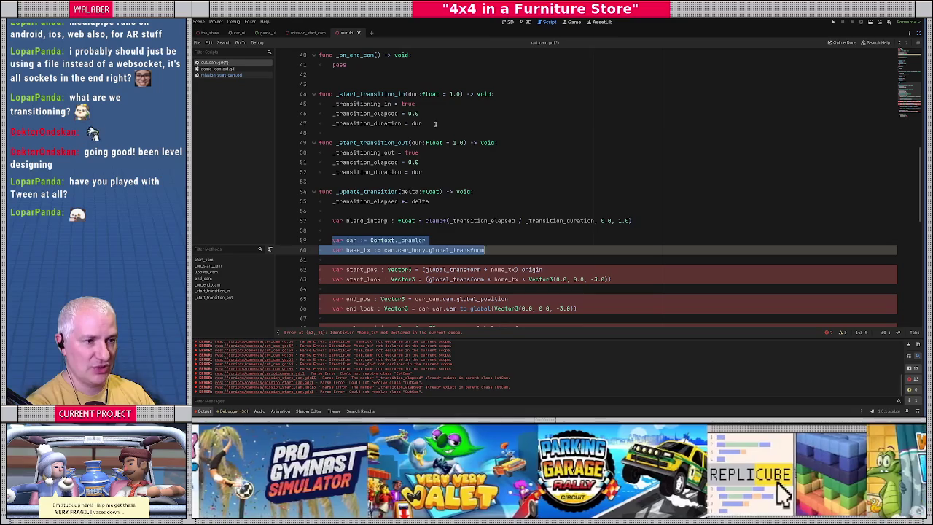
left_click(435, 124)
key("Return")
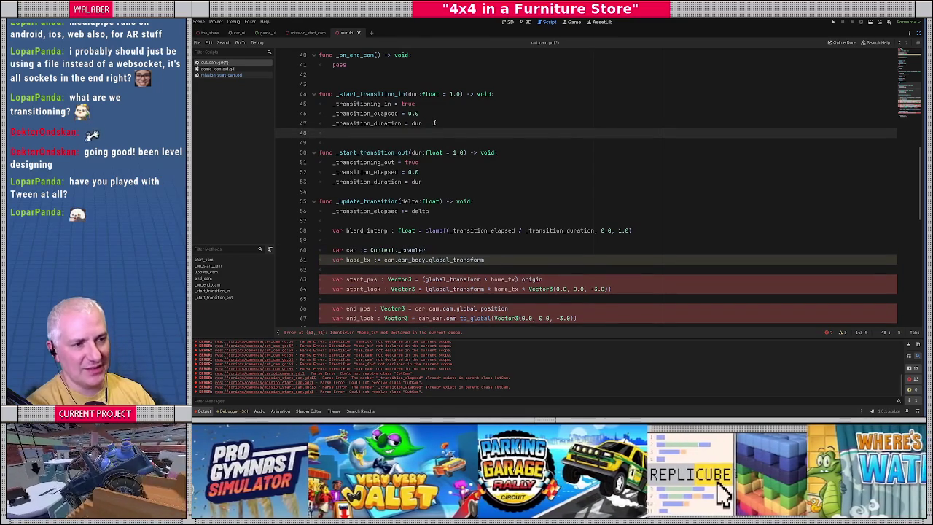
left_click_drag(333, 113, 453, 118)
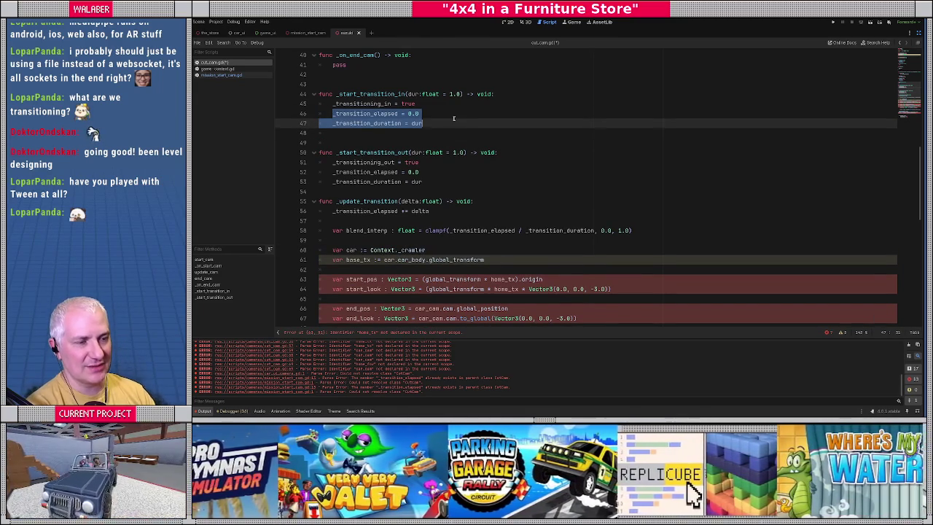
key("Return")
type("_start")
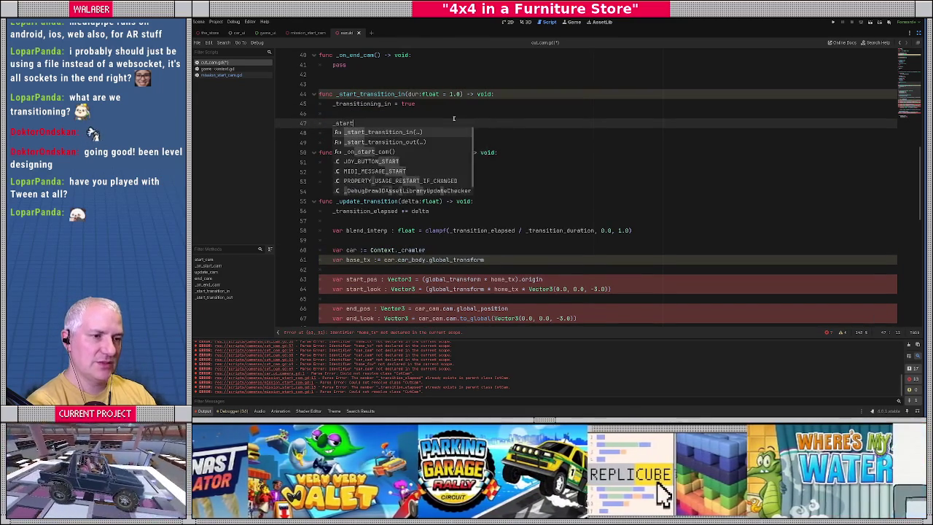
type("_transition_common(")
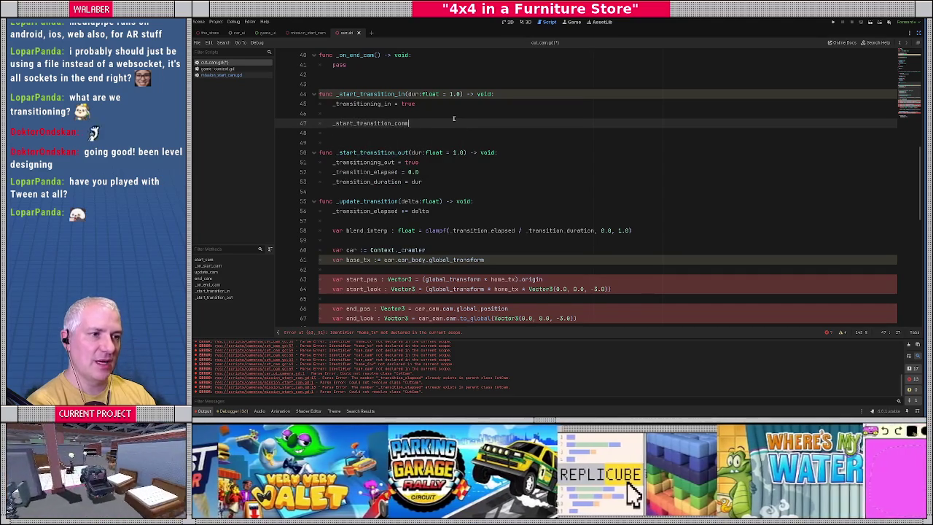
Add func _start_transition_common() -> void: and call it from _start_transition_out too
key("Down")
key("Down")
key("Down")
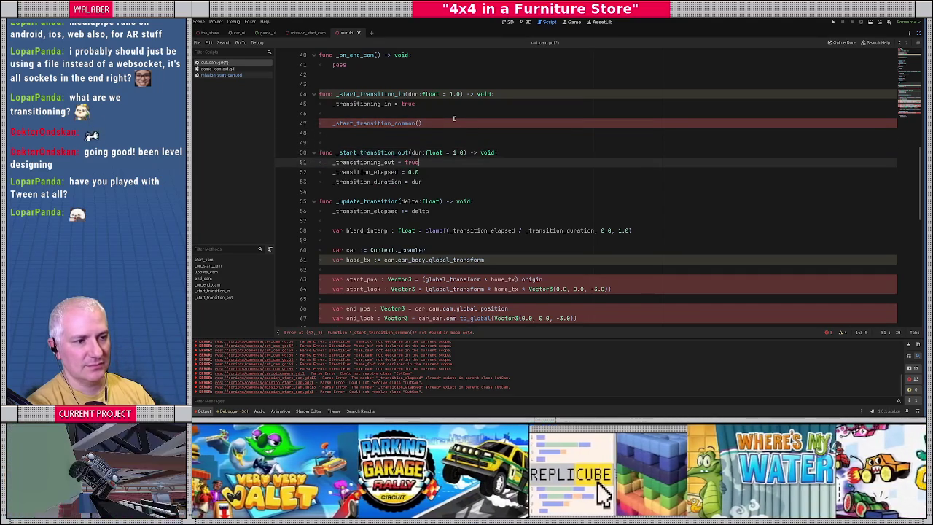
key("Return")
key("Return")
type("func _star")
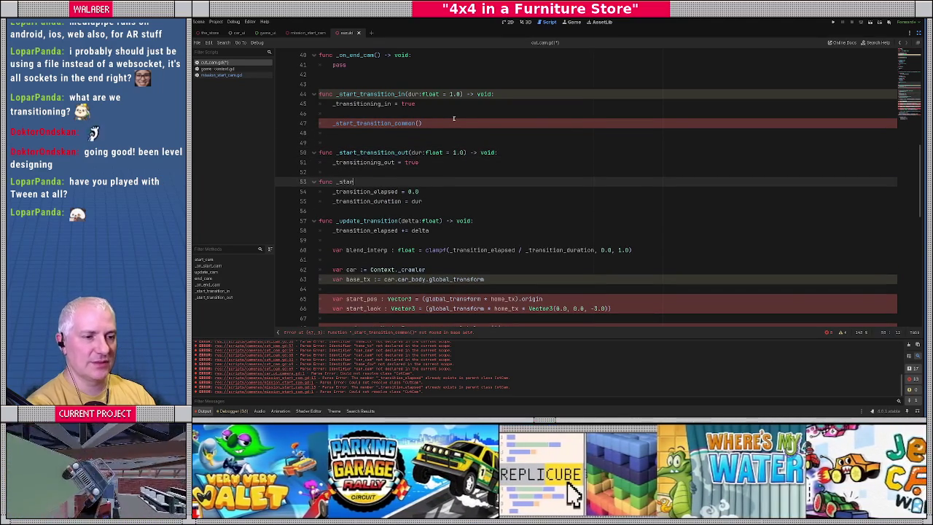
type("t_transition")
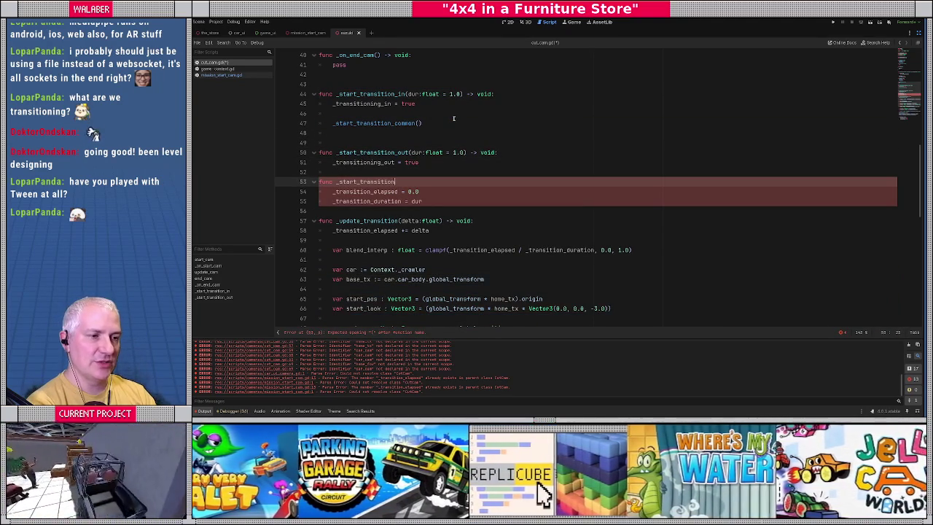
type("_common() -> void:")
key("Up")
type("_start_t")
key("Return")
key("Return")
key("Down")
key("Down")
key("End")
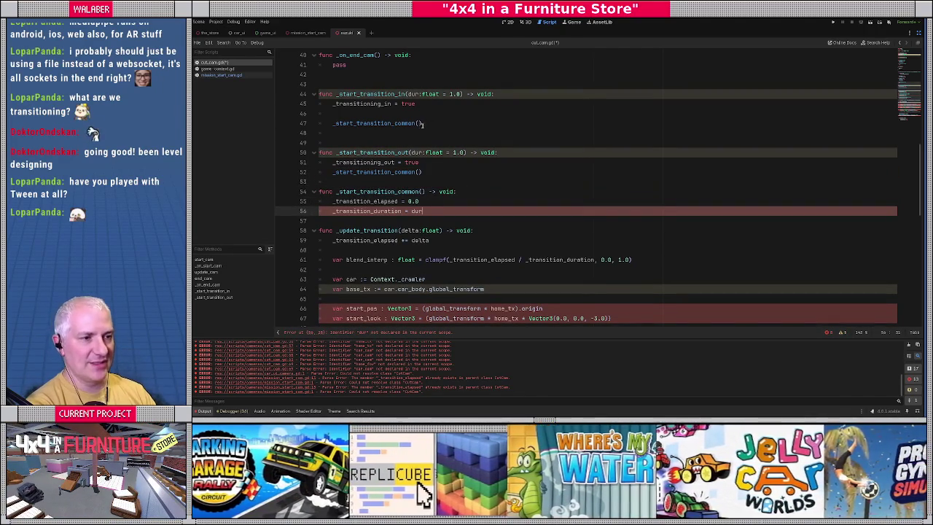
Pass dur to both _start_transition_common calls and give the new function a dur:float parameter
left_click(419, 123)
type("dur")
left_click(419, 172)
type("dur")
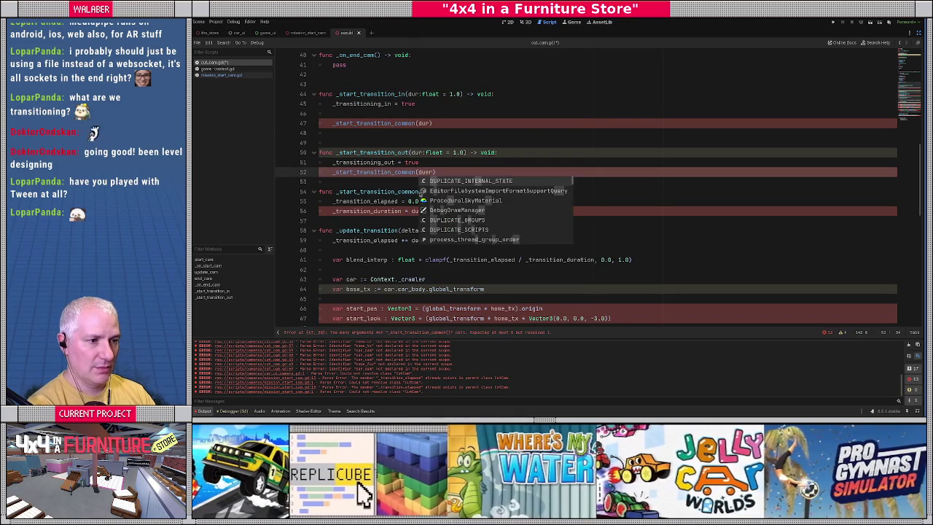
left_click(412, 153)
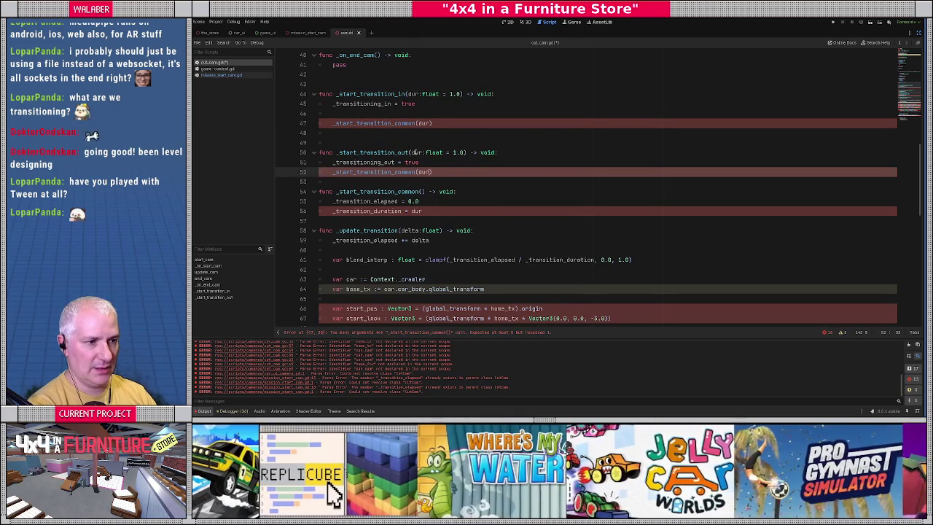
double_click(414, 153)
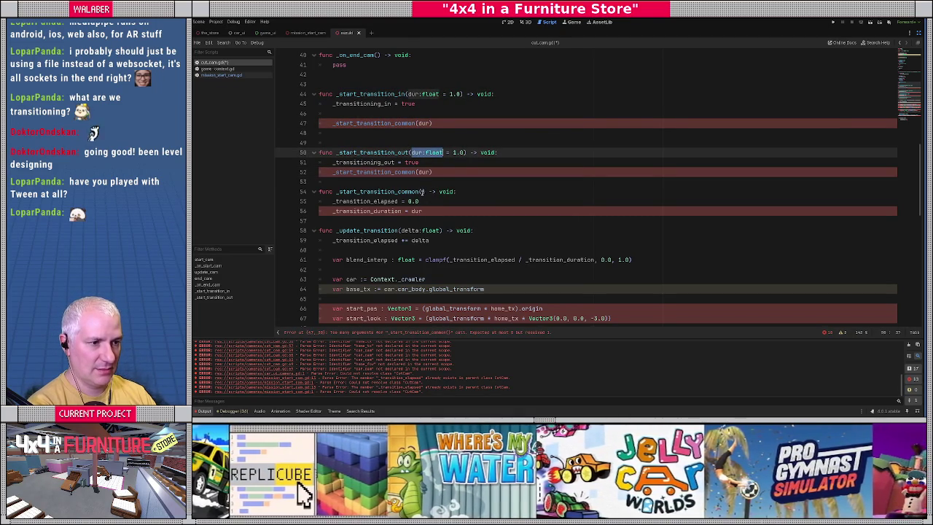
left_click(422, 192)
type("dur:float")
left_click(428, 209)
key("Return")
key("Return")
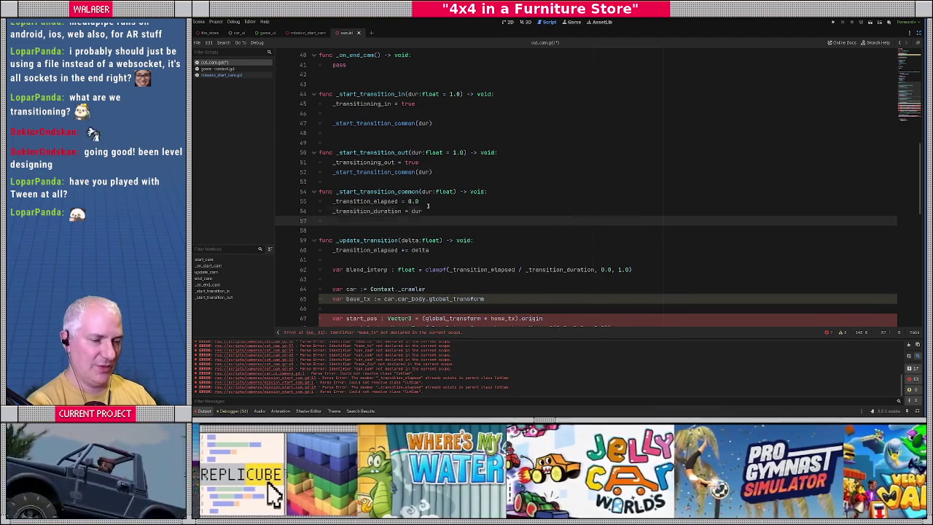
scroll(428, 206, "down", 2)
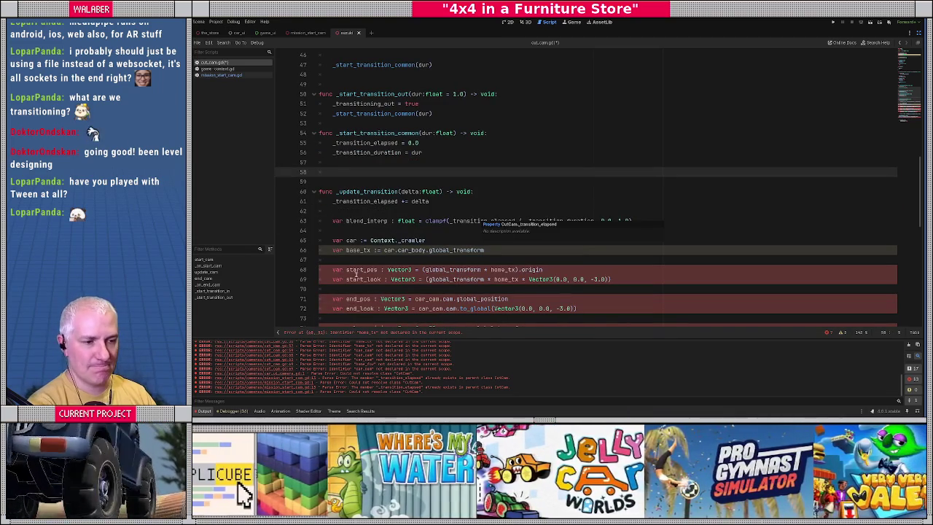
Copy the car and base_tx lines into _start_transition_common and begin `_prev_cam_tx = base_tx.inverse()`
left_click_drag(332, 241, 485, 250)
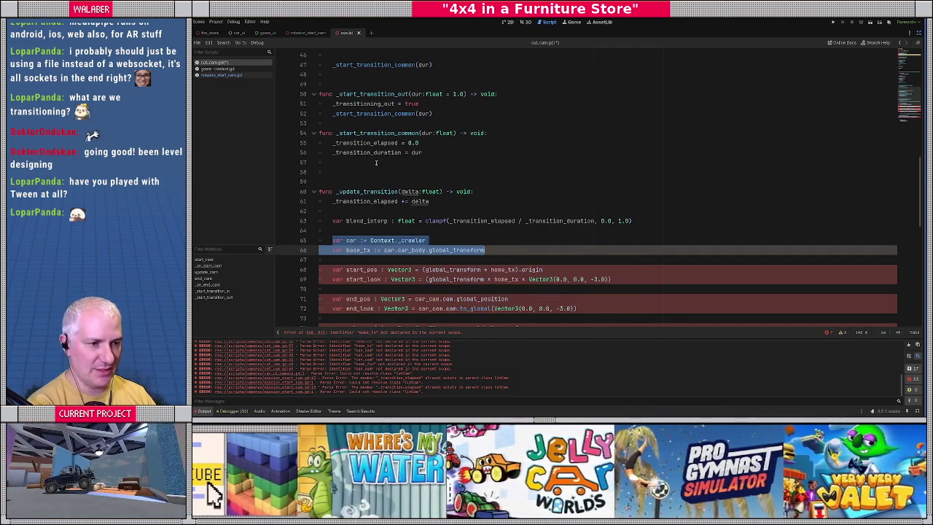
key("ctrl+c")
left_click(362, 168)
key("ctrl+v")
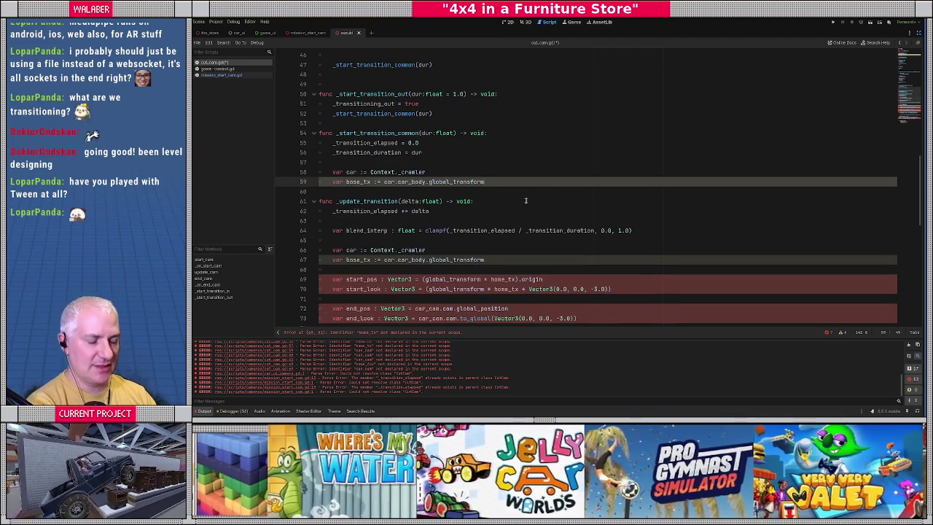
type("_pre")
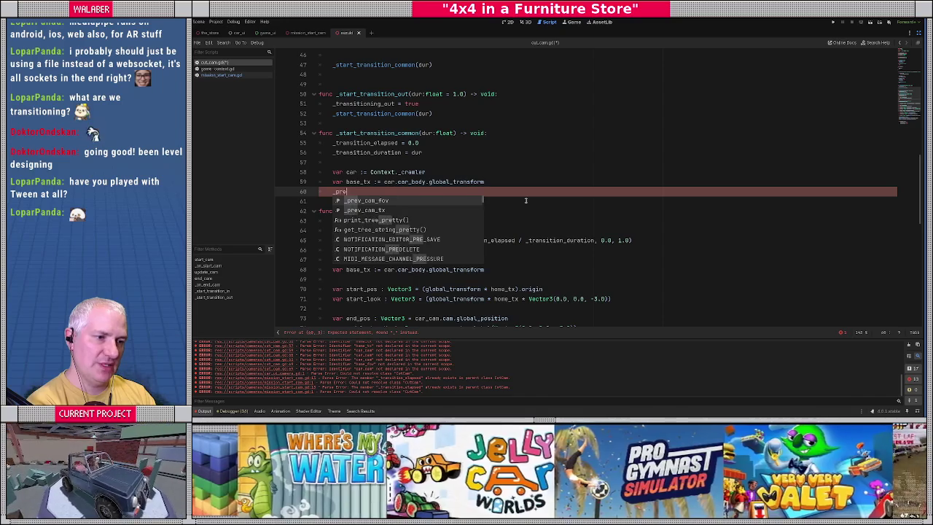
key("Down")
key("Return")
type("= ")
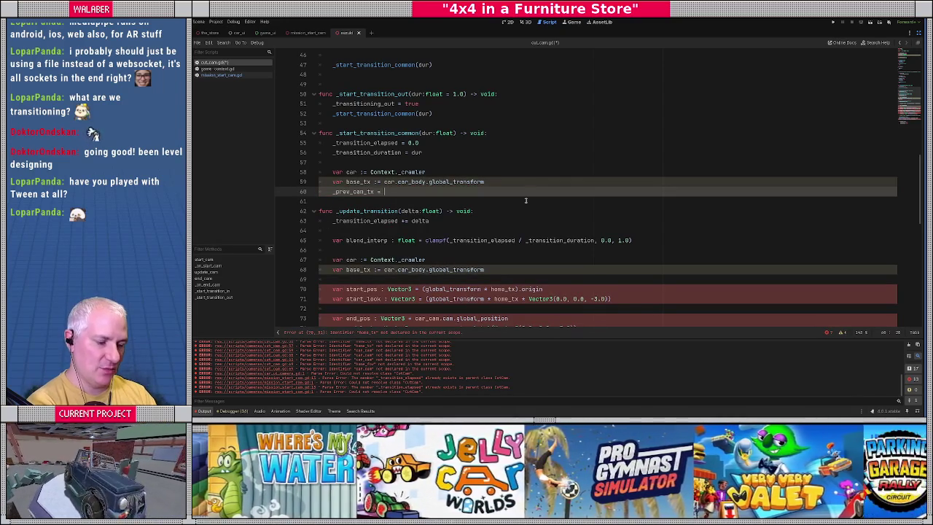
type("base_tx.in")
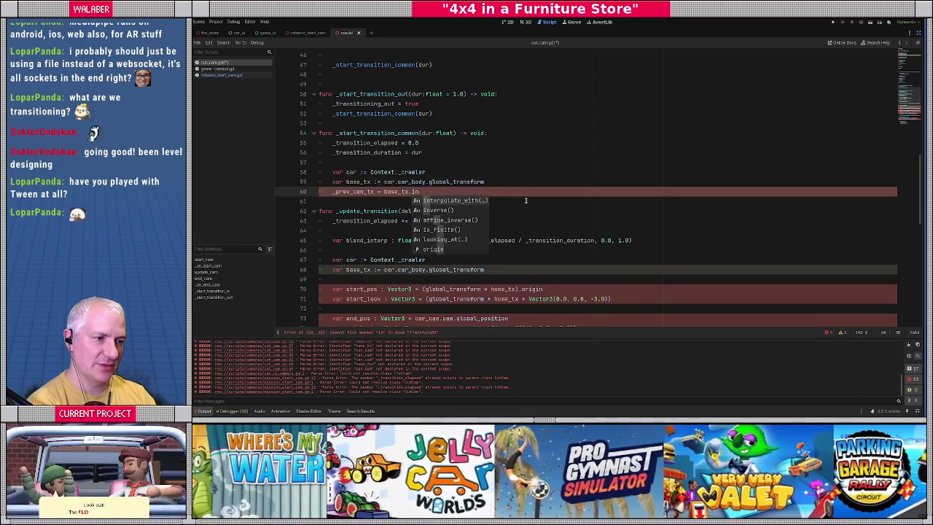
key("Down")
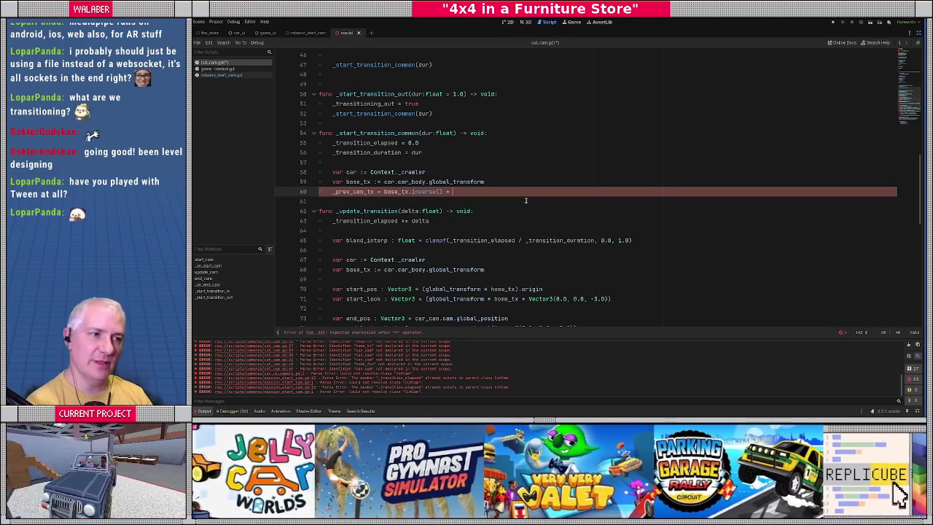
Review the _start_transition_common call in _start_transition_in, then switch to mission_start_cam.gd
scroll(525, 200, "up", 2)
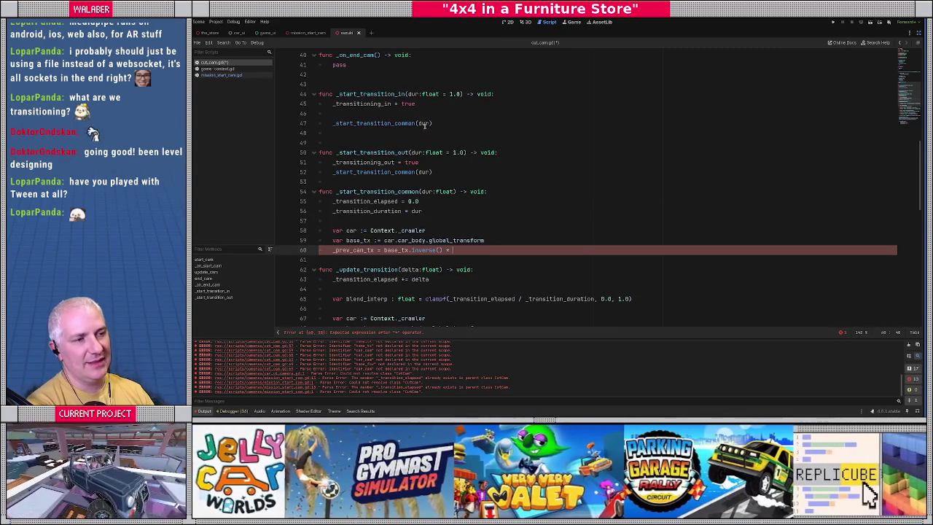
left_click(430, 123)
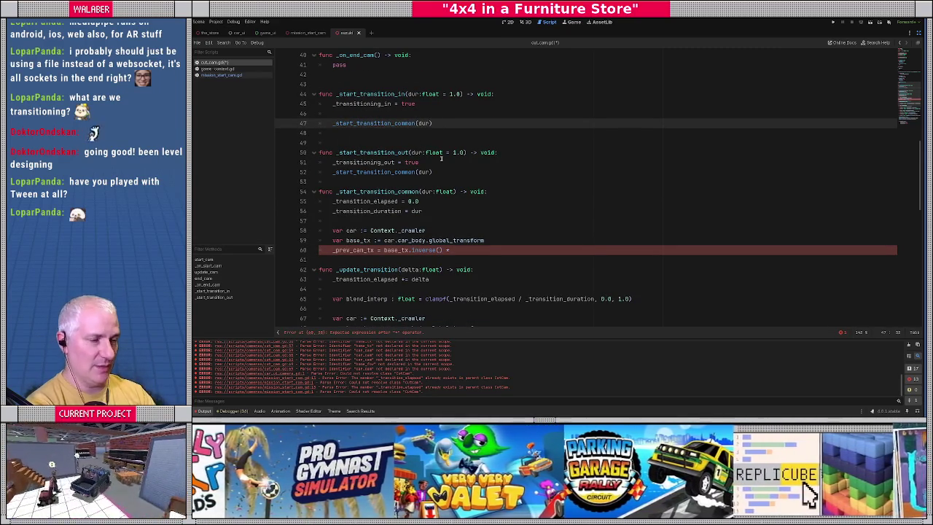
scroll(440, 158, "down", 4)
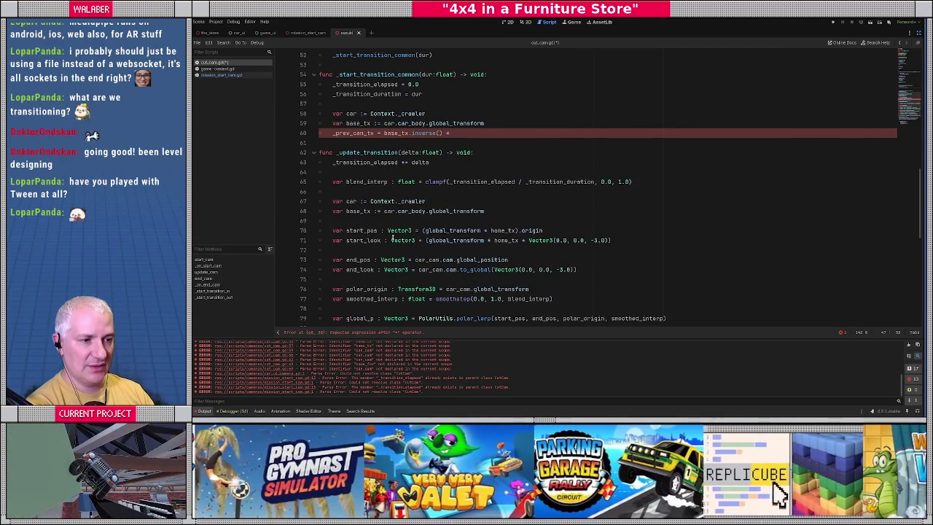
scroll(387, 251, "up", 6)
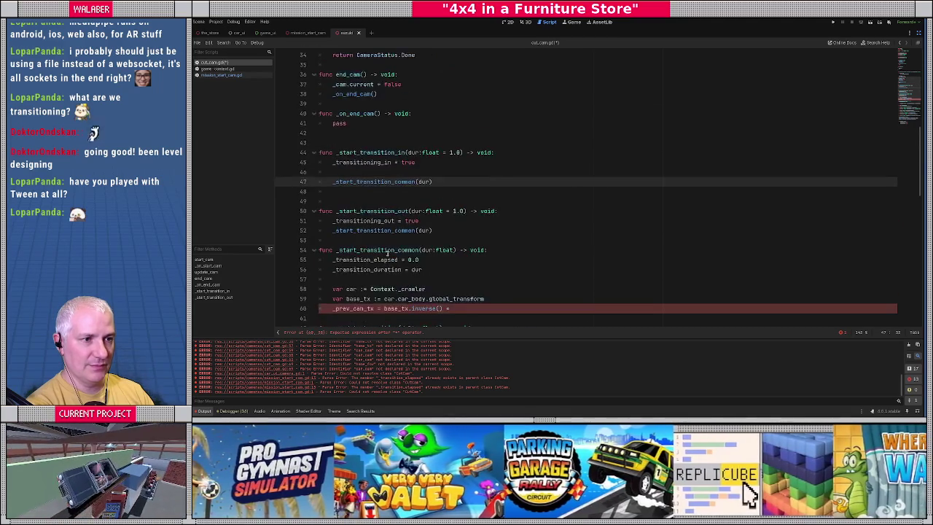
left_click(221, 75)
scroll(396, 124, "up", 5)
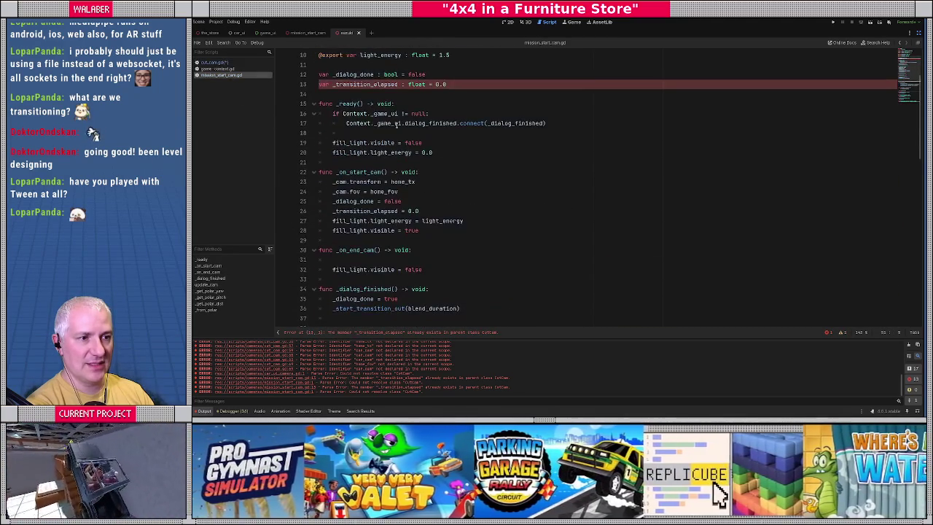
scroll(395, 124, "up", 3)
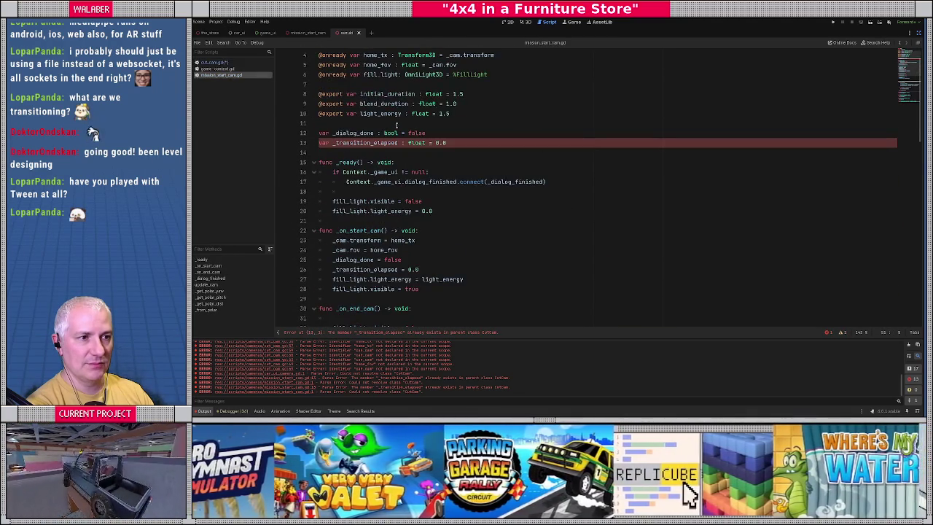
scroll(354, 171, "down", 7)
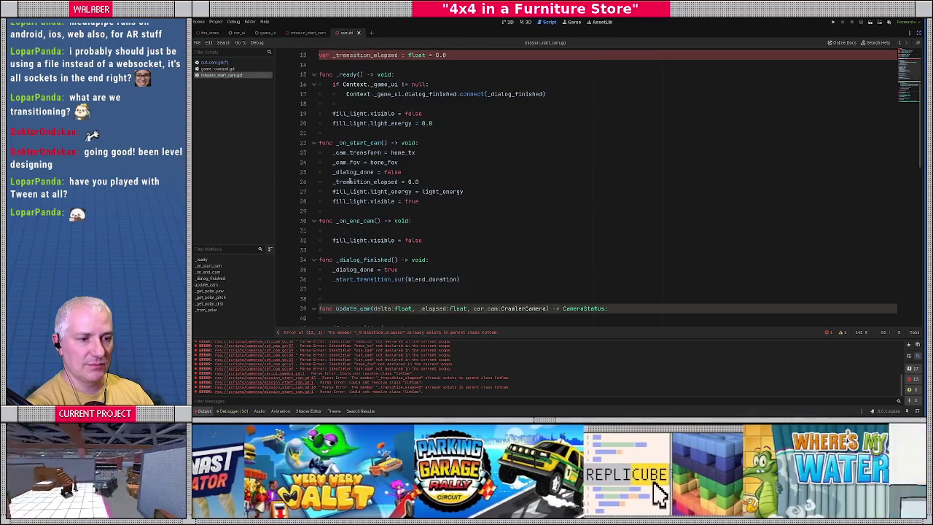
scroll(350, 179, "down", 5)
scroll(369, 131, "up", 8)
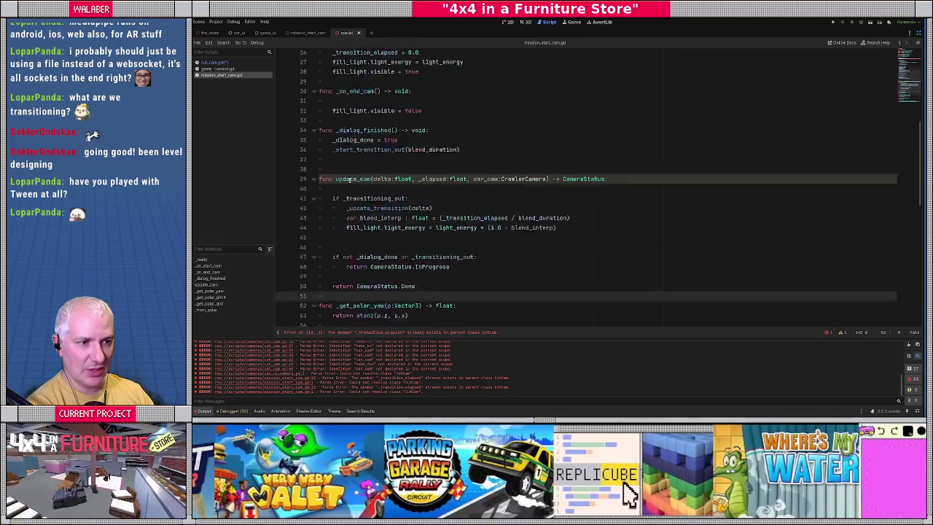
scroll(369, 130, "up", 4)
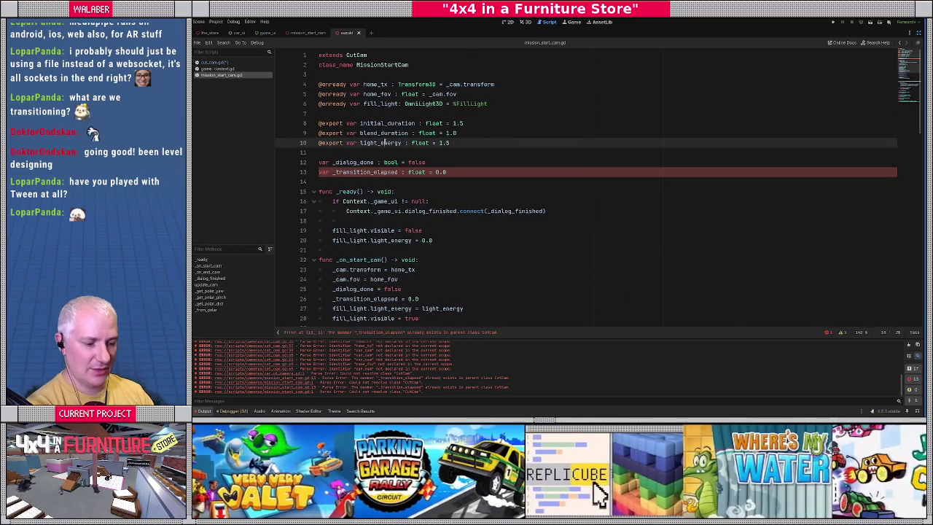
key("ctrl+f")
type("car_cam")
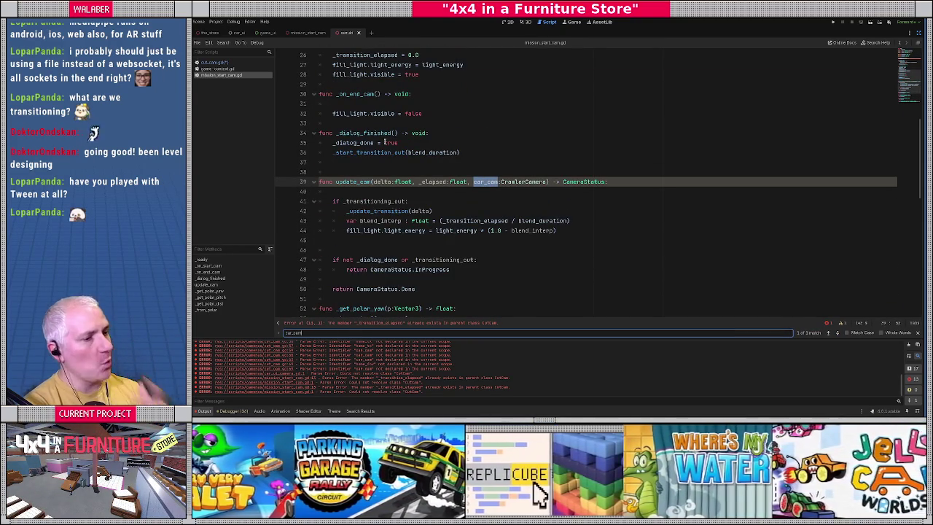
key("Escape")
key("alt+Left")
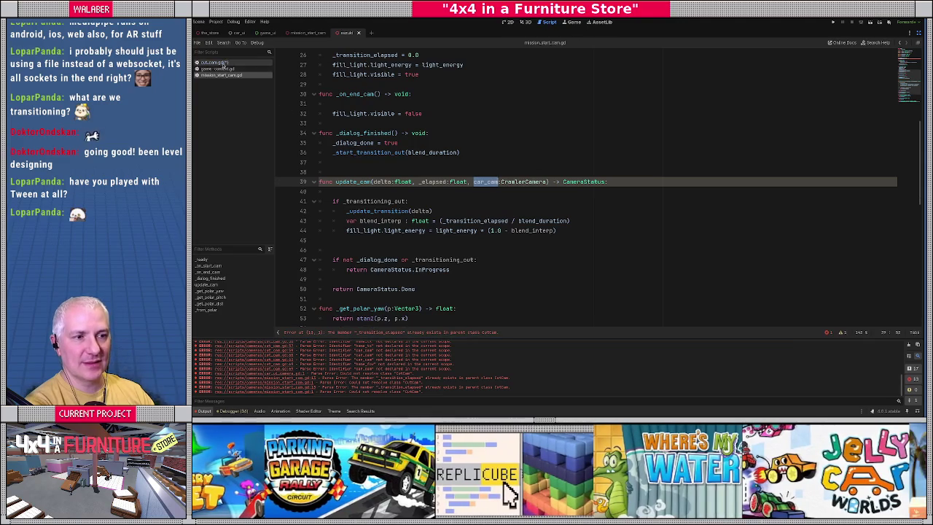
scroll(429, 159, "down", 5)
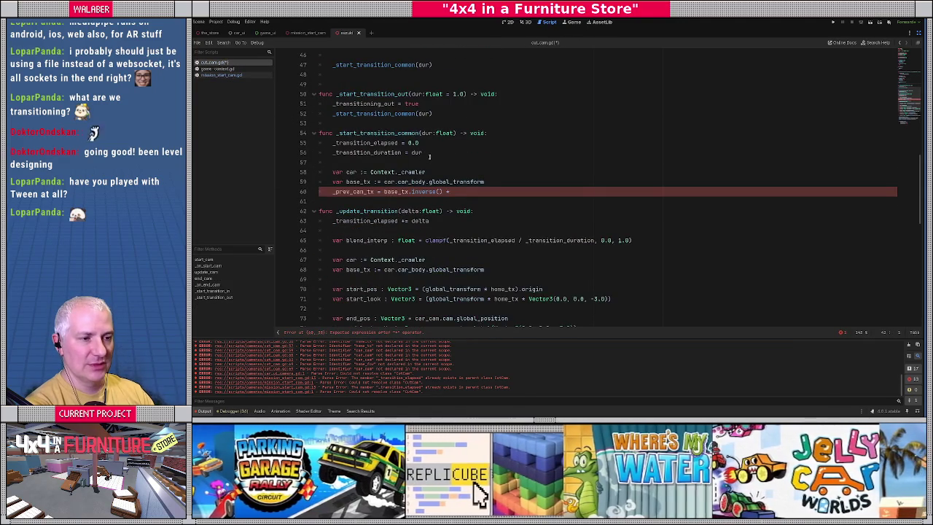
Add a car_cam:CrawlerCamera parameter before dur in _start_transition_in
scroll(429, 159, "down", 6)
scroll(428, 159, "up", 15)
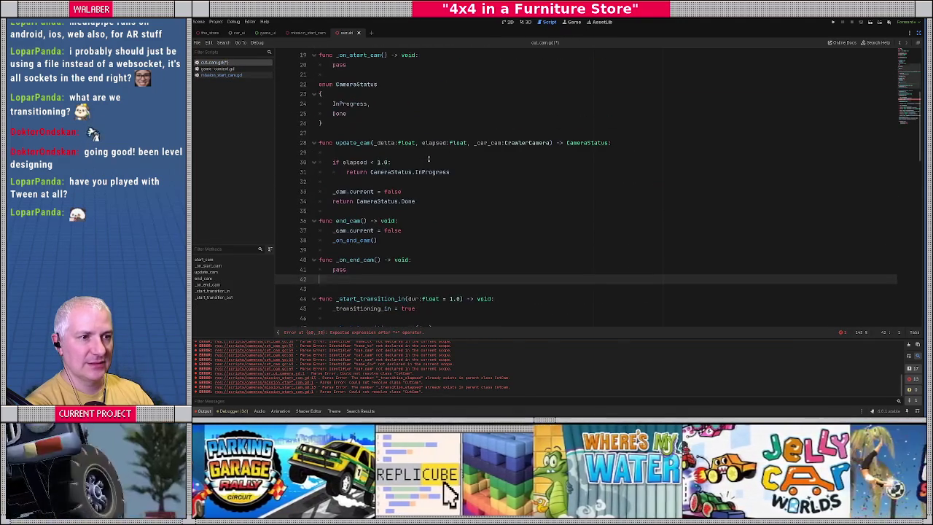
double_click(491, 143)
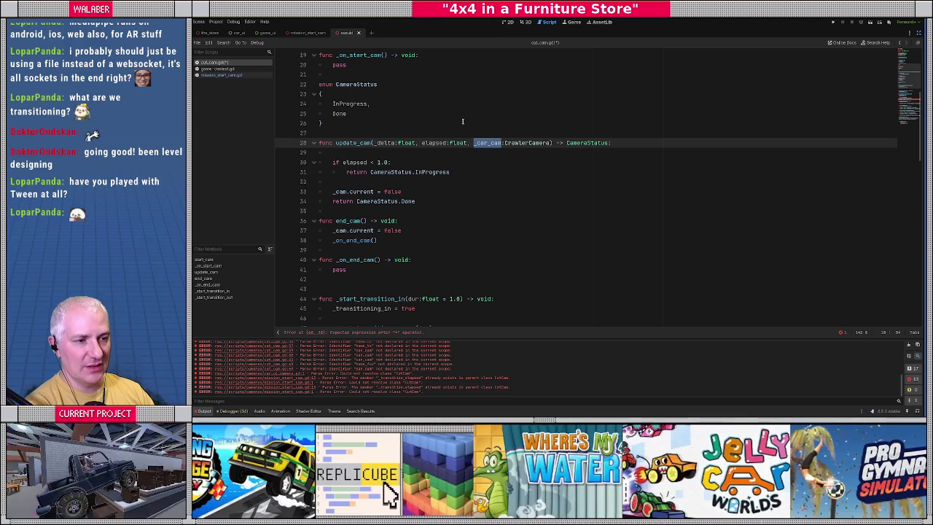
scroll(462, 121, "down", 2)
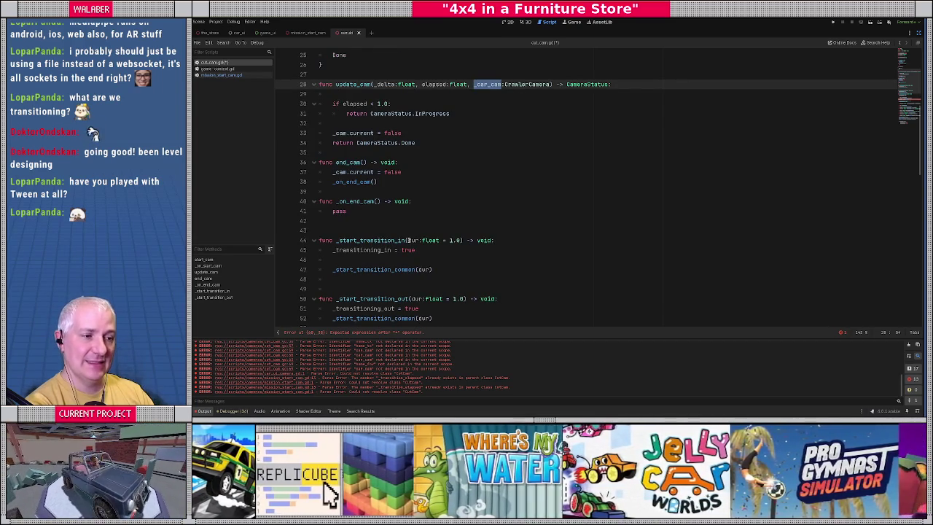
left_click(407, 239)
type("_start_transition_in(")
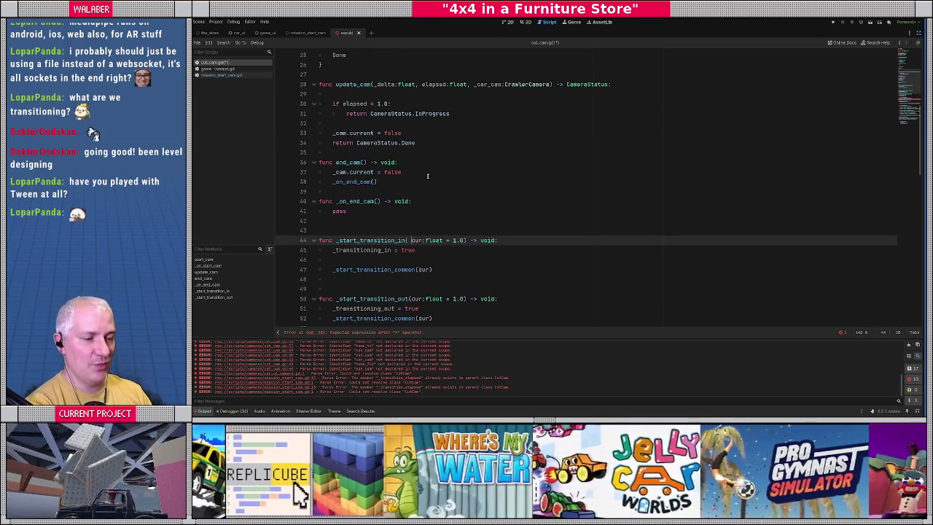
type("car_cam:Cr")
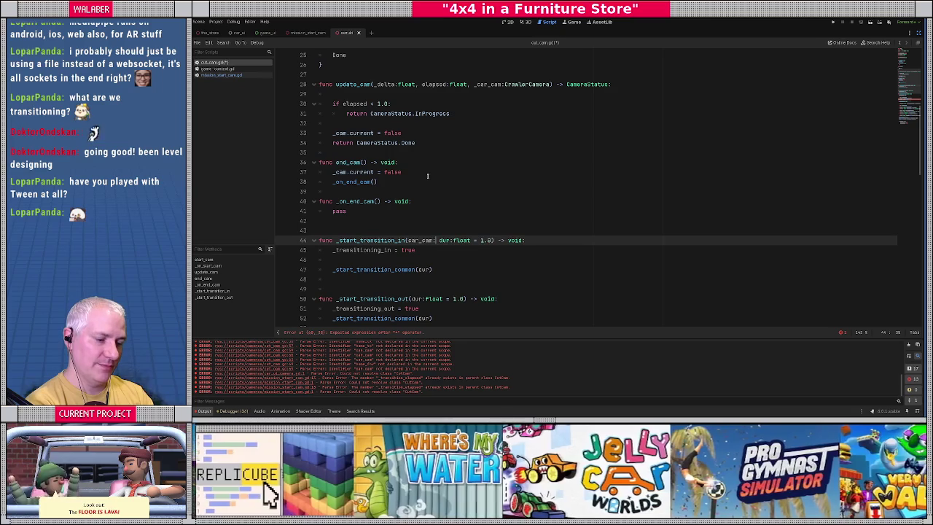
type("awlerCamera,")
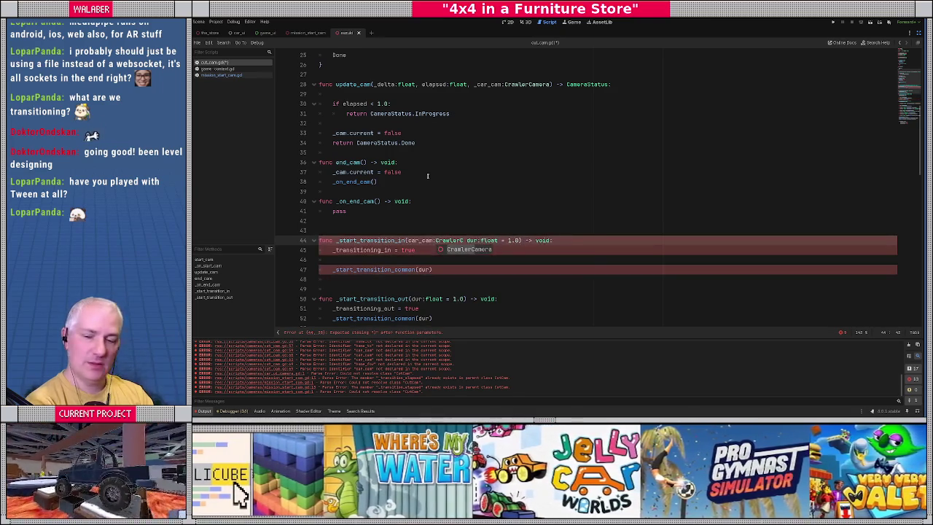
Pass car_cam.cam into the _start_transition_common call and check the CrawlerCamera class definition
scroll(427, 175, "down", 2)
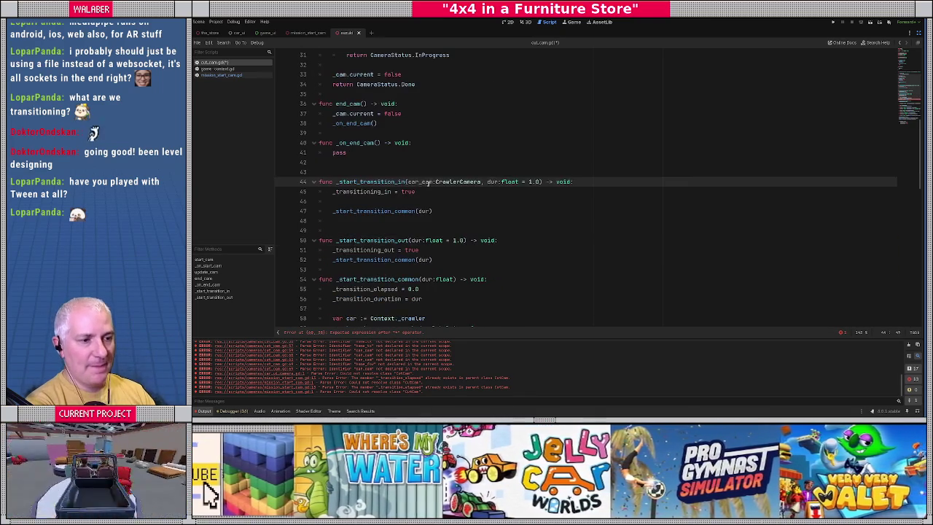
left_click(418, 210)
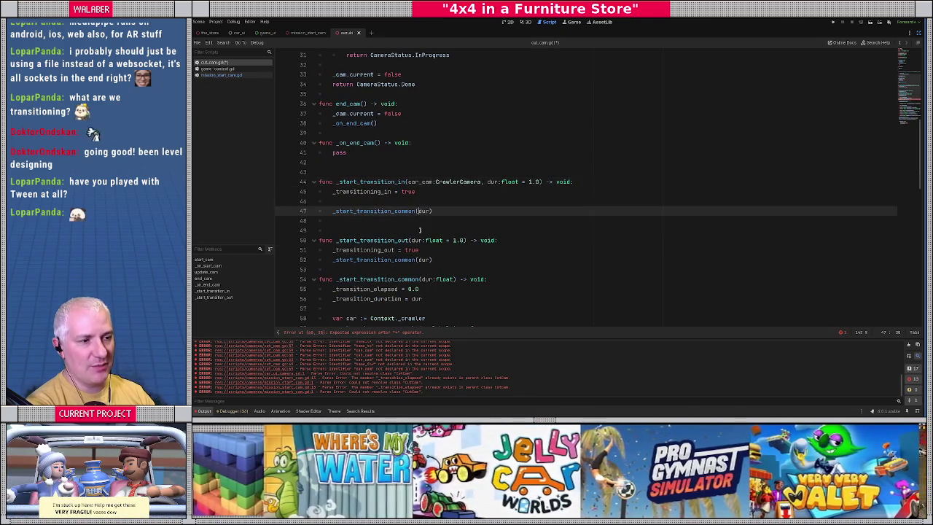
type("car_cam,")
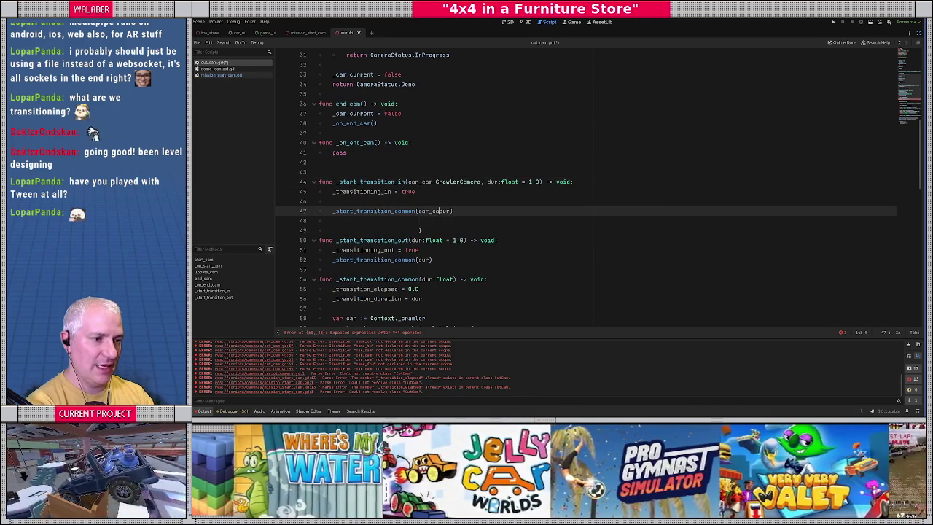
type("cam,")
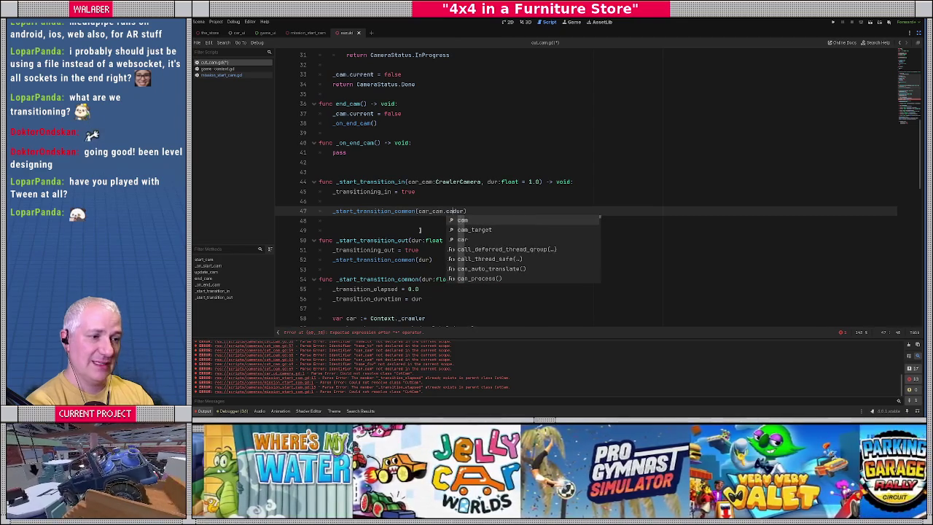
left_click(456, 181, "ctrl")
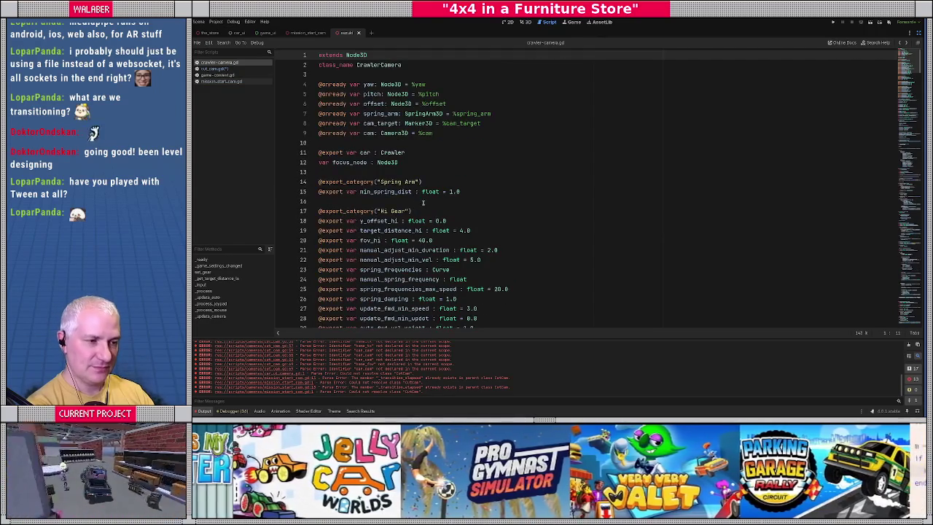
key("alt+Left")
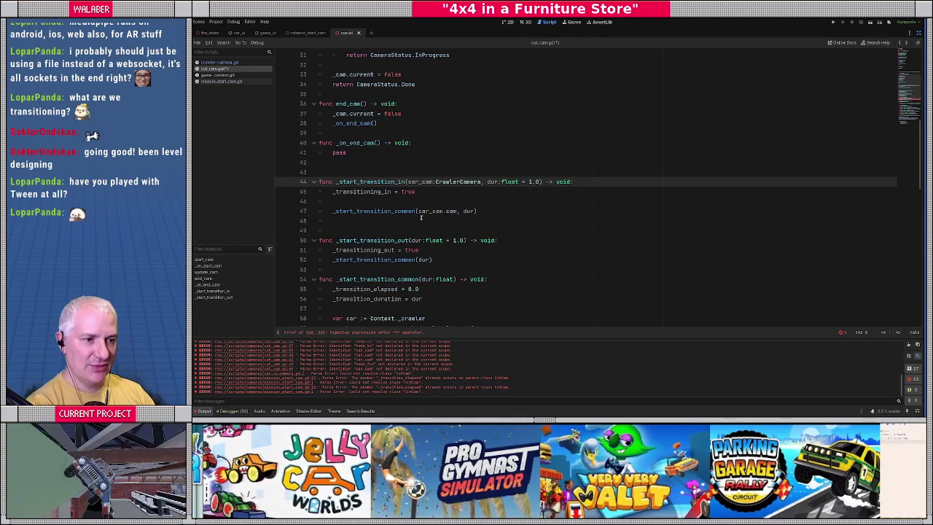
scroll(403, 215, "down", 1)
scroll(412, 223, "down", 1)
left_click(419, 201)
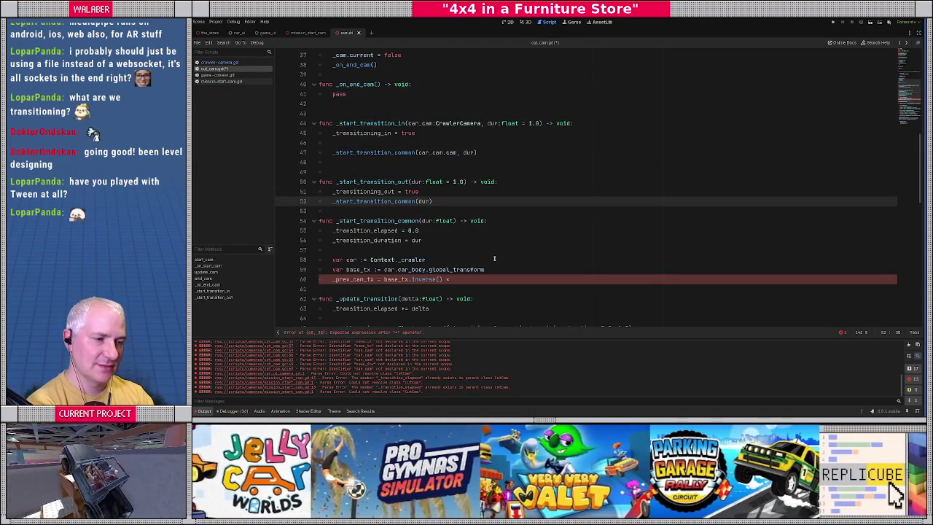
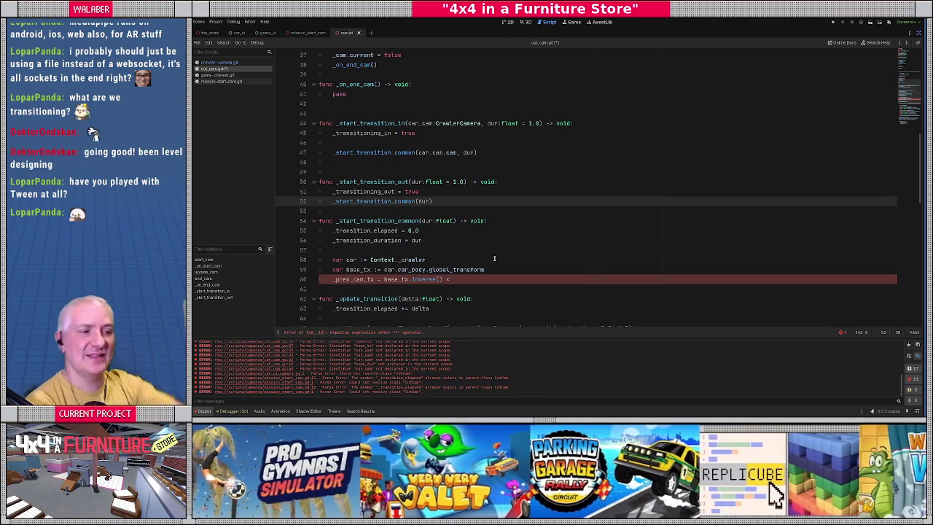
Add a 'var _transition_cam : Camera3D' declaration after the transitioning flags, then delete it again
scroll(494, 258, "up", 6)
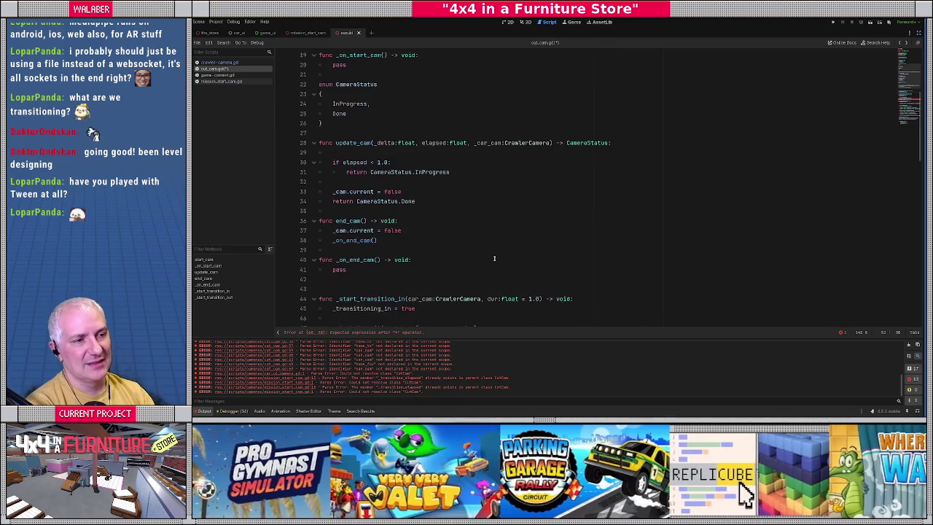
scroll(474, 163, "up", 6)
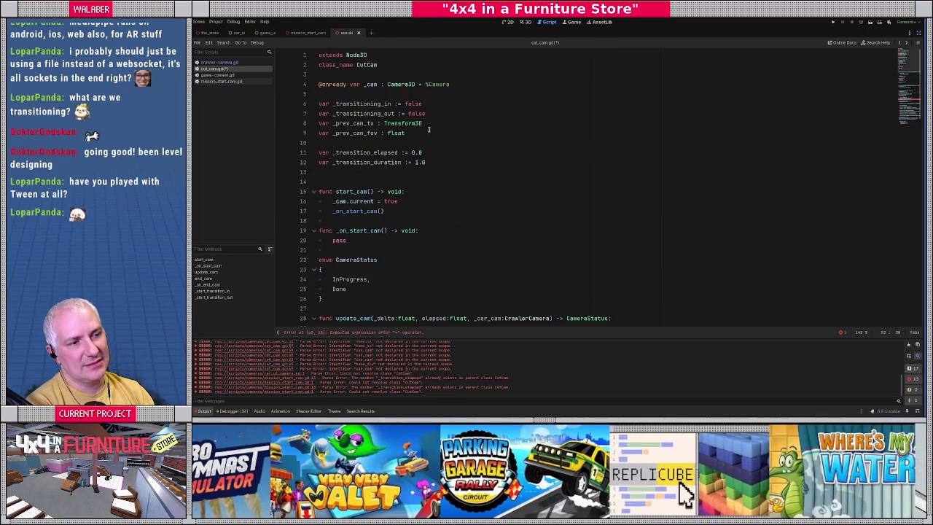
left_click(439, 114)
key("Return")
type("var")
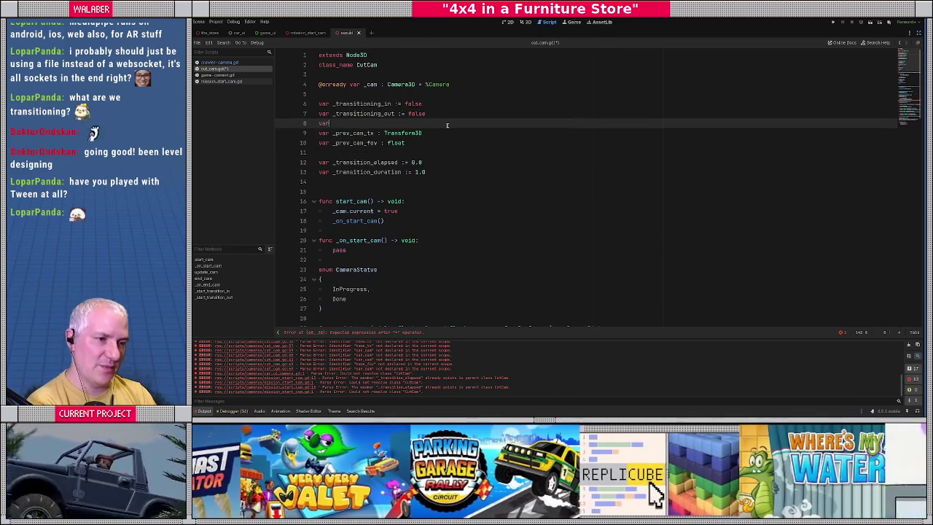
type(" _transition_c")
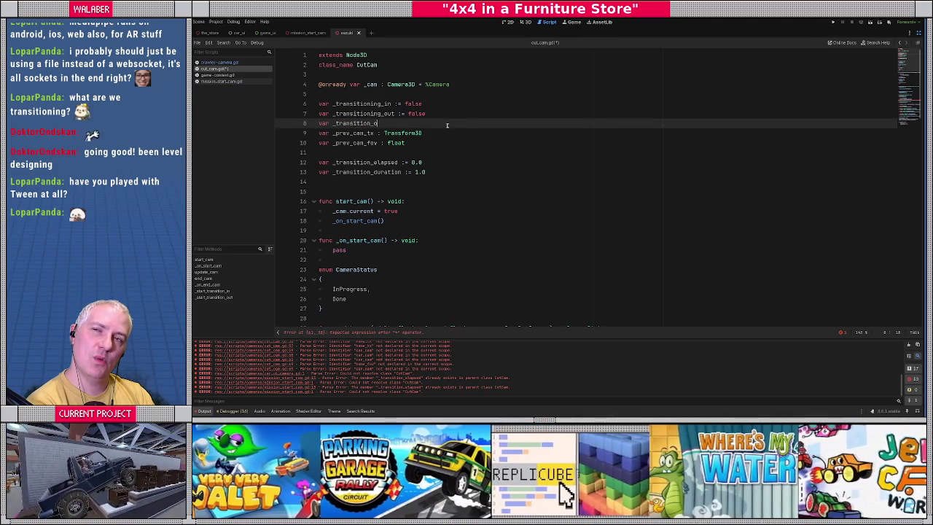
type("am")
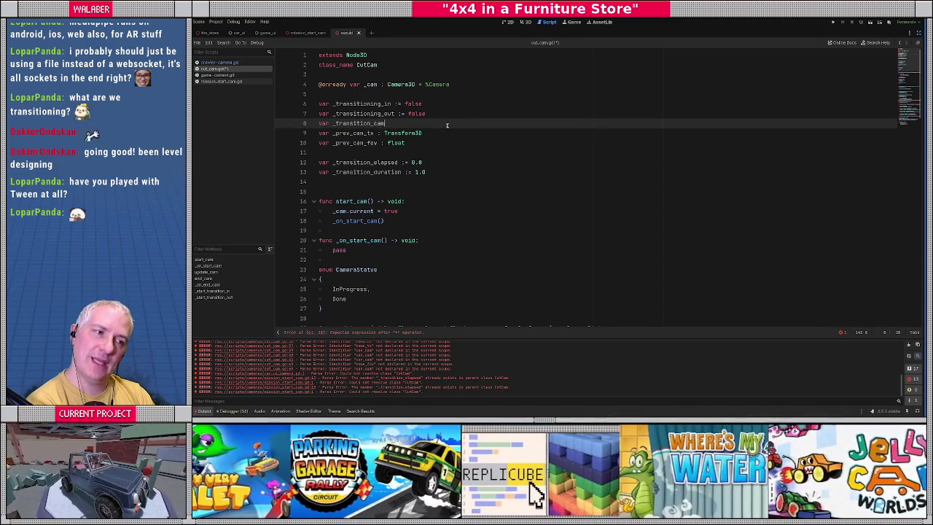
type(" : Camera3")
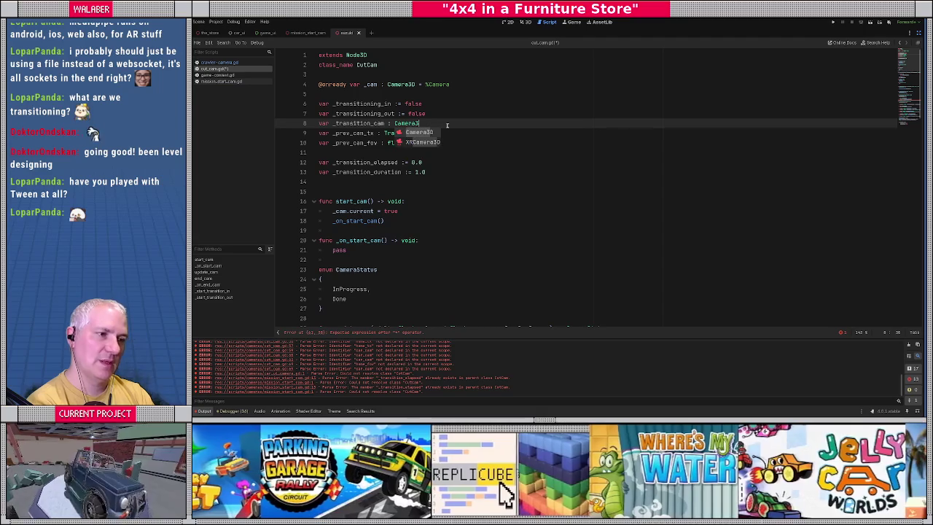
type("D")
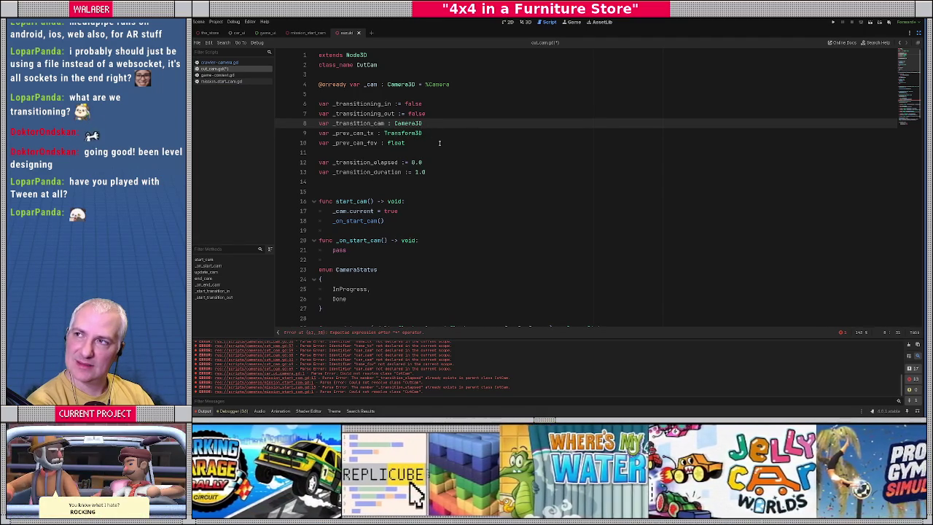
key("shift+Home")
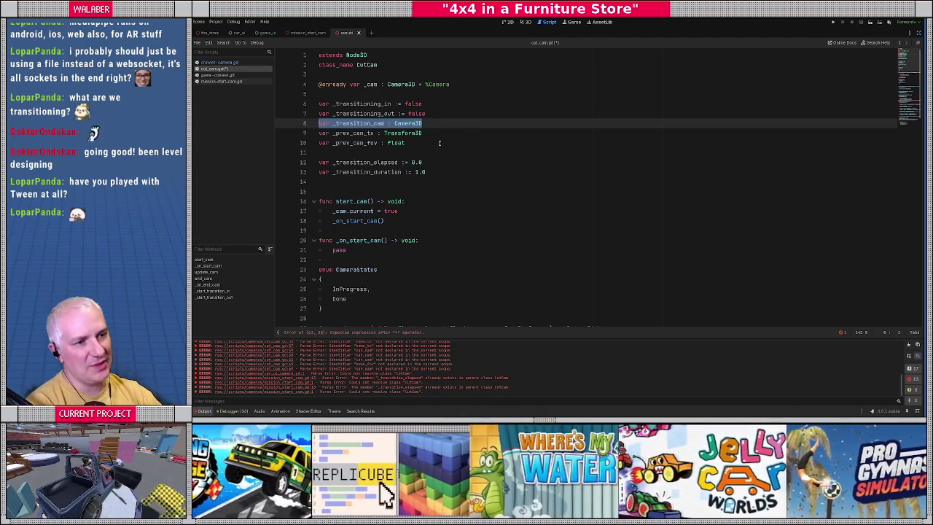
key("BackSpace")
left_click_drag(408, 143, 318, 132)
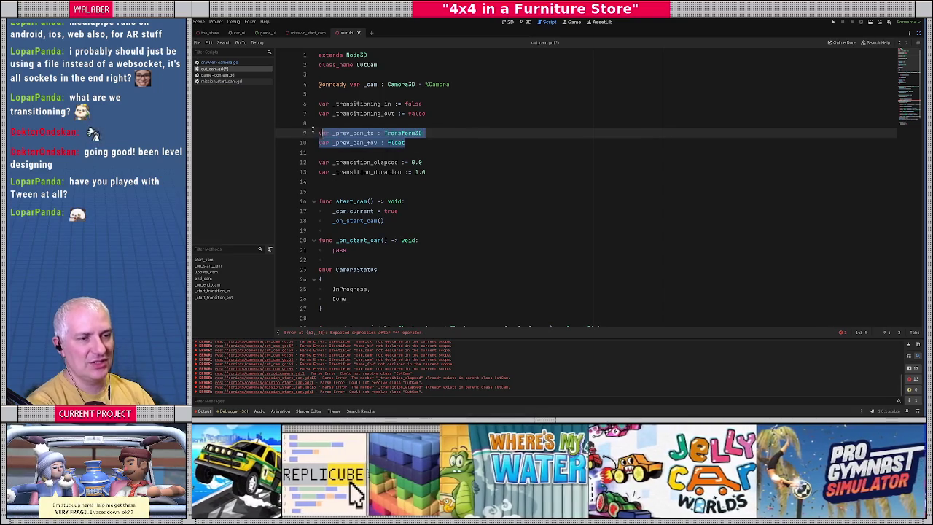
left_click(503, 146)
Change line 53's call to _start_transition_common(self, dur)
scroll(490, 156, "down", 1)
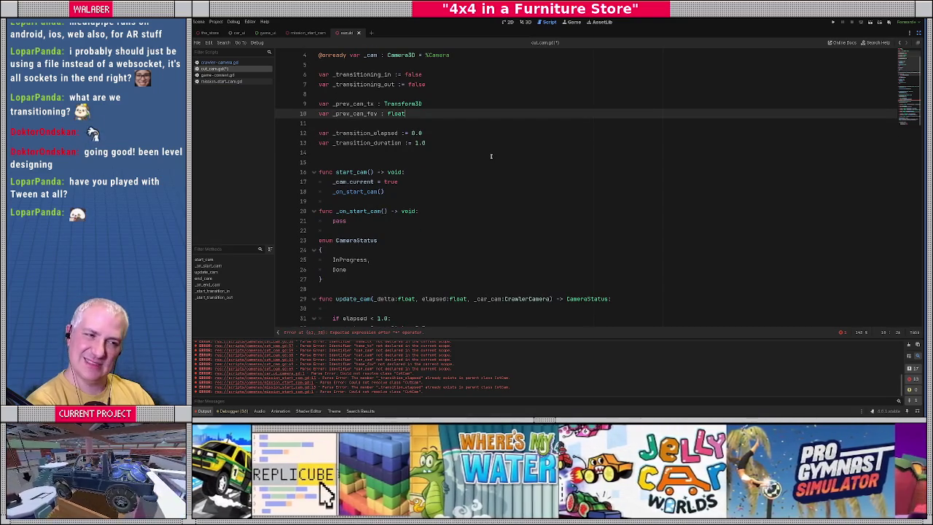
scroll(491, 156, "down", 15)
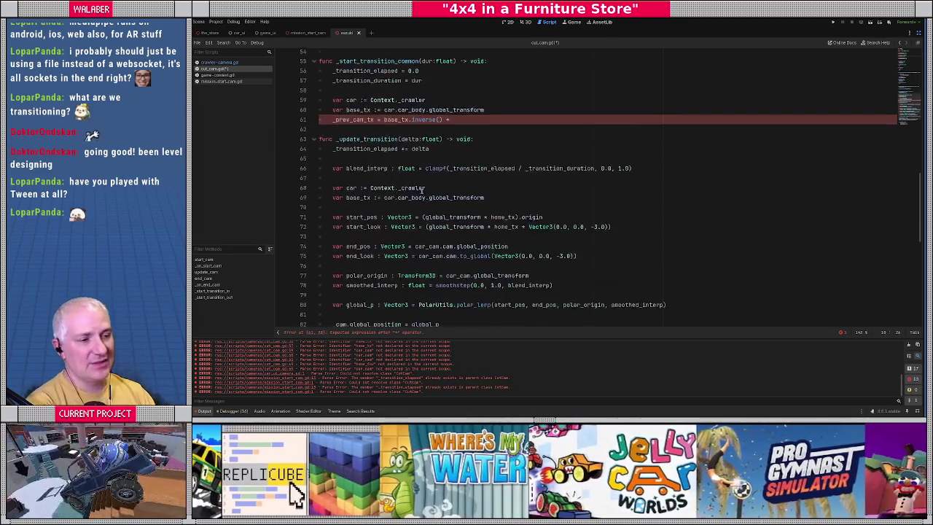
scroll(422, 127, "up", 3)
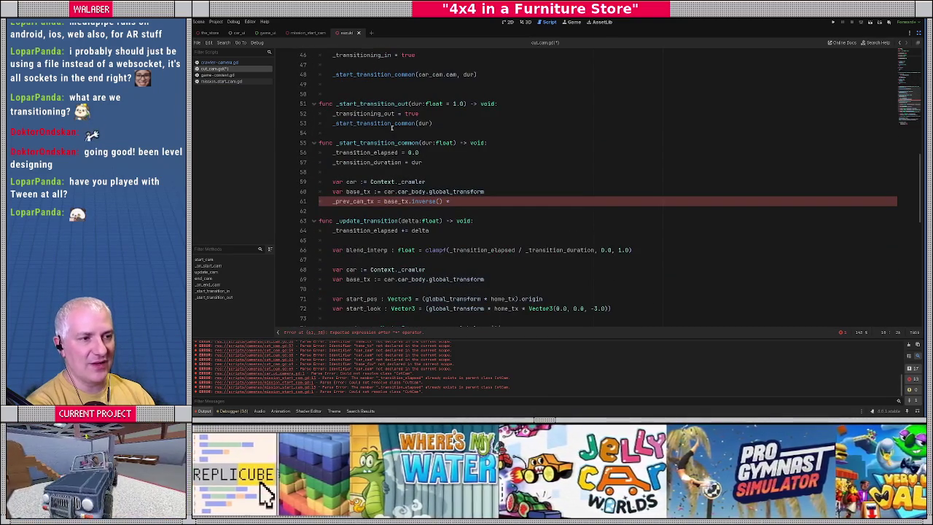
scroll(392, 127, "up", 1)
left_click(418, 152)
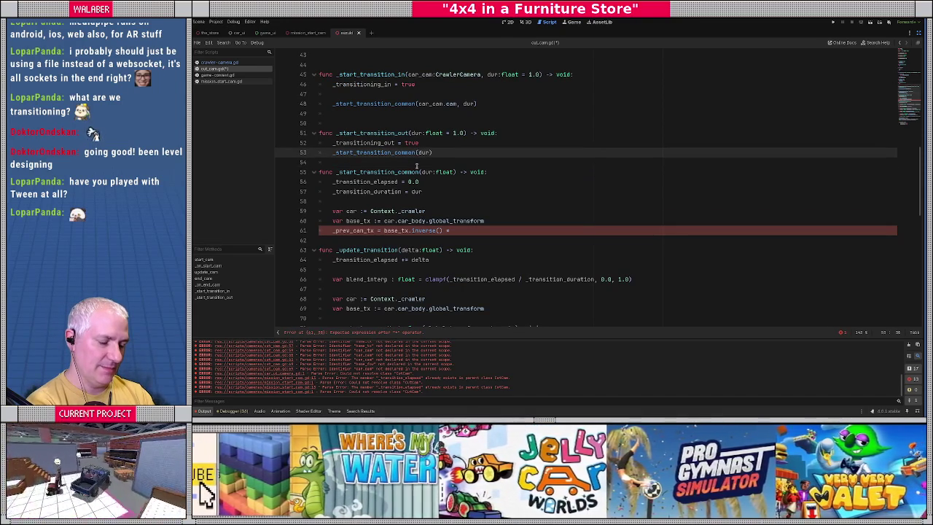
type("self,")
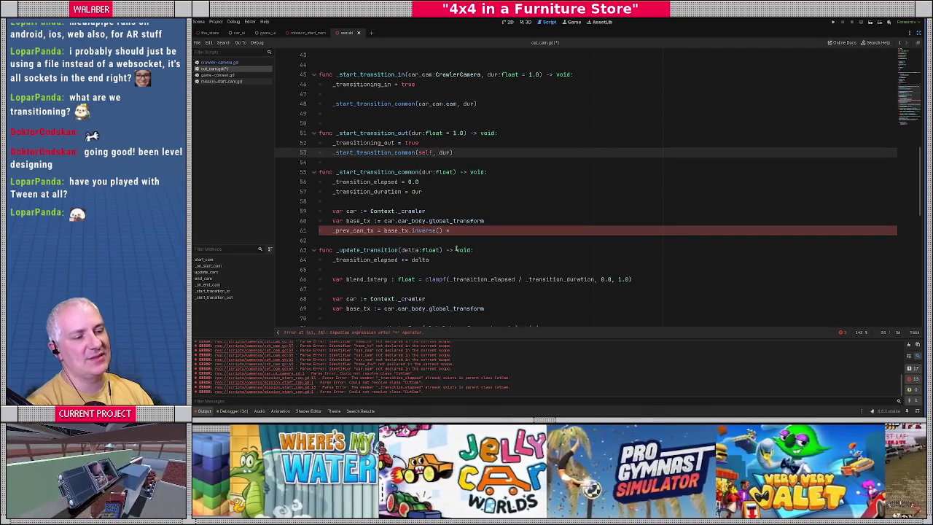
scroll(443, 279, "down", 2)
scroll(434, 219, "up", 10)
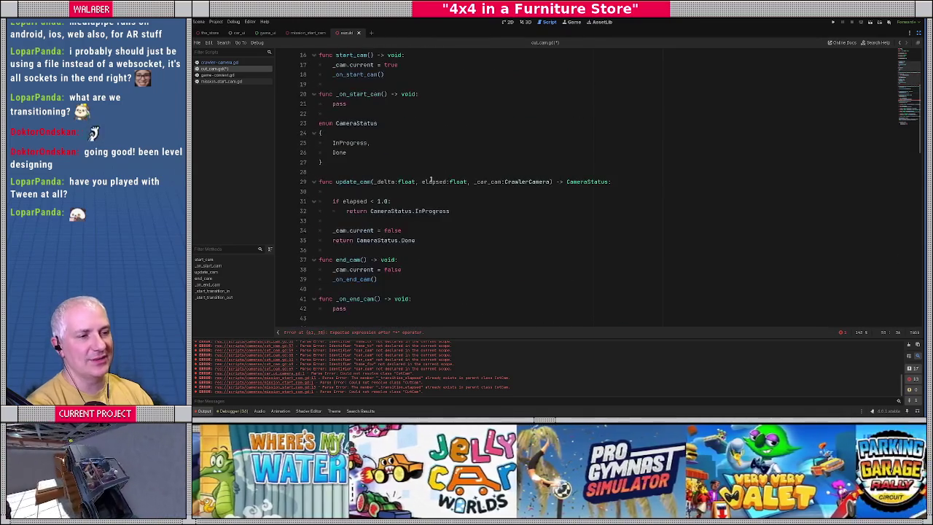
scroll(430, 179, "up", 3)
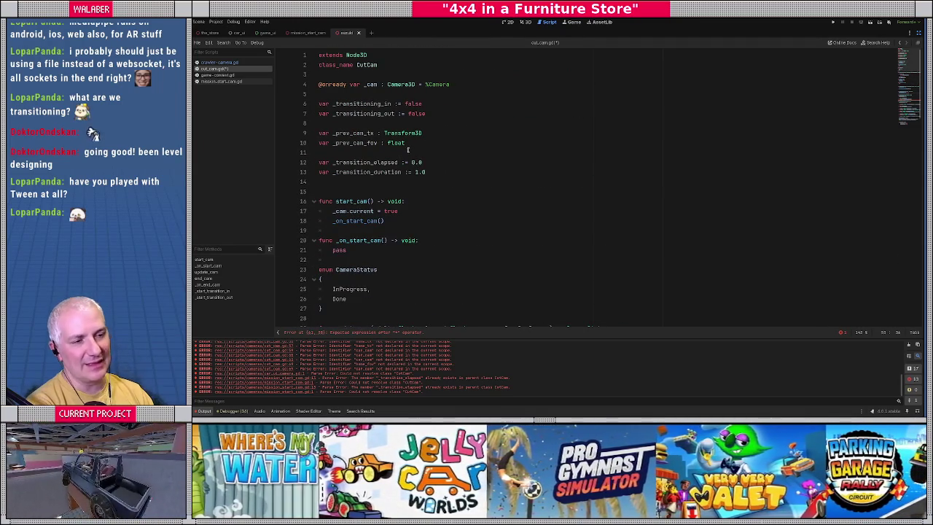
left_click(401, 123)
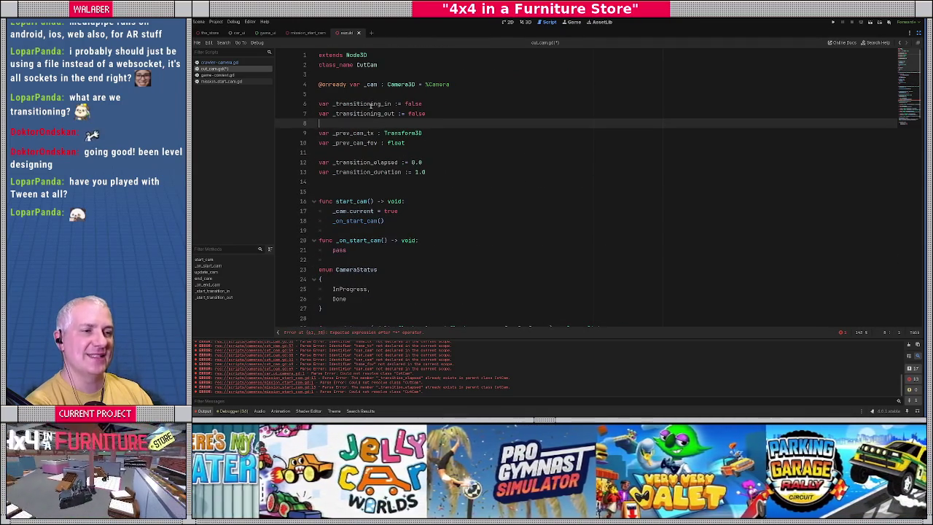
Declare 'var _car_cam : CrawlerCamera = null' below the _cam variable
left_click(366, 94)
key("Return")
type("var _car_cam : ")
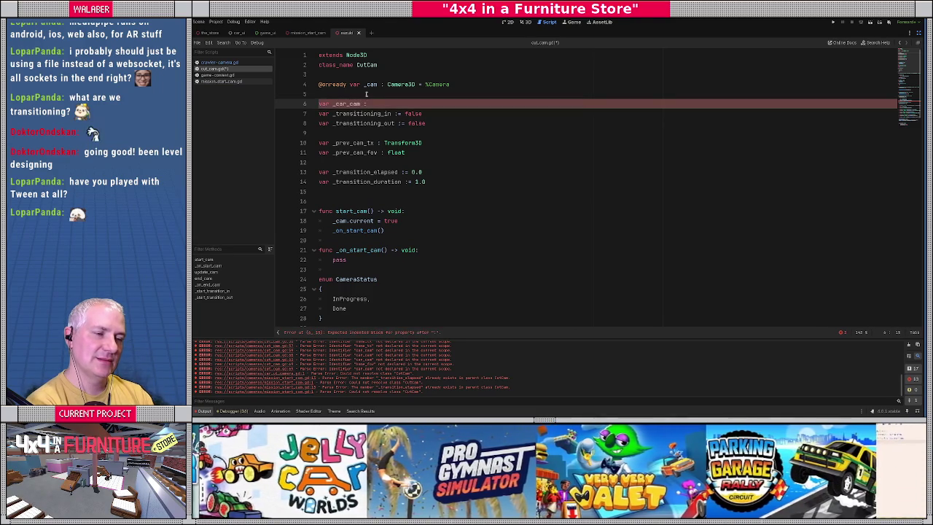
type("CarCa")
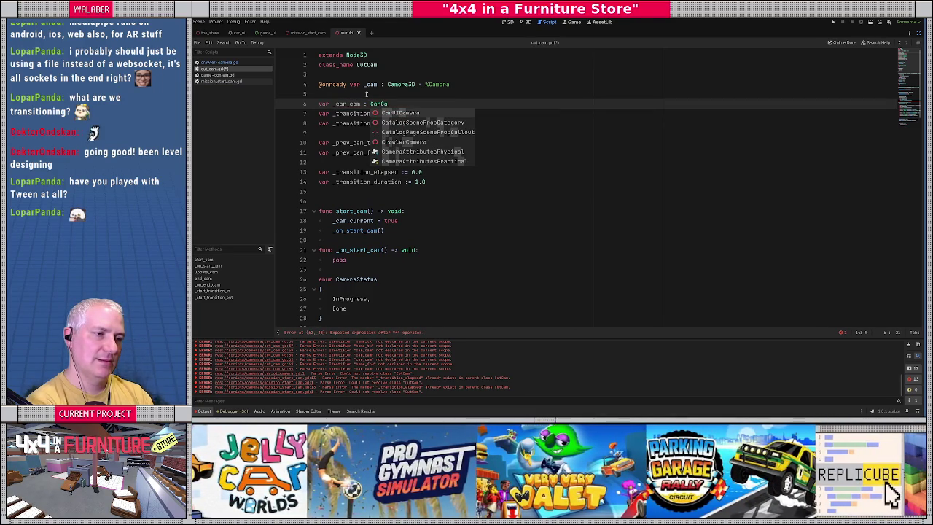
key("Down")
key("Down")
key("Down")
key("Return")
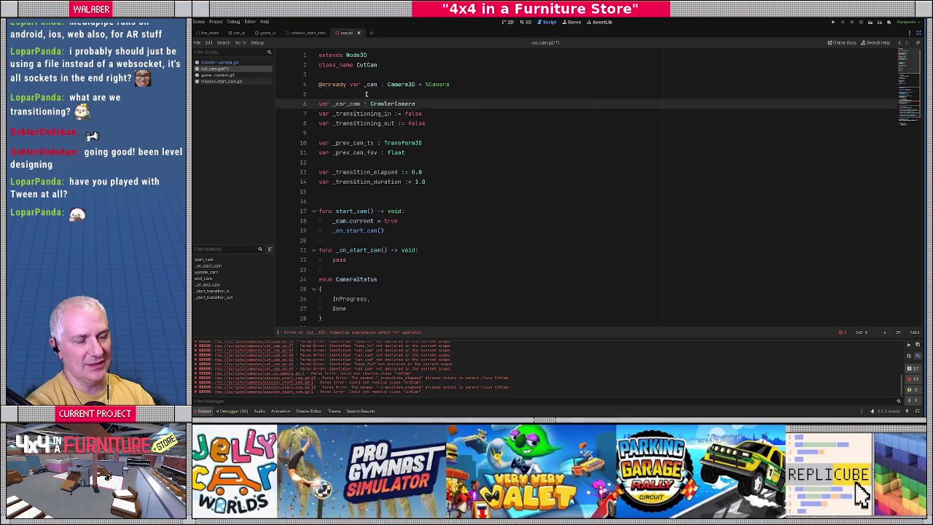
type("= null")
key("Return")
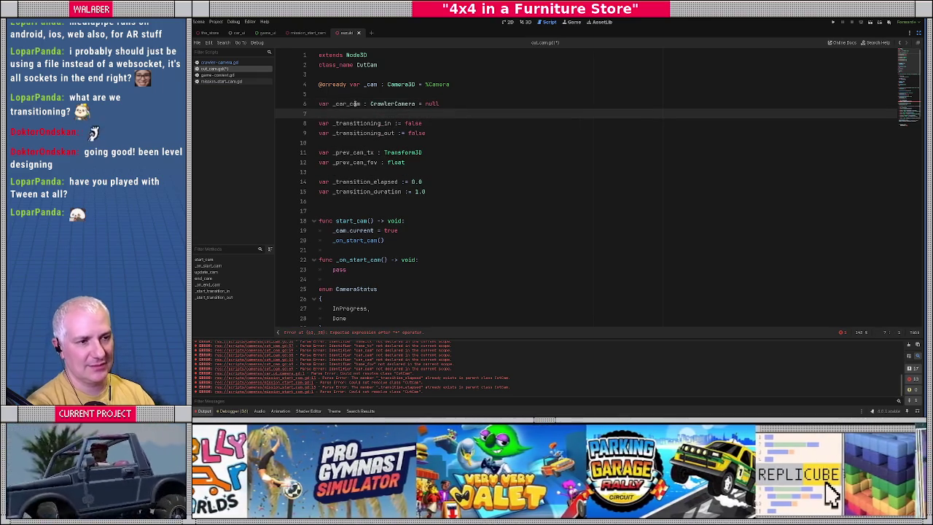
double_click(355, 103)
Add '_car_cam = car_cam' as the first line of update_cam
scroll(408, 182, "down", 6)
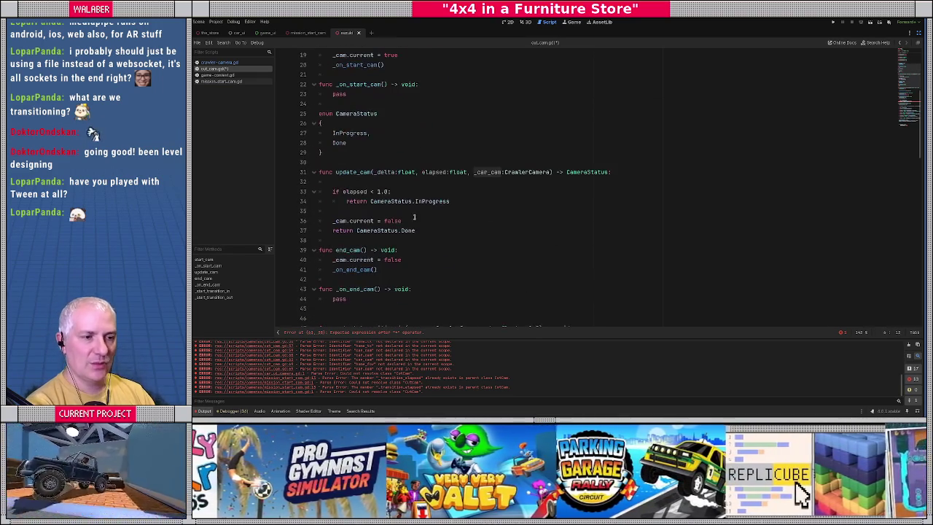
left_click(374, 183)
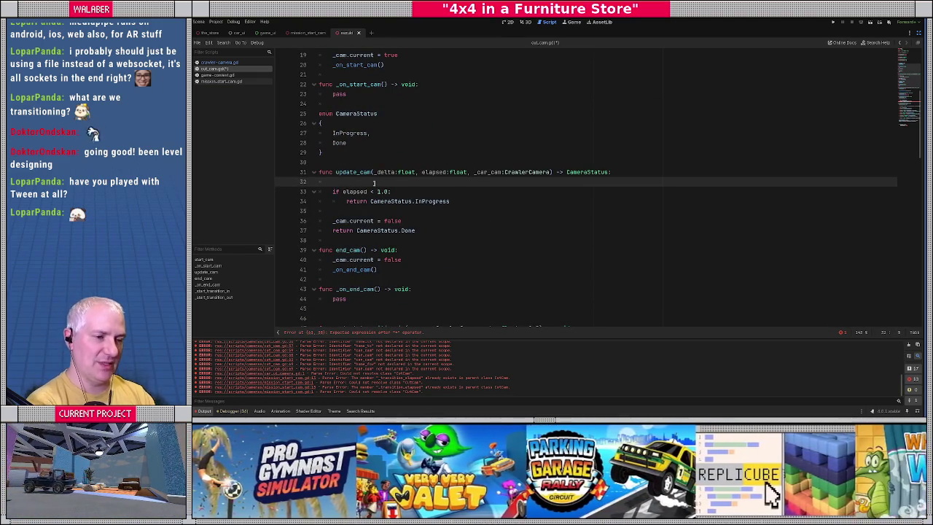
type("_car_cam =")
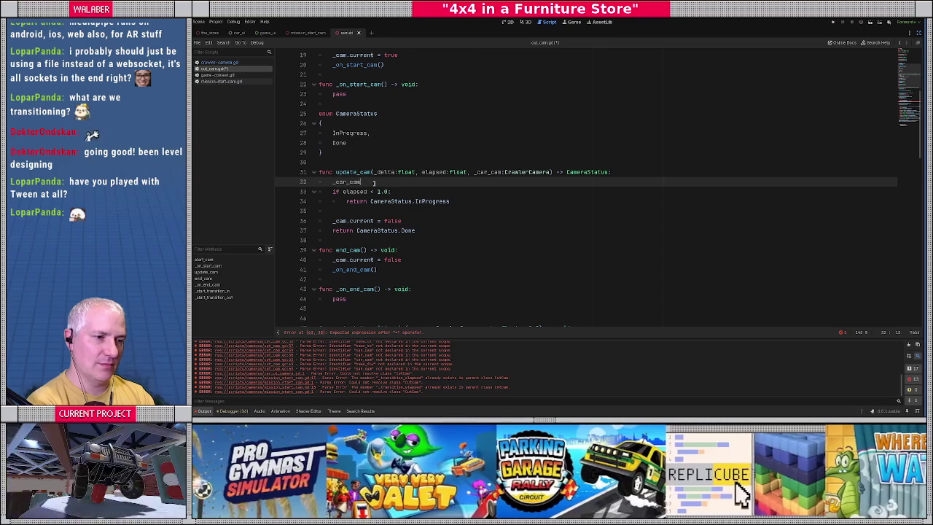
key("ctrl+space")
type("_")
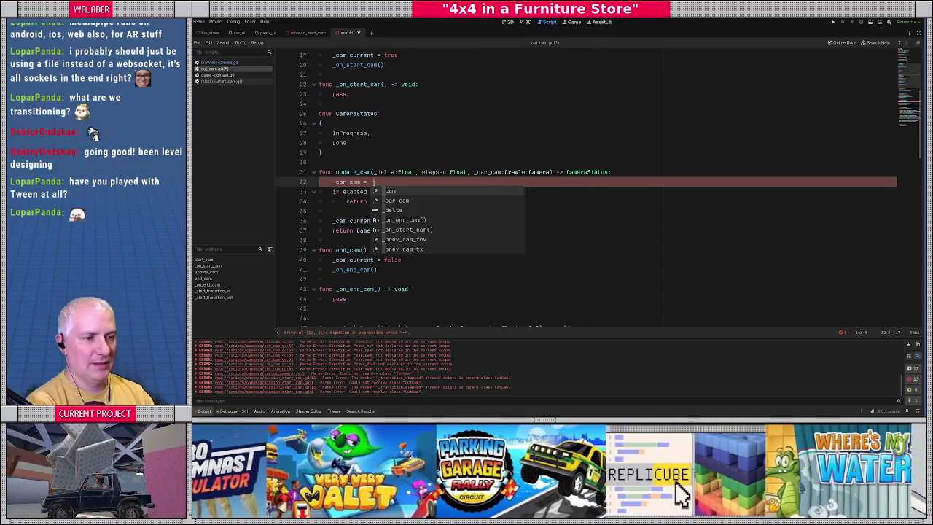
key("Return")
key("BackSpace")
key("BackSpace")
key("BackSpace")
type("car_cam")
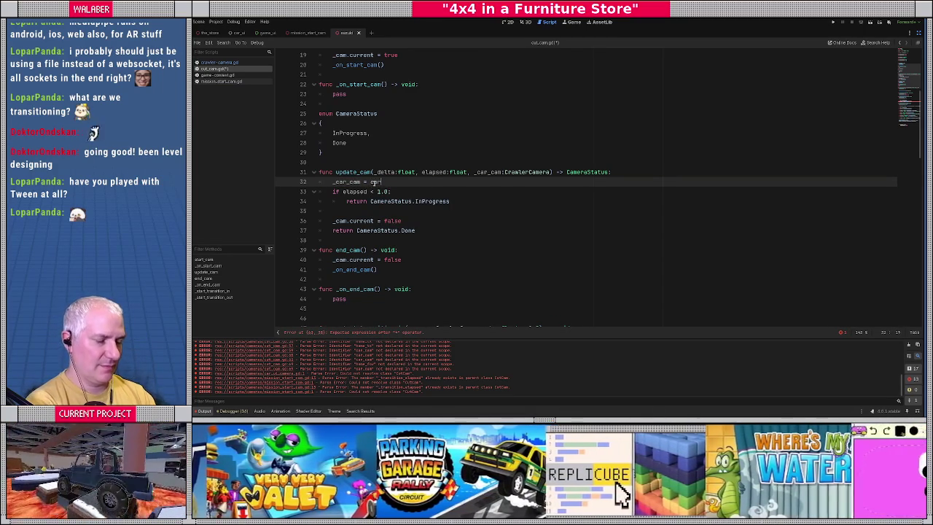
In game_context.gd, search for update_cam and start_cam, then go to the start_cut_cam definition
left_click(223, 77)
left_click(434, 172)
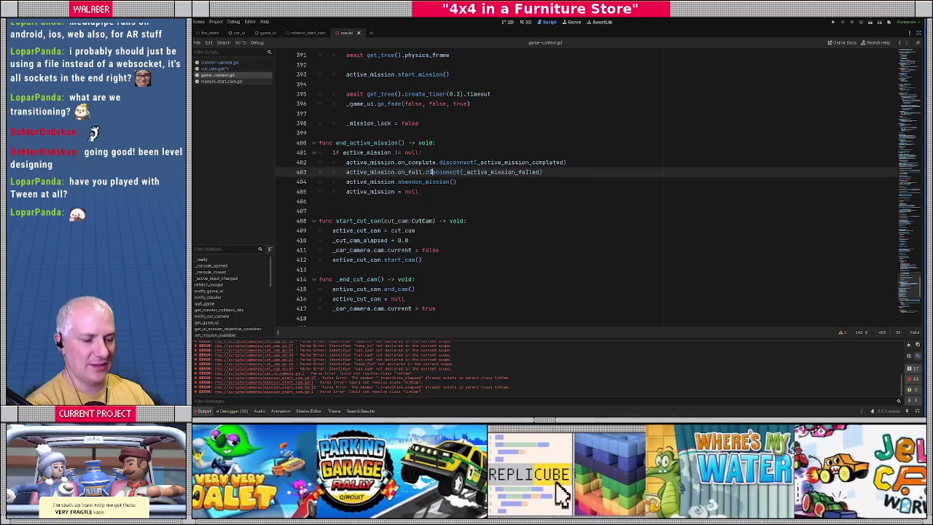
key("ctrl+f")
type("update")
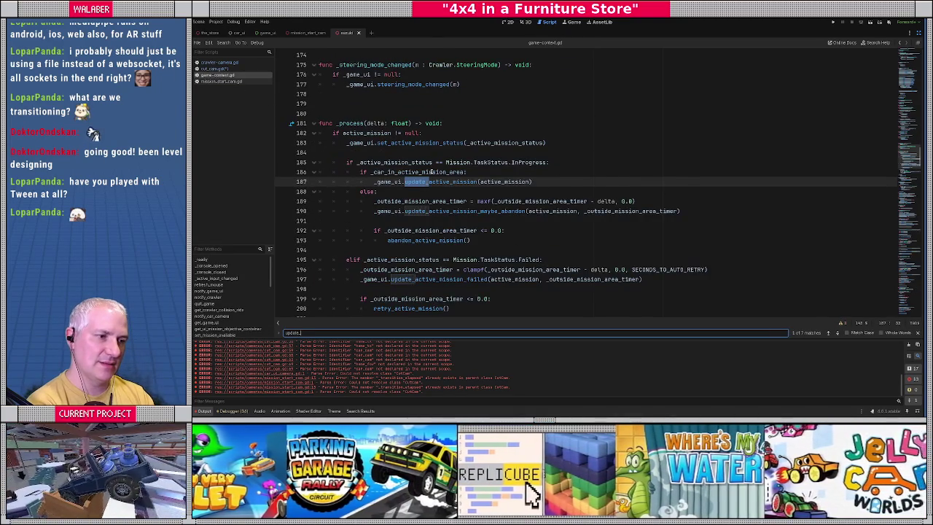
type("_cam")
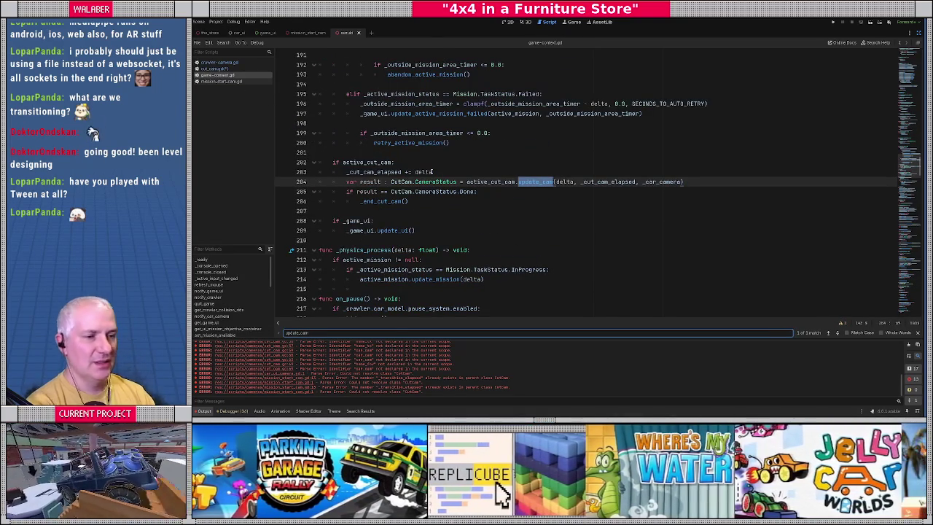
key("ctrl+a")
type("start_cam")
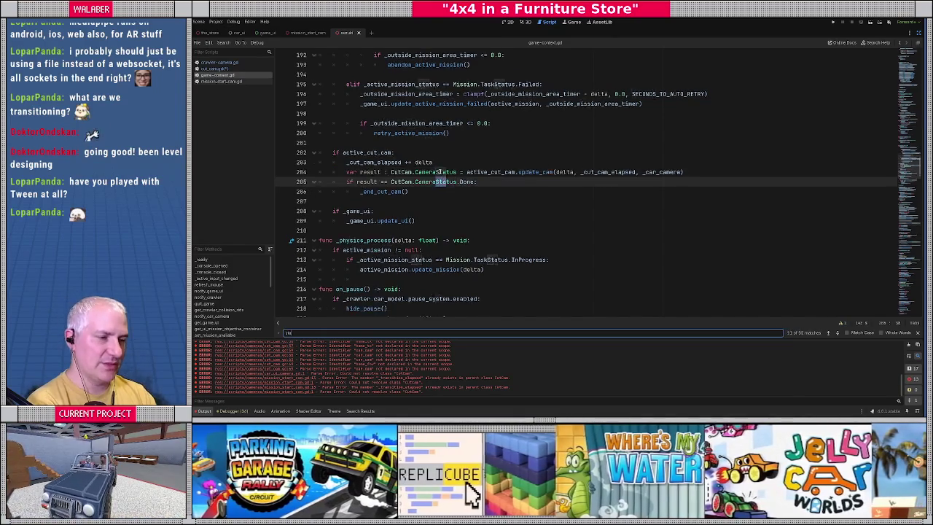
key("Escape")
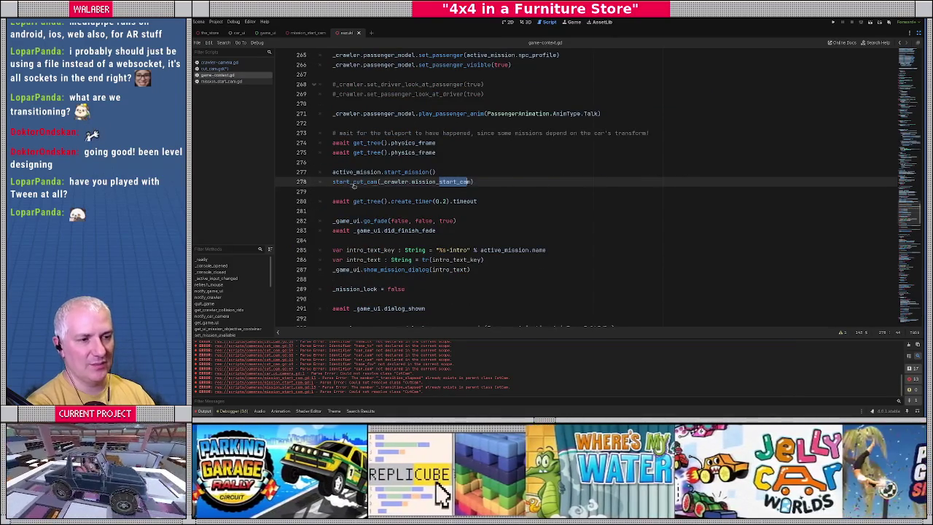
left_click(355, 182, "ctrl")
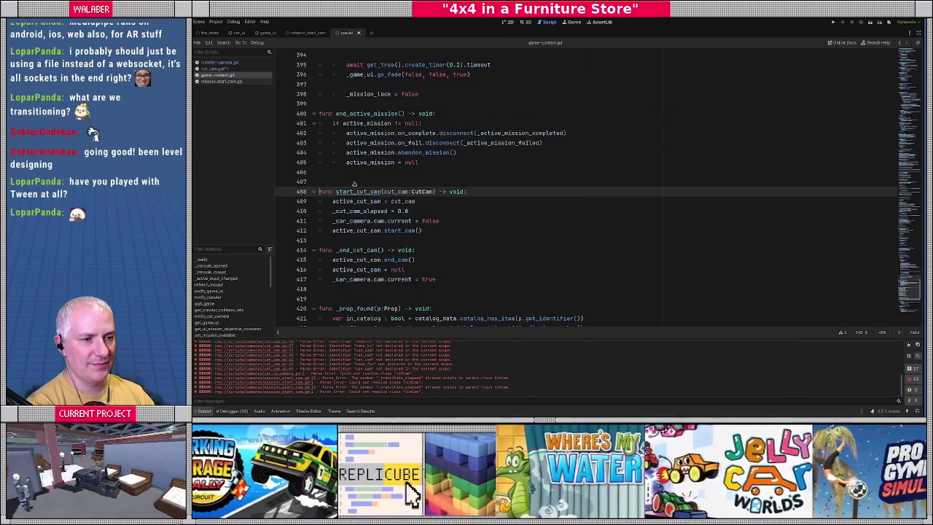
Pass _crawler.cam into the start_cam call and jump to cam's declaration in crawler.gd
left_click(420, 233)
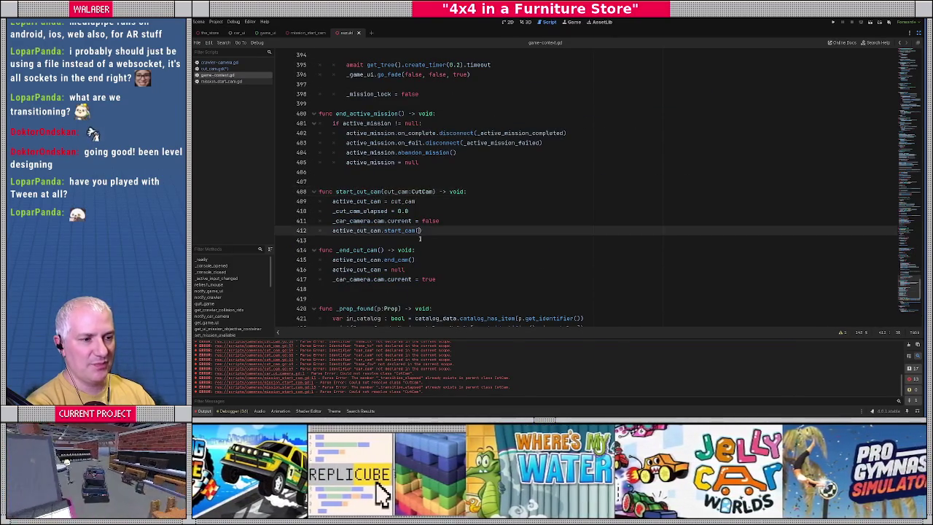
type("c")
key("BackSpace")
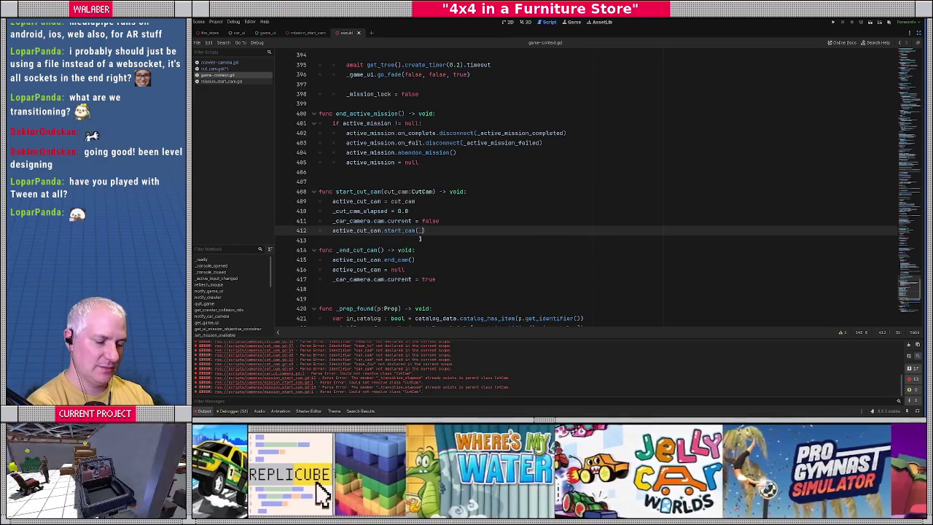
type("_crawler.ca")
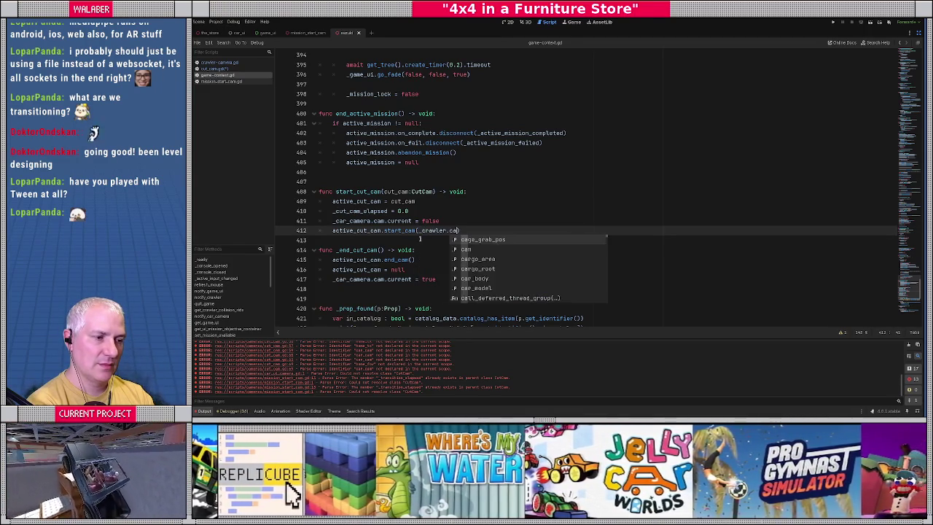
type("m")
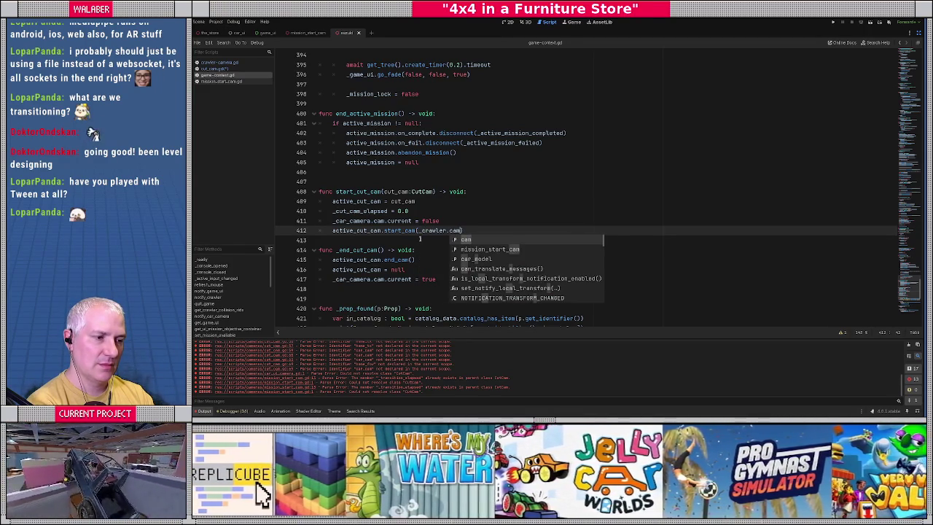
key("Escape")
left_click(456, 230, "ctrl")
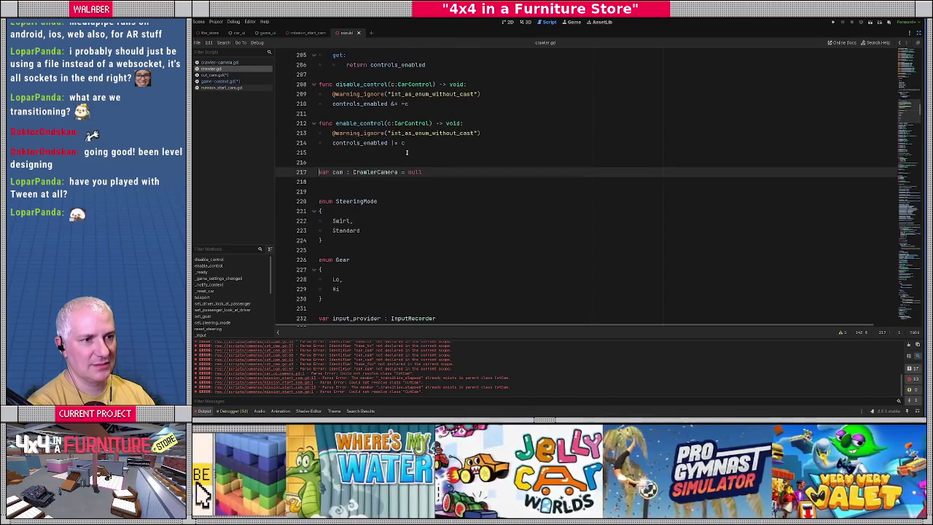
Search crawler.gd for 'cam' and step through its matches
double_click(338, 172)
key("ctrl+f")
key("Return")
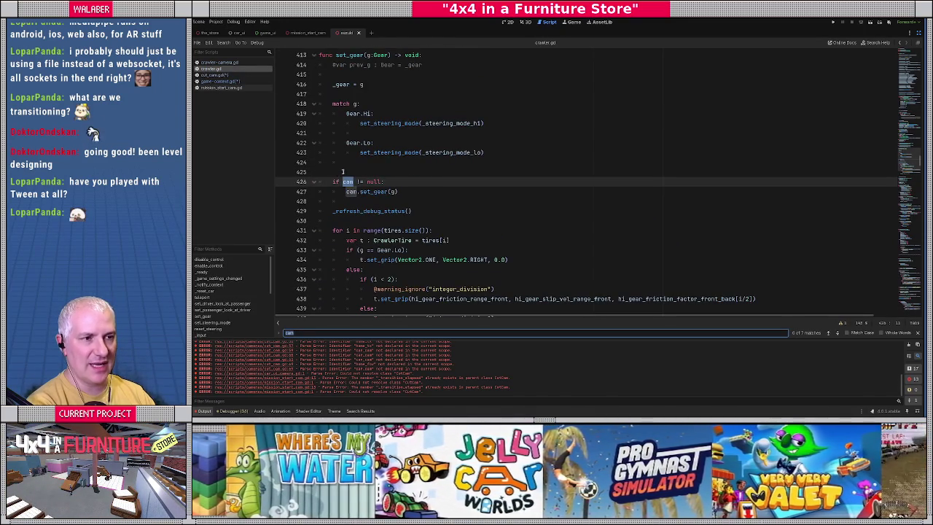
key("shift+Return")
key("shift+Return")
key("shift+Return")
key("Return")
key("Return")
key("Return")
key("shift+Return")
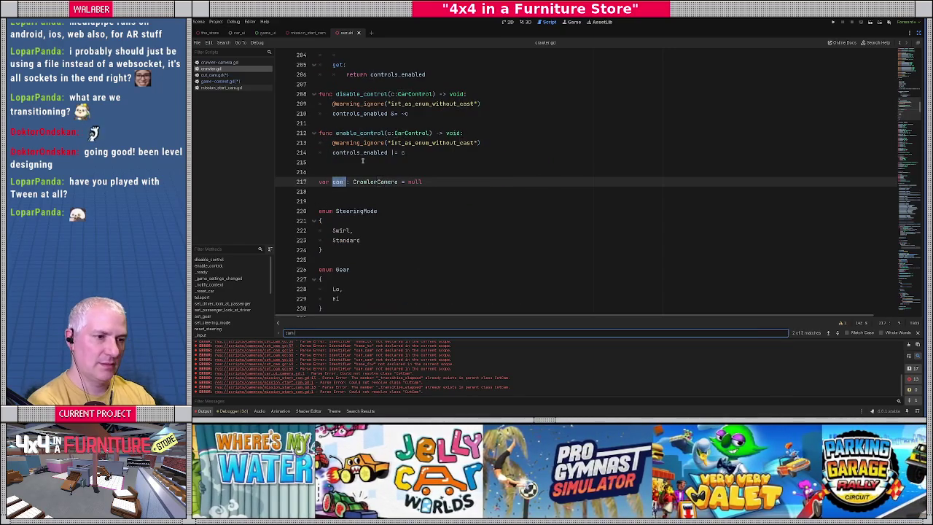
key("shift+Return")
key("Escape")
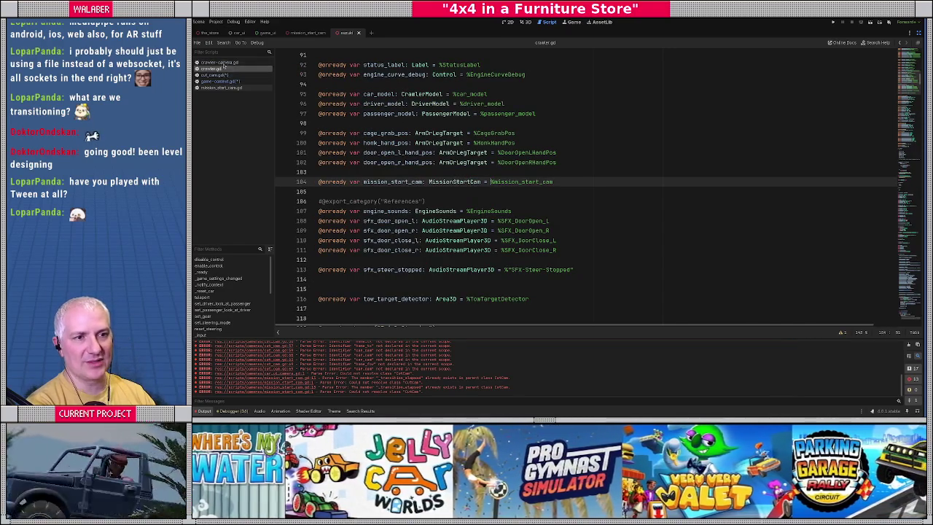
Find 'cam =' across all project files and open the car.cam = self result in crawler-camera.gd
left_click(225, 81)
left_click(439, 176)
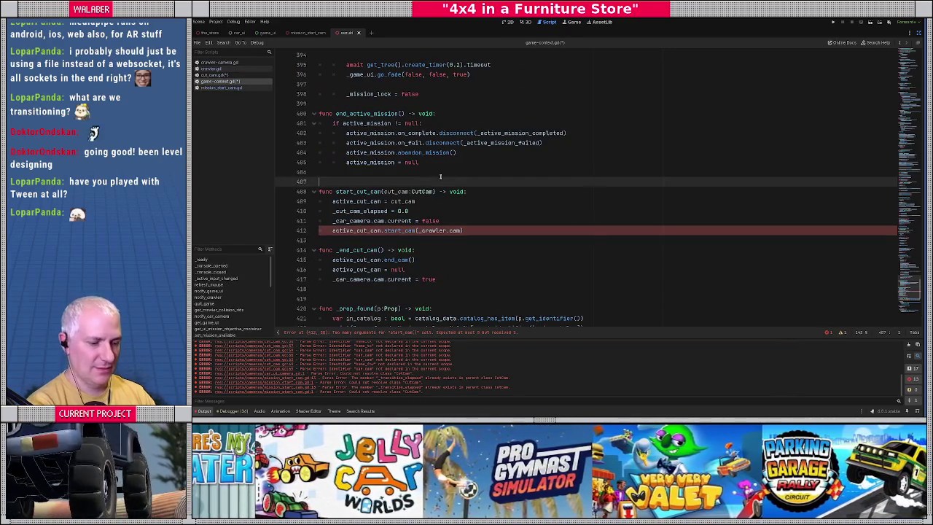
key("ctrl+f")
type("cam =")
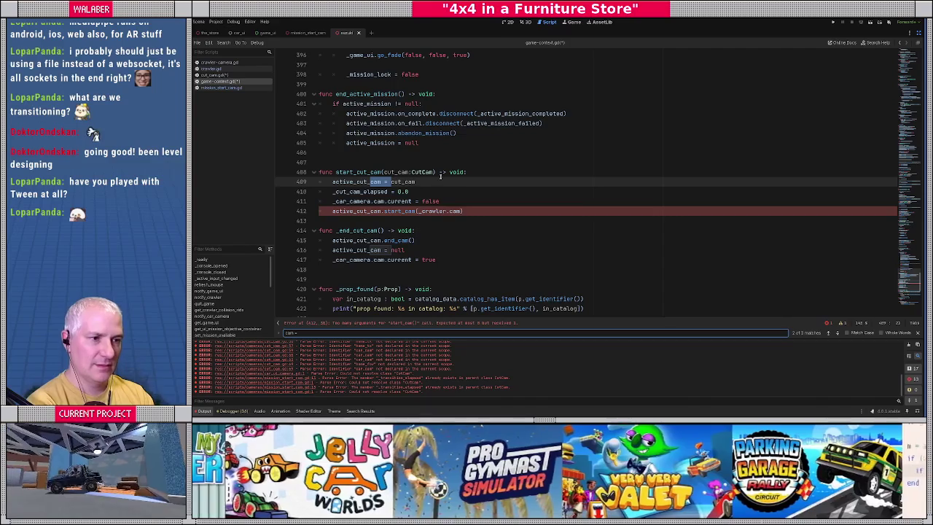
key("Return")
key("Return")
key("Return")
key("Return")
key("Return")
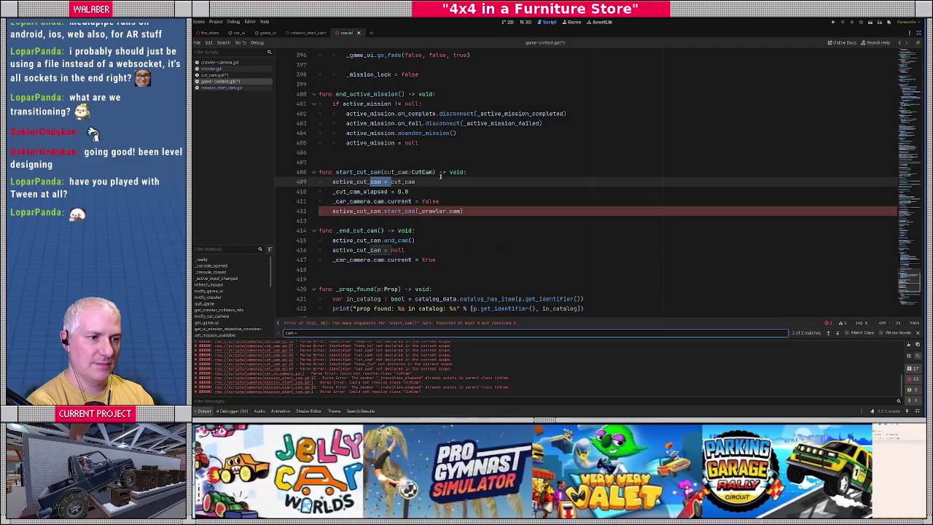
key("ctrl+shift+f")
type("cam =")
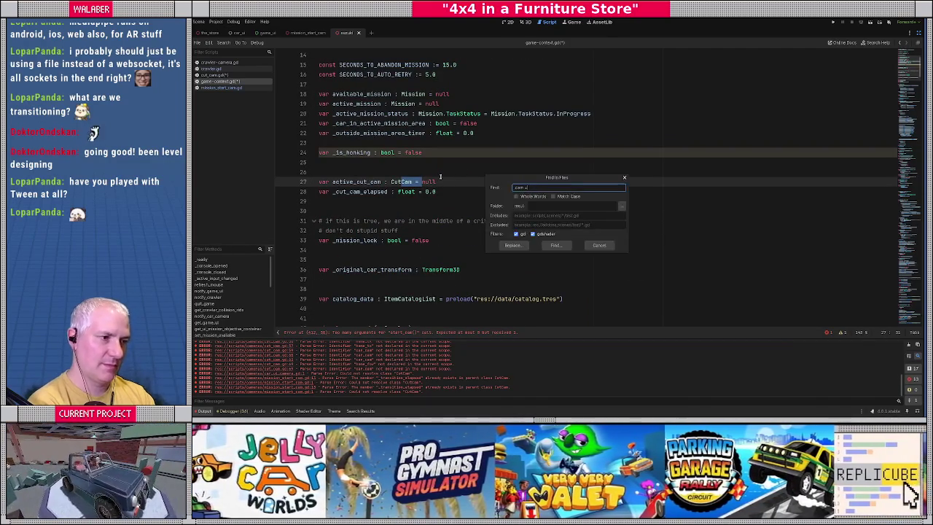
key("Return")
left_click(240, 326)
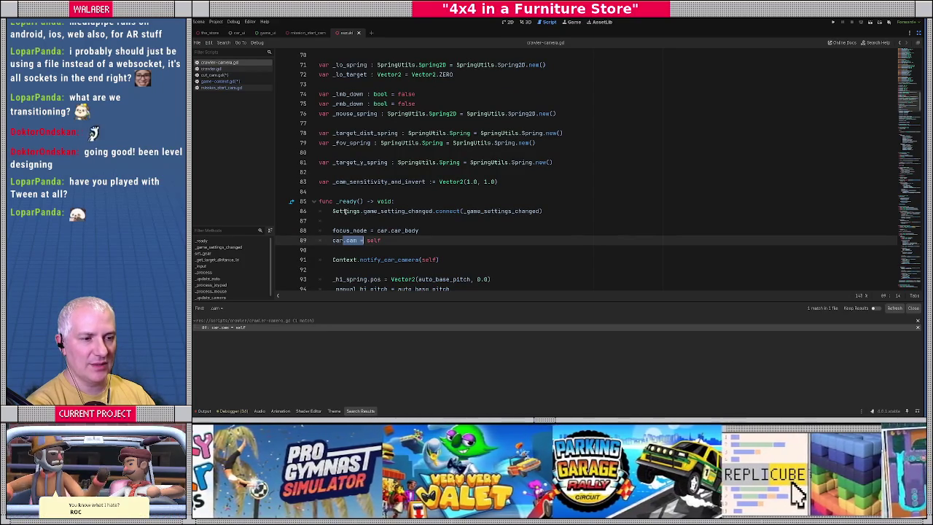
scroll(356, 195, "up", 9)
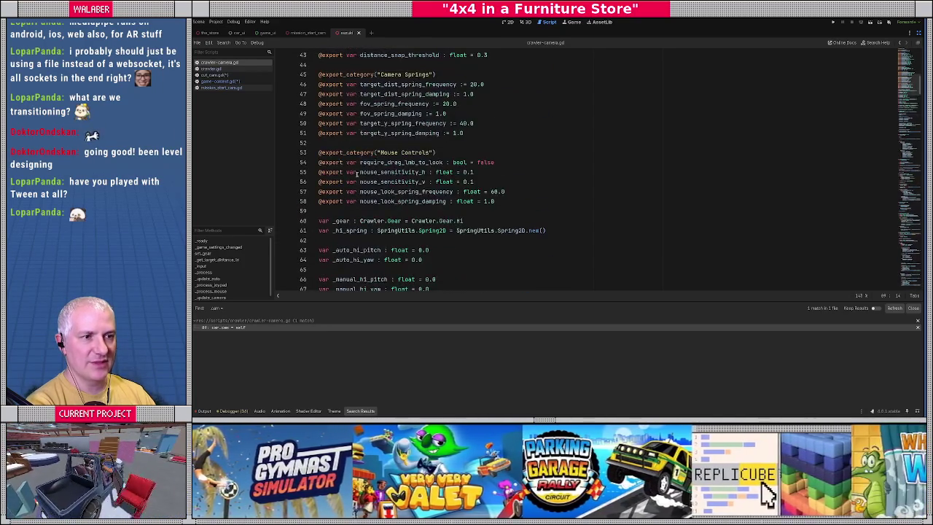
scroll(351, 187, "down", 11)
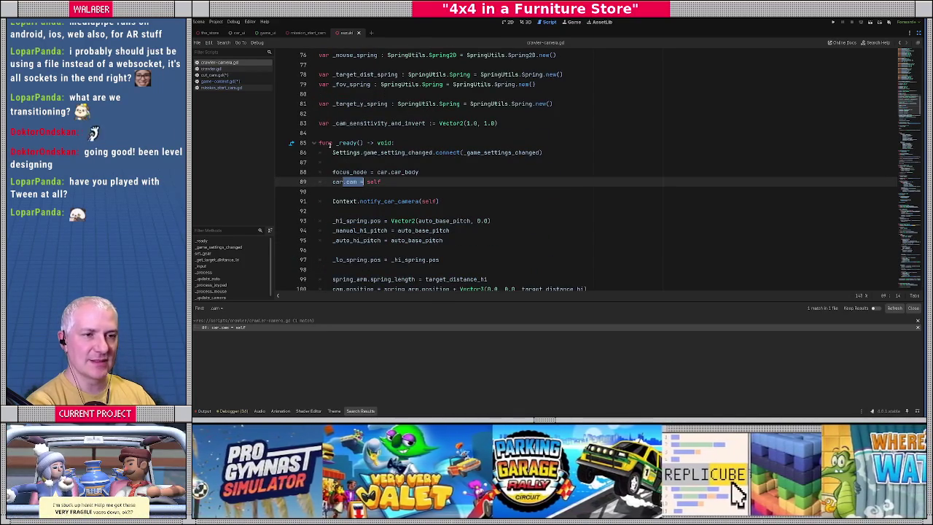
Switch between game-context.gd and cut_cam.gd, ending in game-context.gd with a search started
left_click(218, 81)
left_click(216, 76)
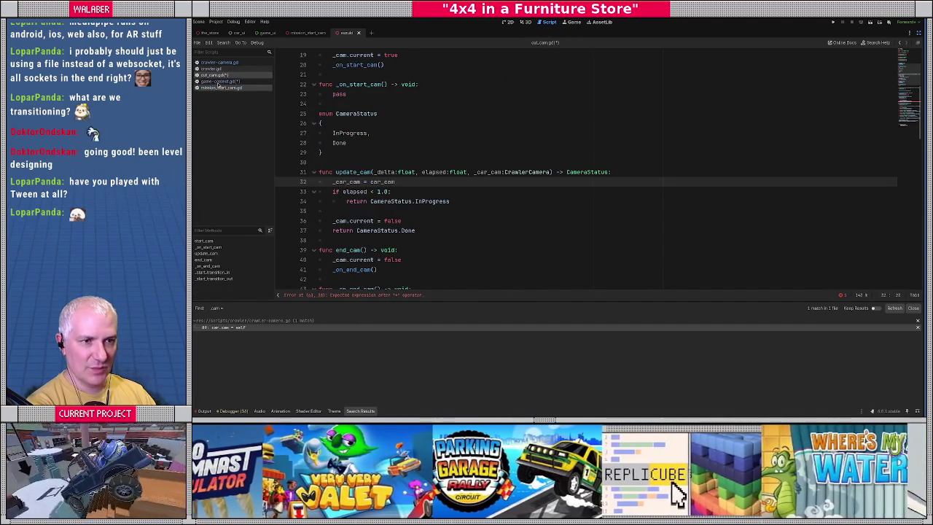
left_click(219, 80)
key("ctrl+f")
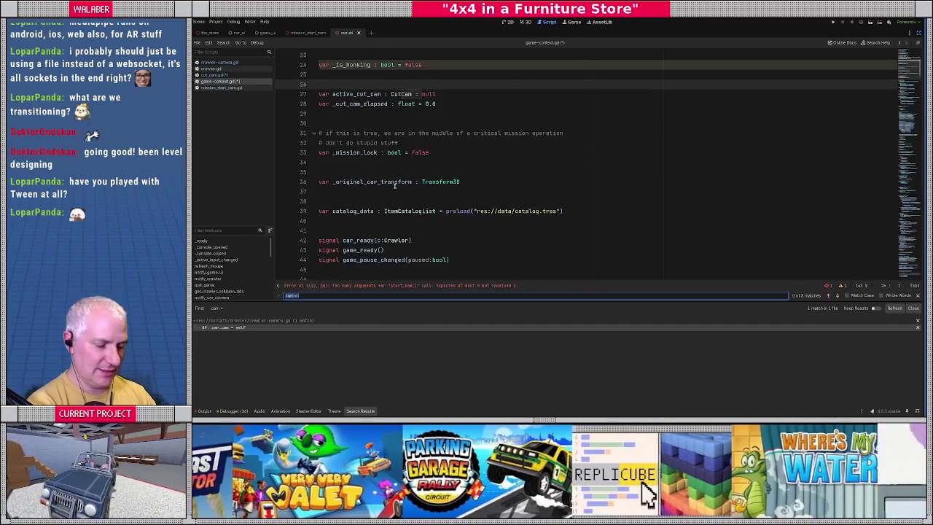
Return to the start_cut_cam definition and select the _crawler.cam argument on line 412
type("start_")
key("Escape")
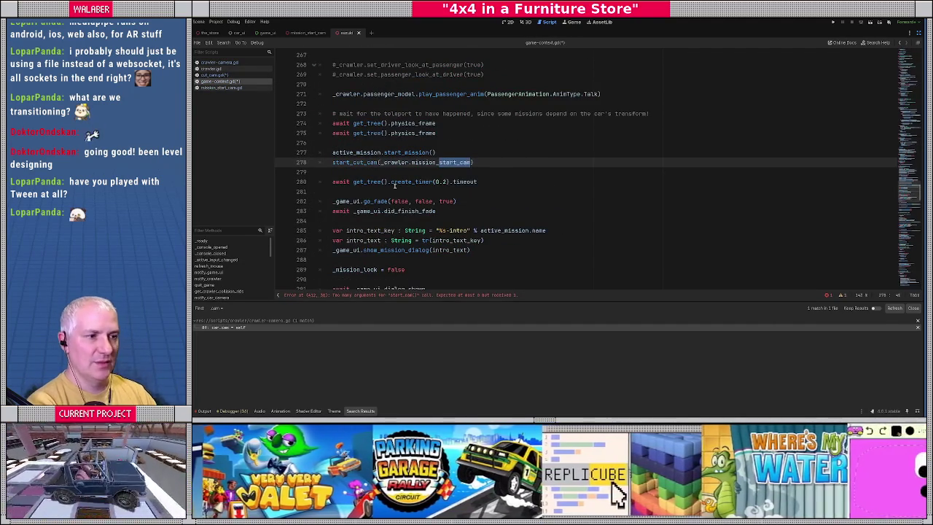
left_click(368, 163, "ctrl")
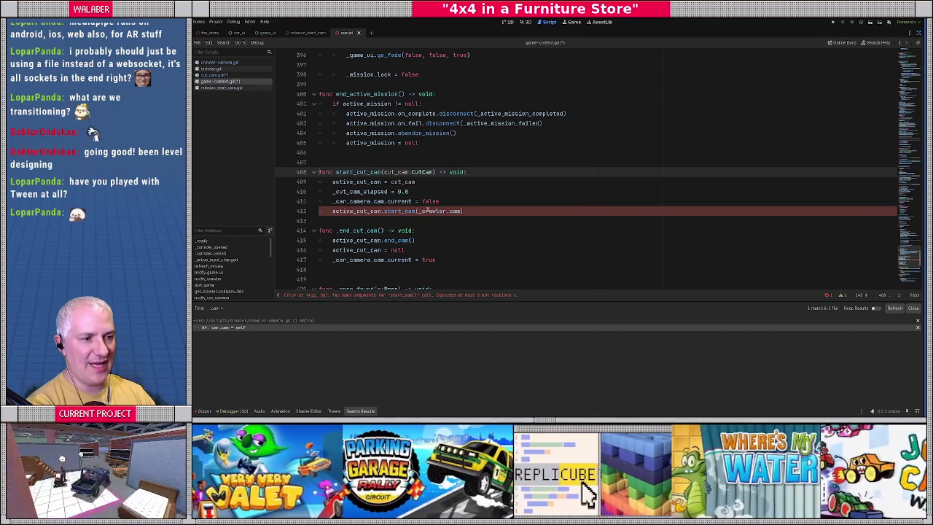
left_click(398, 211)
left_click_drag(417, 211, 461, 210)
Drop ', _car_camera' from the update_cam call, then select update_cam's _car_cam parameter in cut_cam.gd
key("ctrl+f")
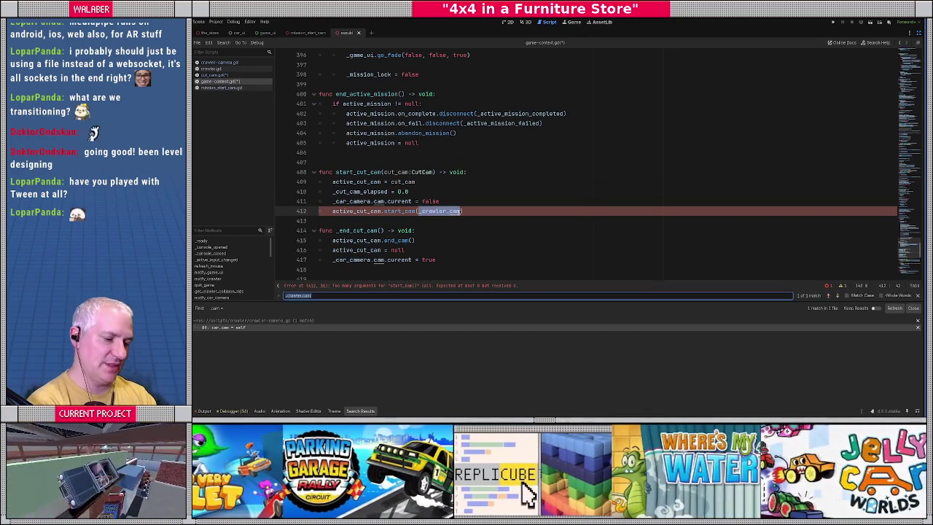
type("update_cam")
key("Escape")
key("End")
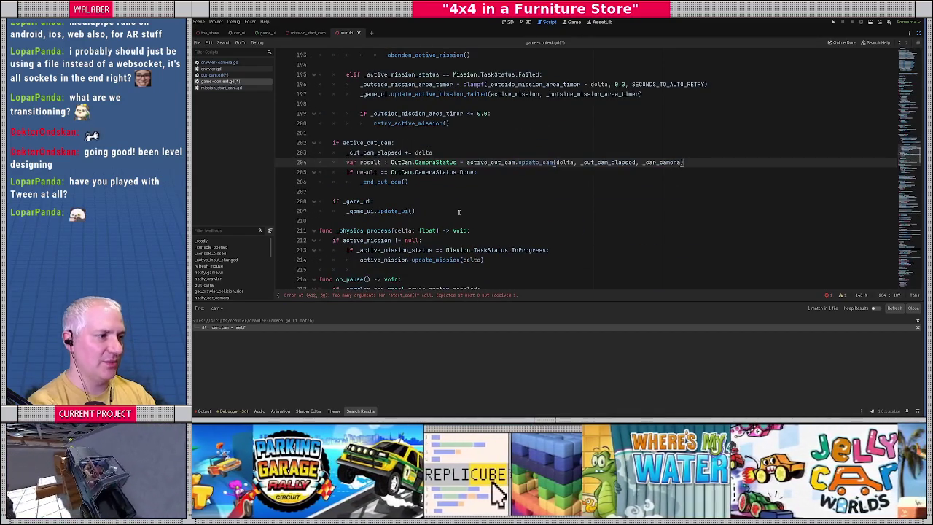
key("Left")
key("BackSpace")
key("BackSpace")
key("BackSpace")
key("BackSpace")
key("BackSpace")
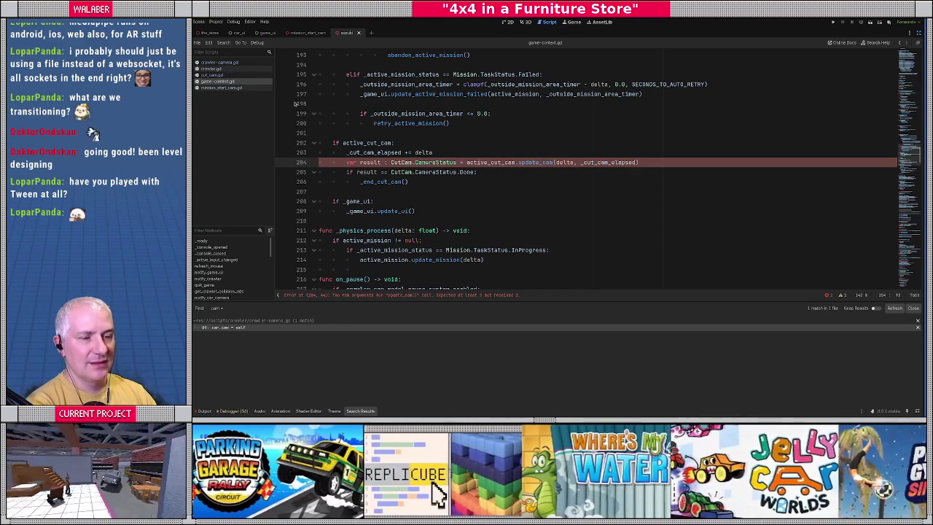
left_click(219, 75)
left_click_drag(472, 172, 503, 172)
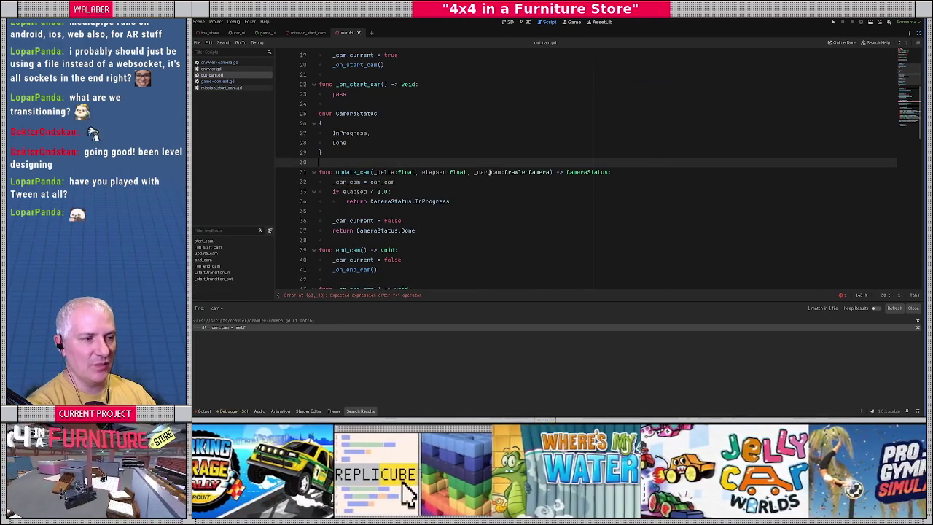
Remove the car camera parameter from update_cam and move '_car_cam = car_cam' into start_cam above _cam.current = true
key("BackSpace")
key("Delete")
key("Delete")
key("Delete")
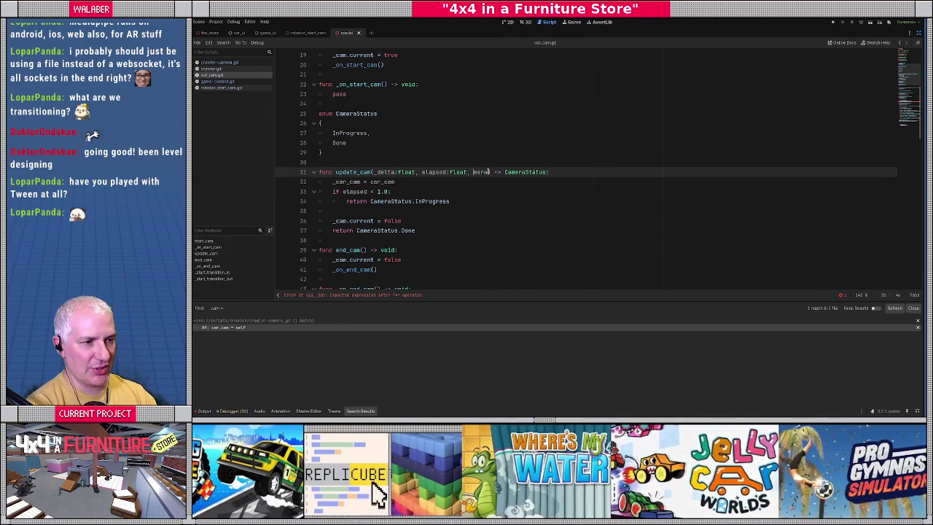
key("BackSpace")
key("BackSpace")
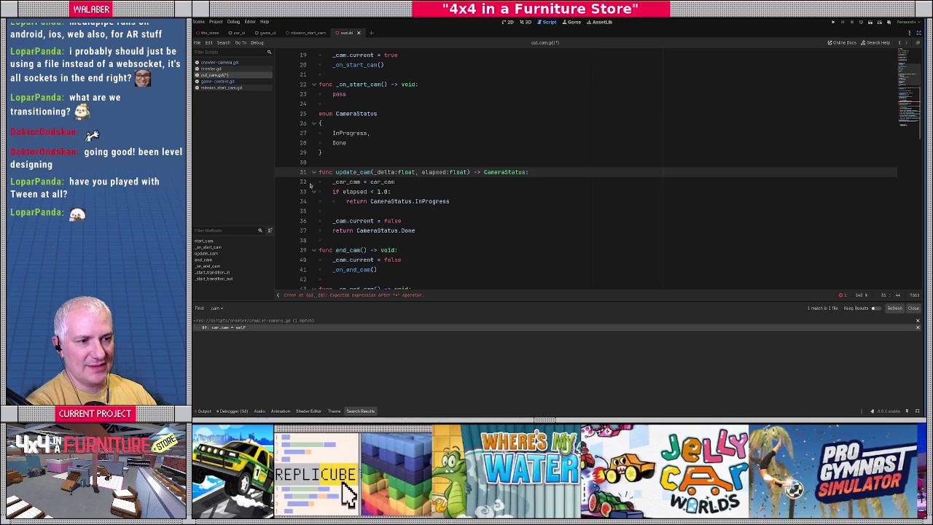
left_click(334, 181)
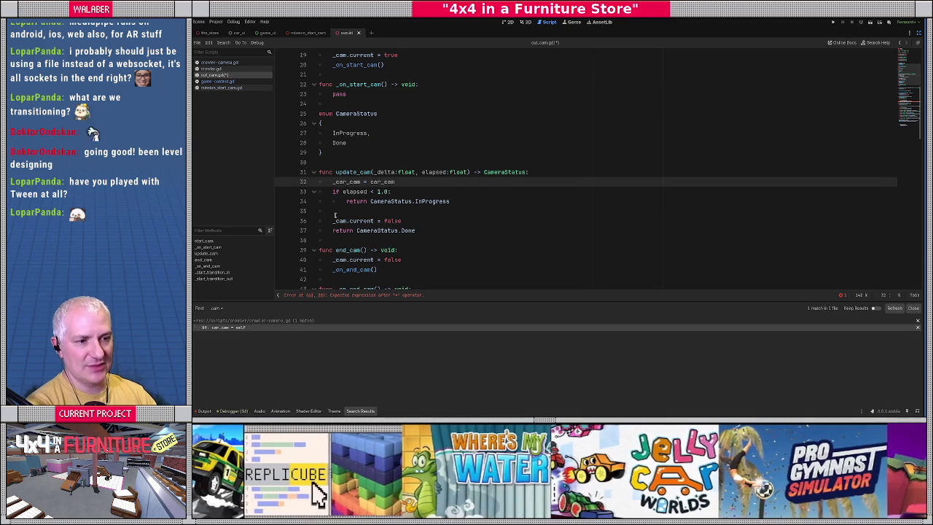
scroll(335, 215, "down", 5)
scroll(410, 217, "up", 5)
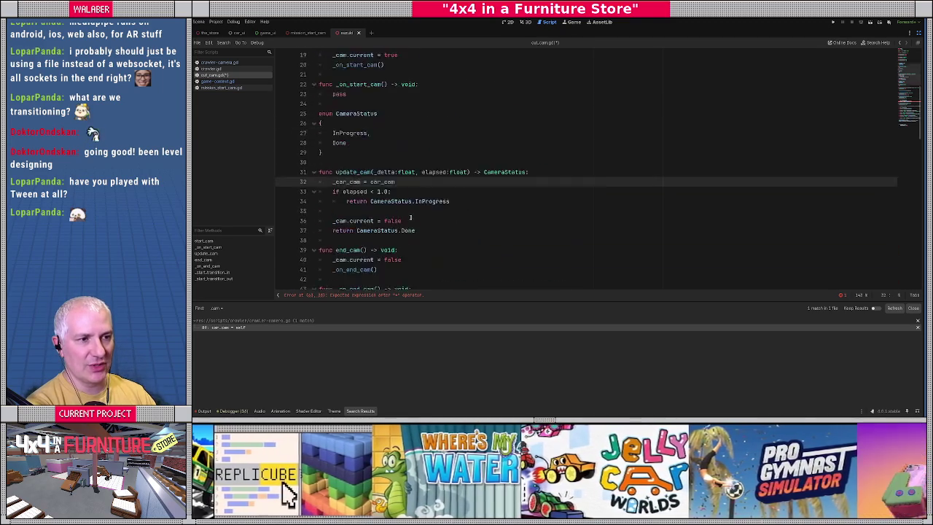
scroll(410, 217, "up", 5)
scroll(410, 218, "down", 3)
scroll(410, 217, "up", 3)
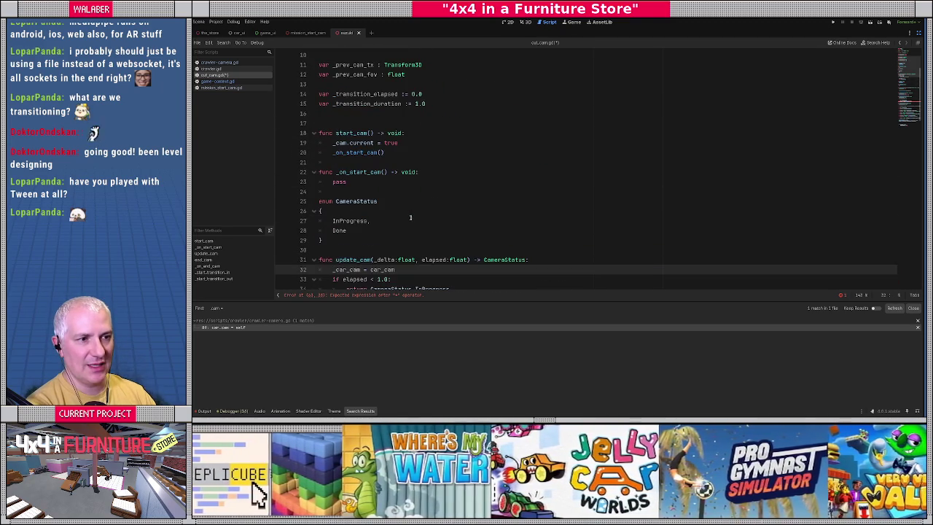
key("alt+Up")
key("alt+Up")
key("alt+Up")
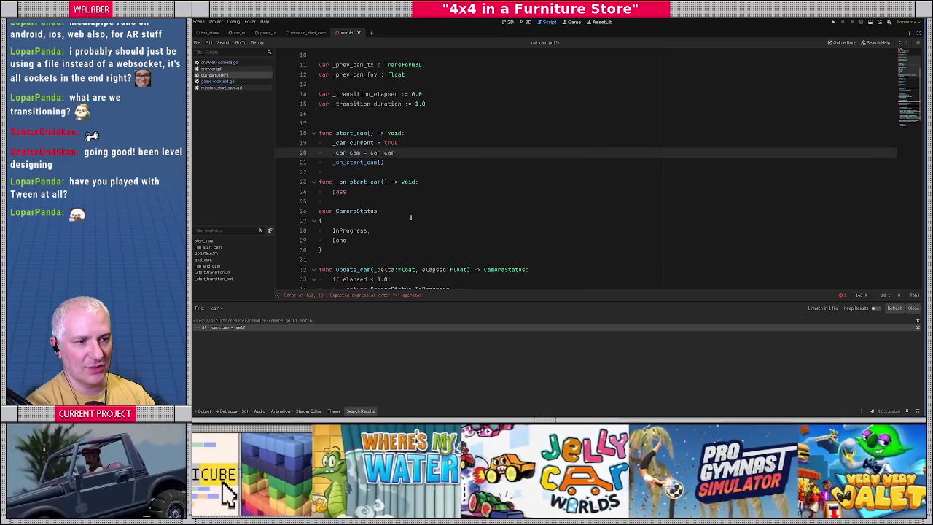
key("alt+Up")
Add a car_cam:CrawlerCamera parameter to start_cam
left_click(371, 133)
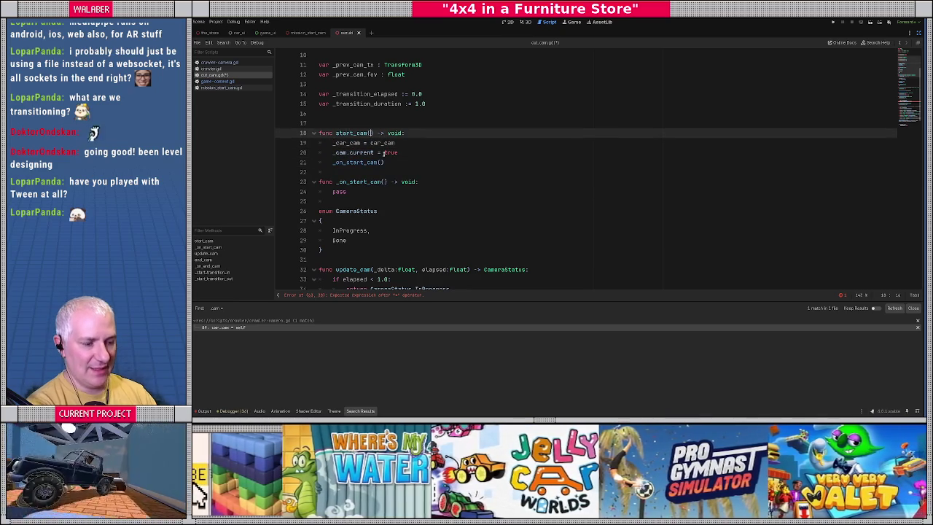
type("car_cam:")
type("Crawler")
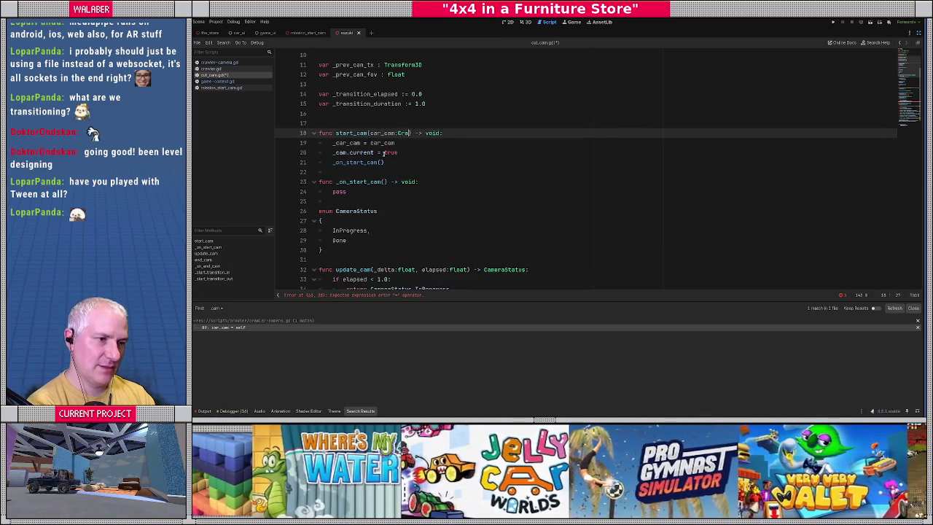
key("Return")
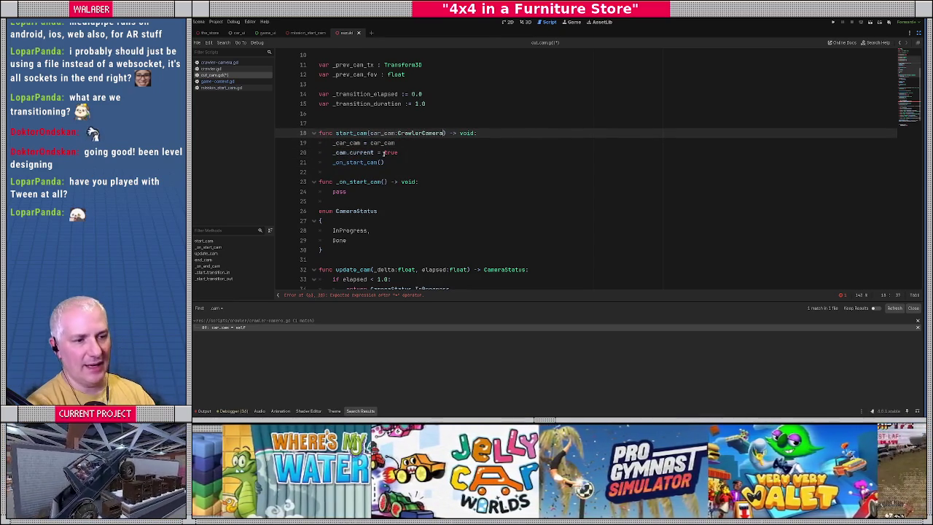
double_click(340, 143)
left_click(428, 180)
scroll(429, 180, "down", 10)
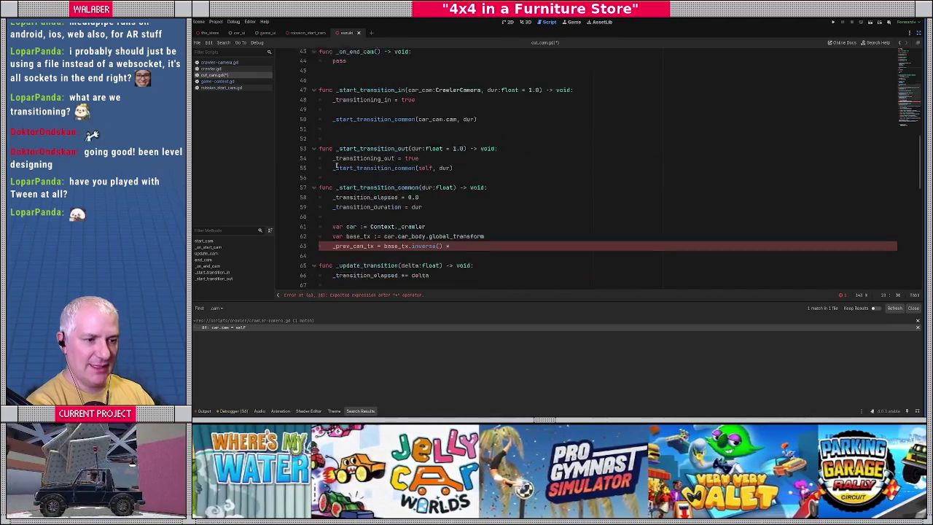
Drop car_cam:CrawlerCamera from _start_transition_in and make its call use _car_cam.cam
scroll(336, 166, "down", 1)
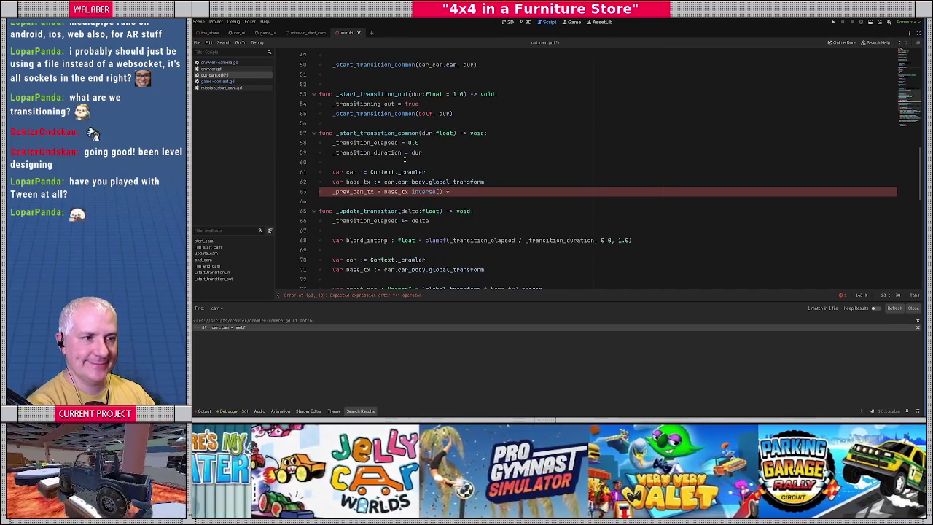
scroll(406, 153, "up", 2)
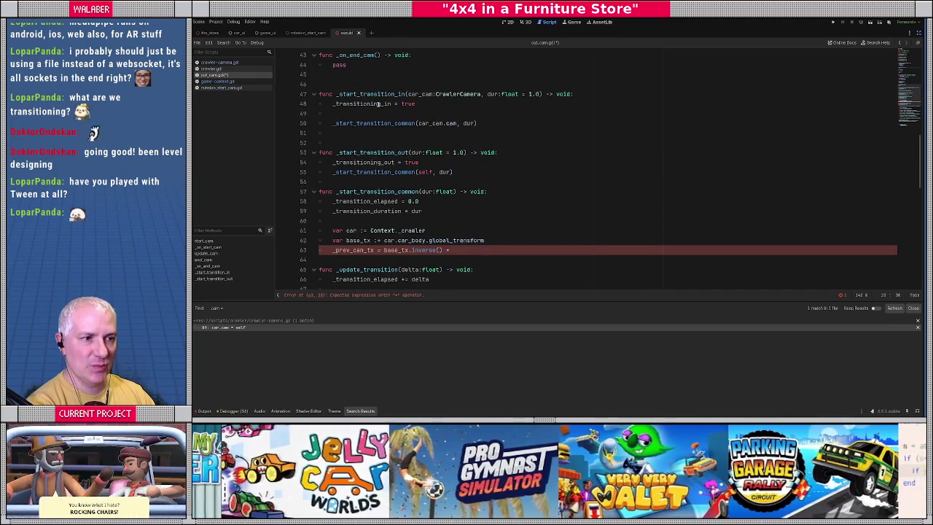
double_click(429, 122)
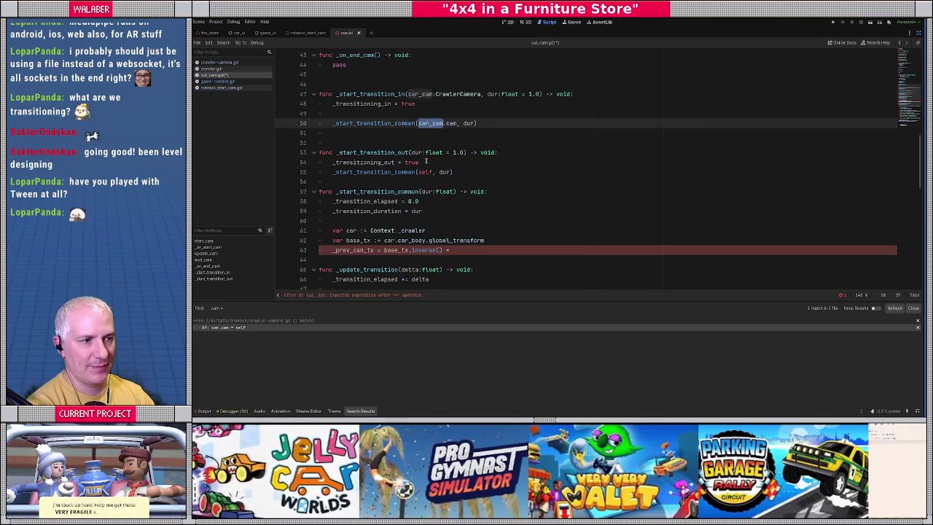
left_click(409, 93)
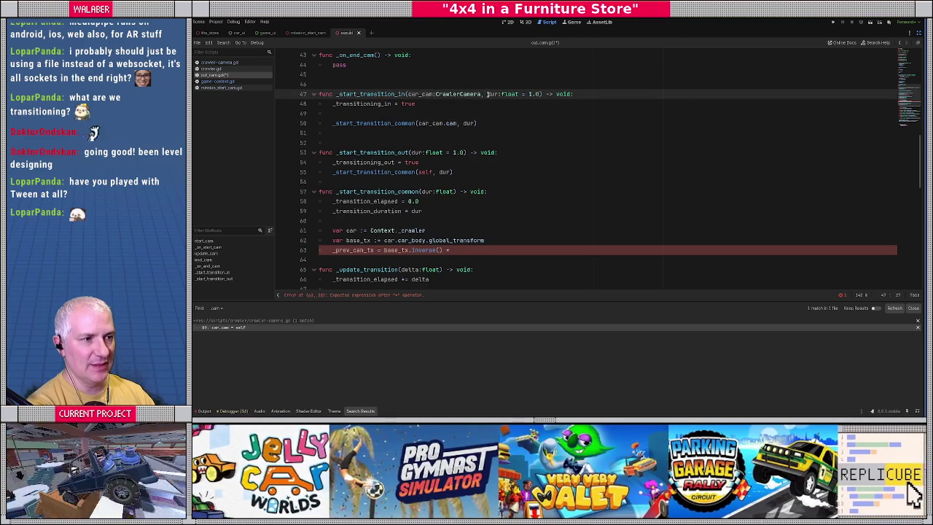
left_click(486, 94, "shift")
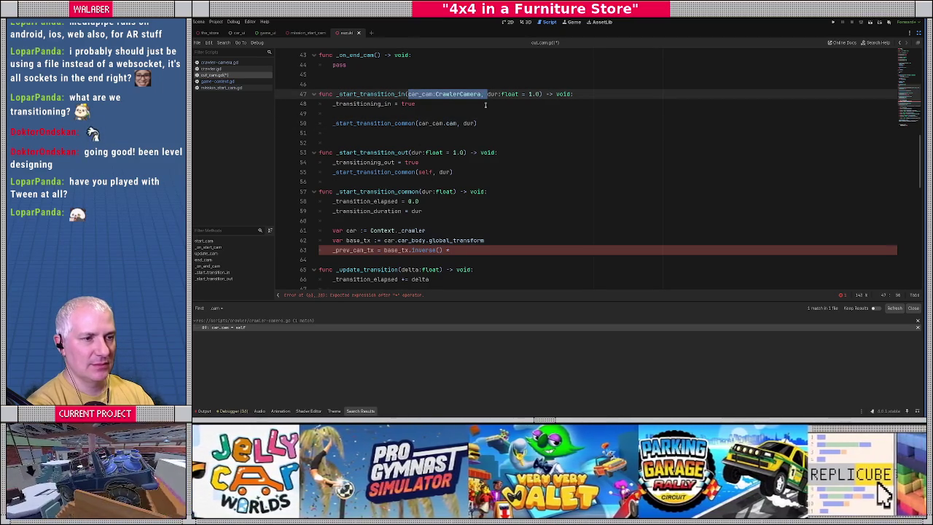
key("BackSpace")
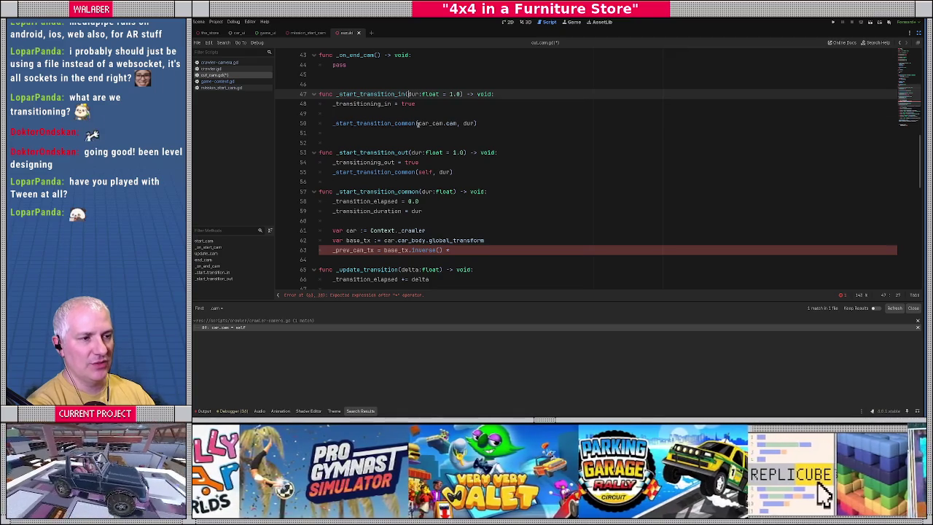
double_click(419, 123)
type("_car")
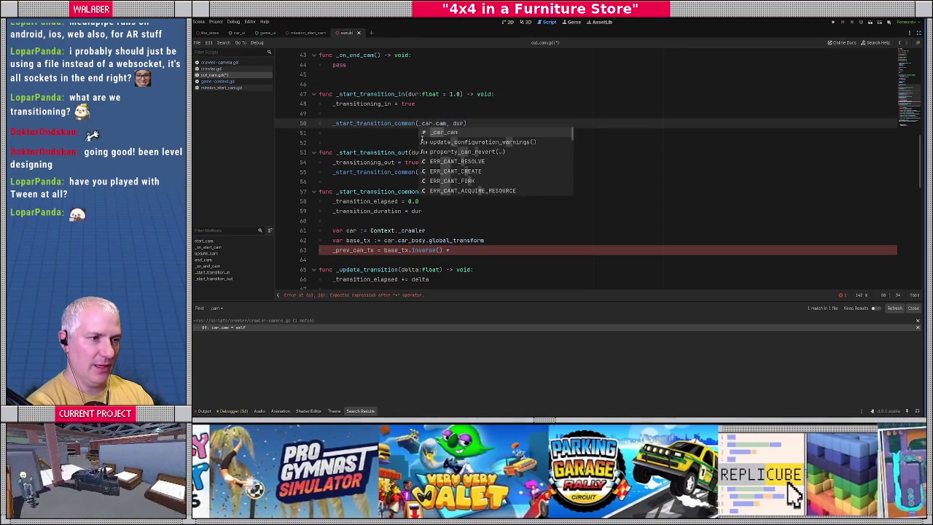
key("Return")
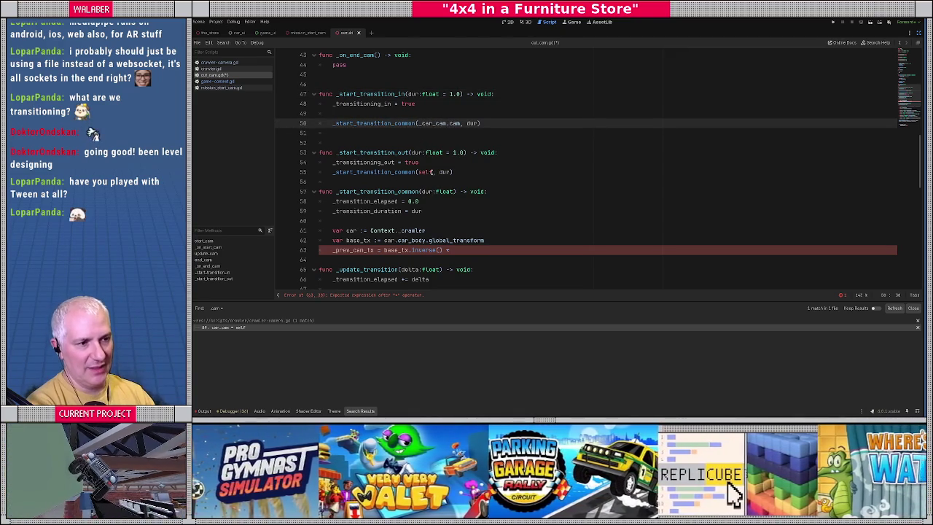
Delete blank line 49 and add a 'c:Camera3D,' parameter before dur in _start_transition_common
double_click(430, 172)
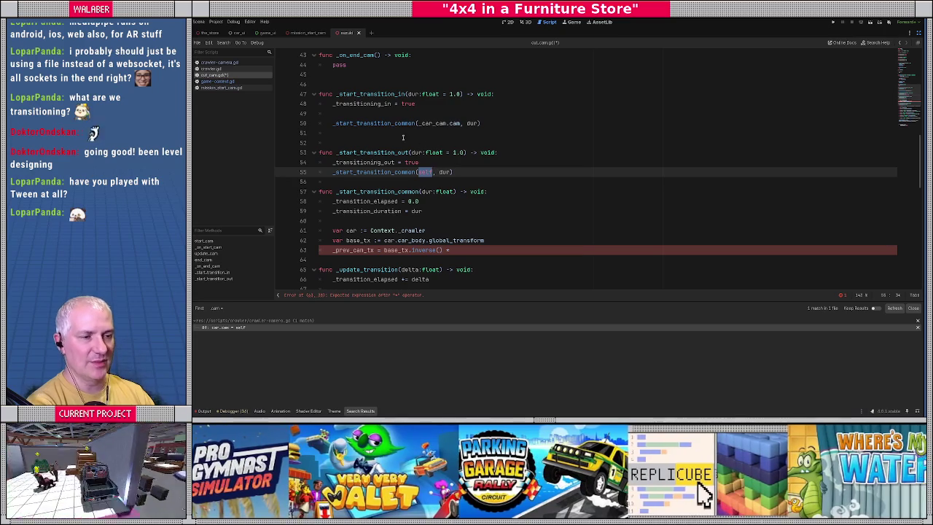
left_click(372, 114)
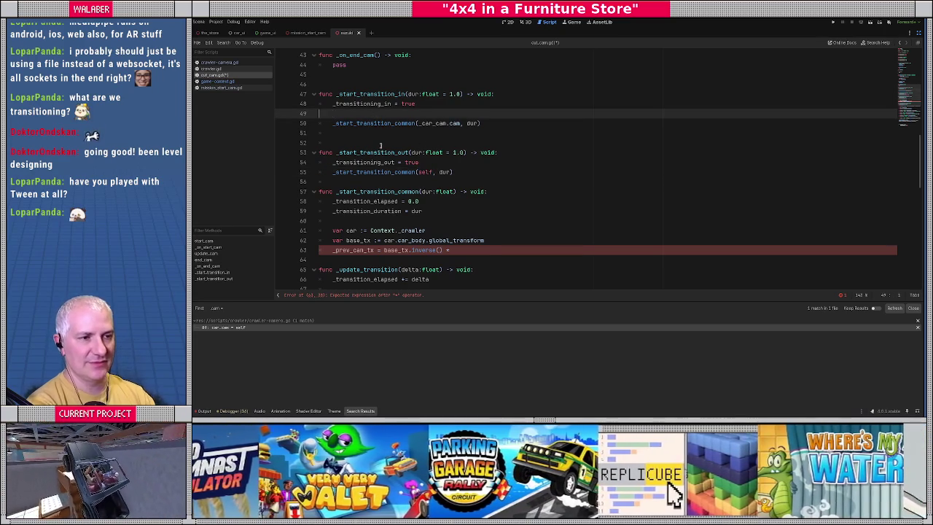
key("BackSpace")
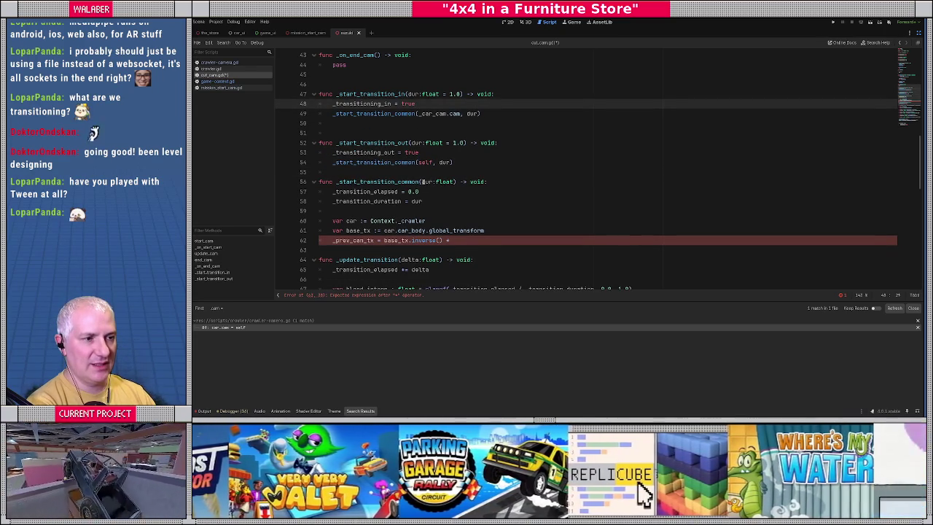
left_click(422, 181)
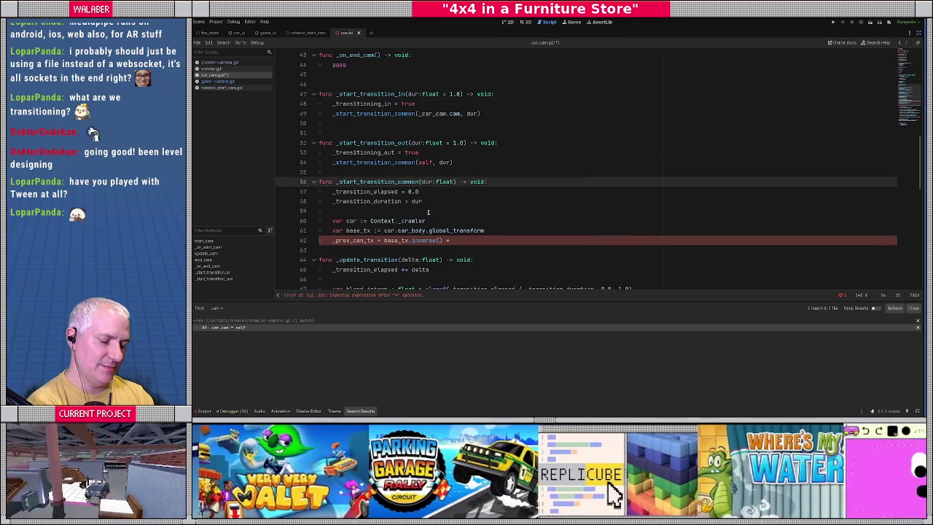
type("c:Camera3D,")
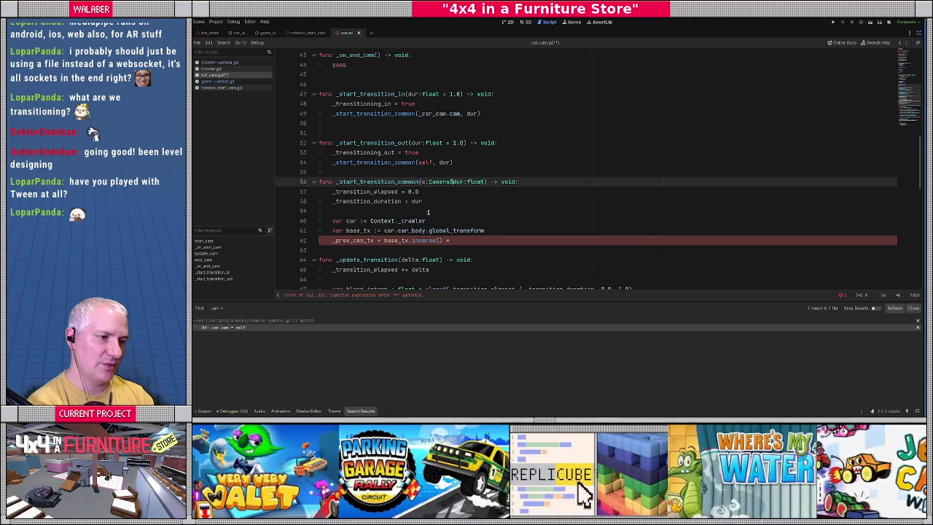
scroll(405, 214, "down", 1)
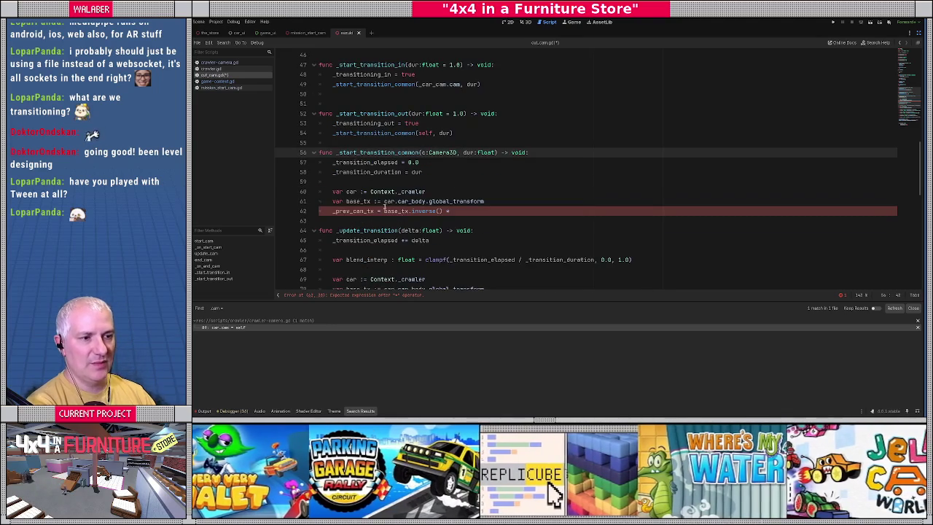
Take _prev_cam_tx from c.global_transform and add '_prev_cam_fov = c.fov' in _start_transition_common
left_click(463, 210)
type("c.global_t")
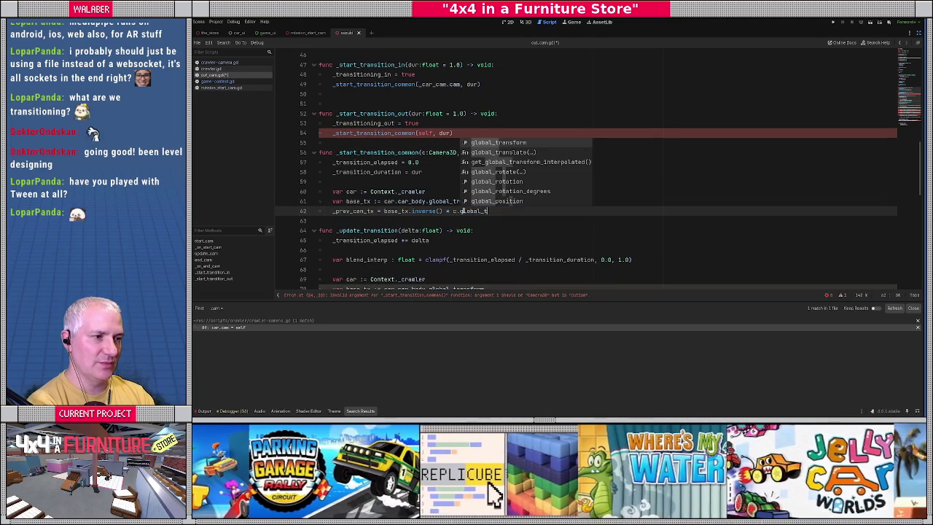
key("Return")
key("Return")
type("_prev_cam_f")
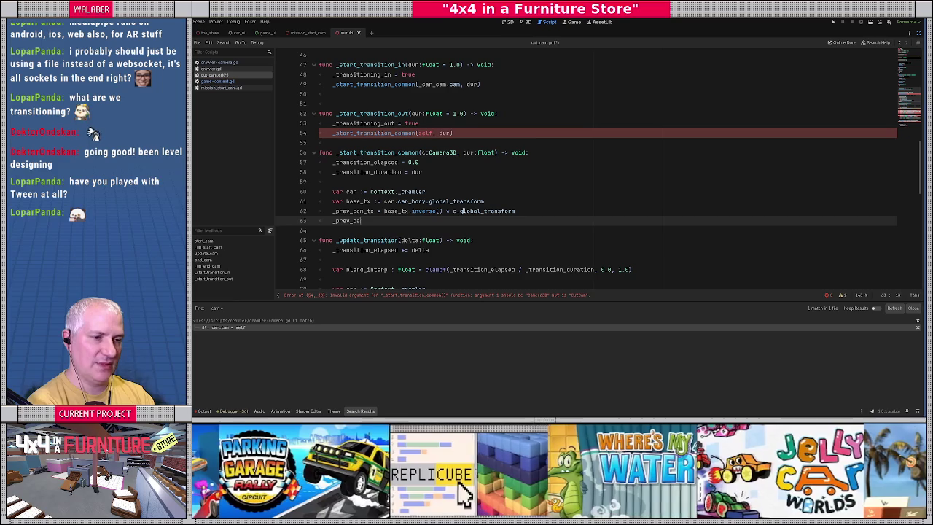
key("Return")
type("= c.fov")
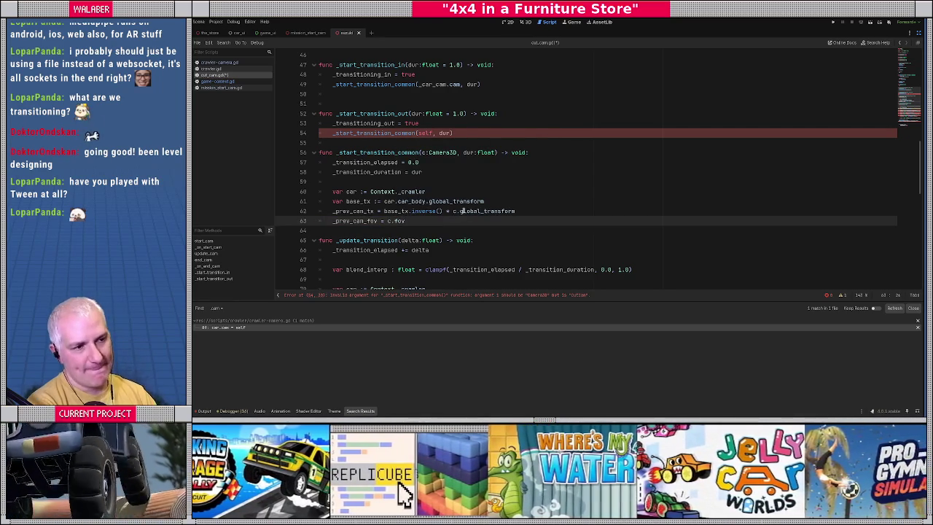
Change _start_transition_out's call argument from self to _cam
left_click(412, 143)
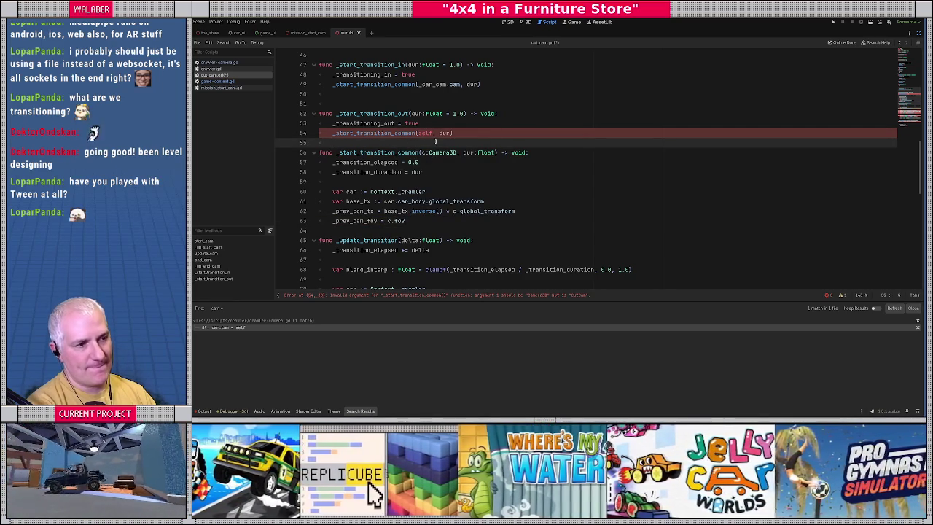
double_click(427, 132)
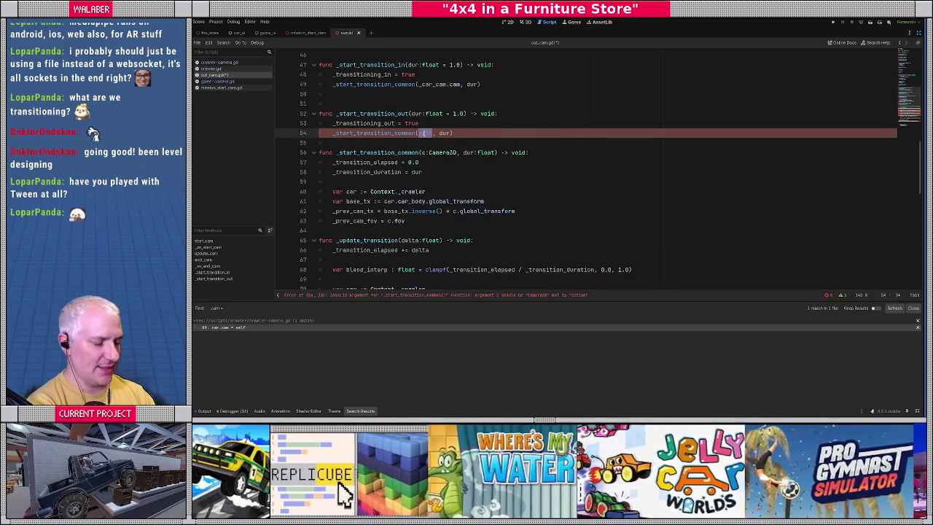
type("cam")
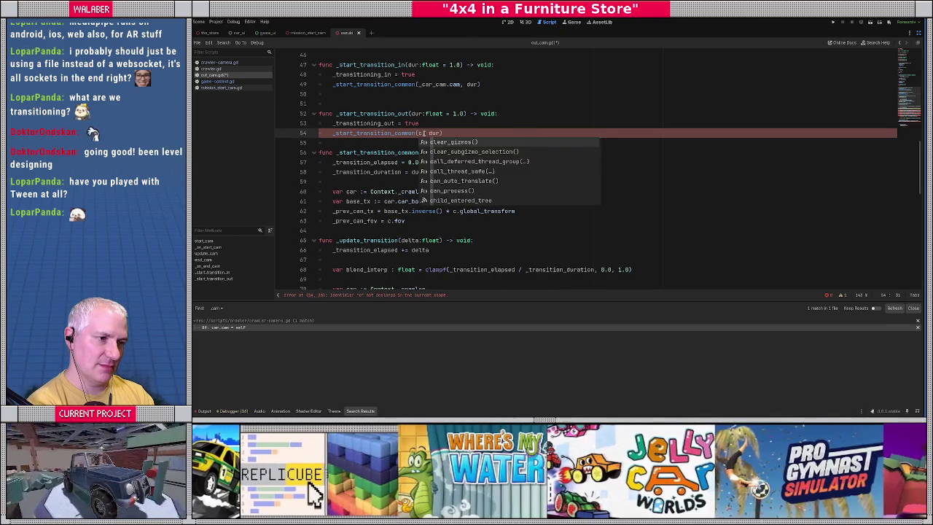
key("BackSpace")
key("BackSpace")
key("BackSpace")
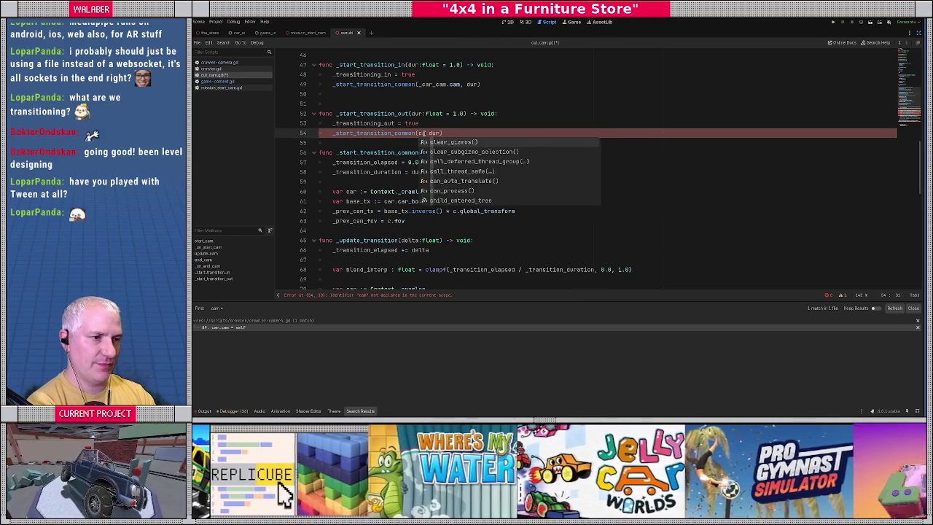
type("_ca")
key("Return")
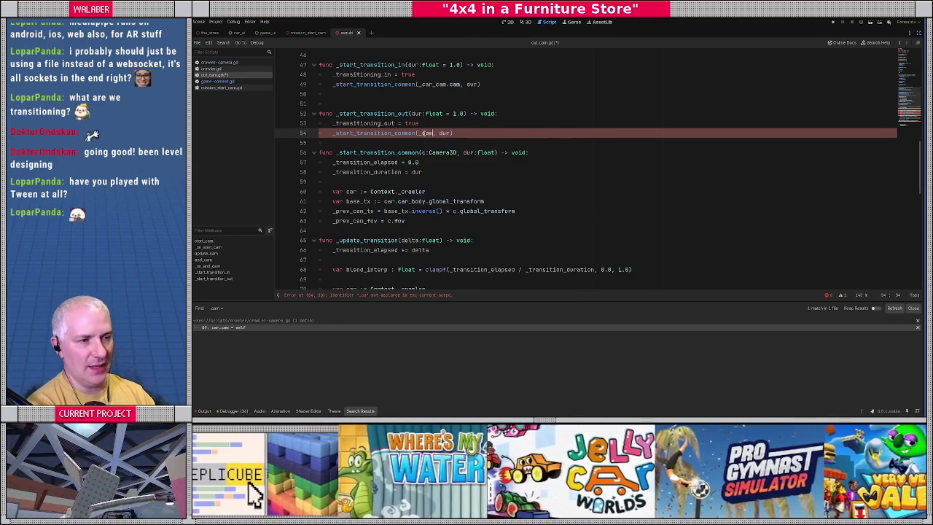
key("Down")
scroll(397, 165, "down", 2)
Add a blank line before _update_transition and select its 'var car := Context._crawler' line
left_click(375, 171)
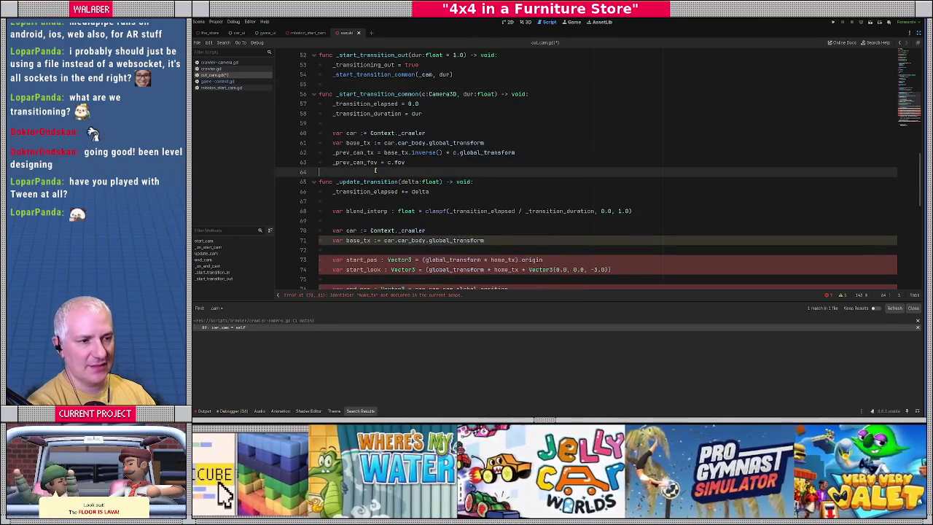
key("Return")
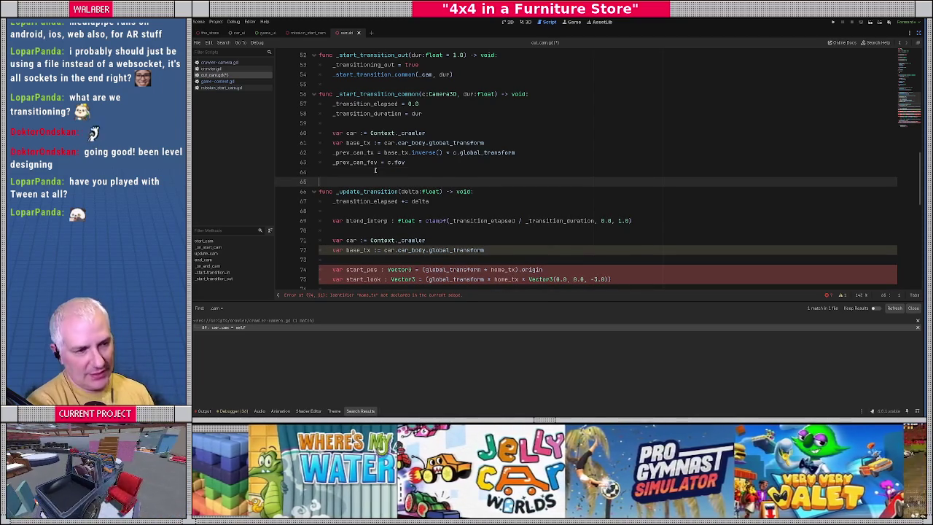
scroll(373, 164, "down", 3)
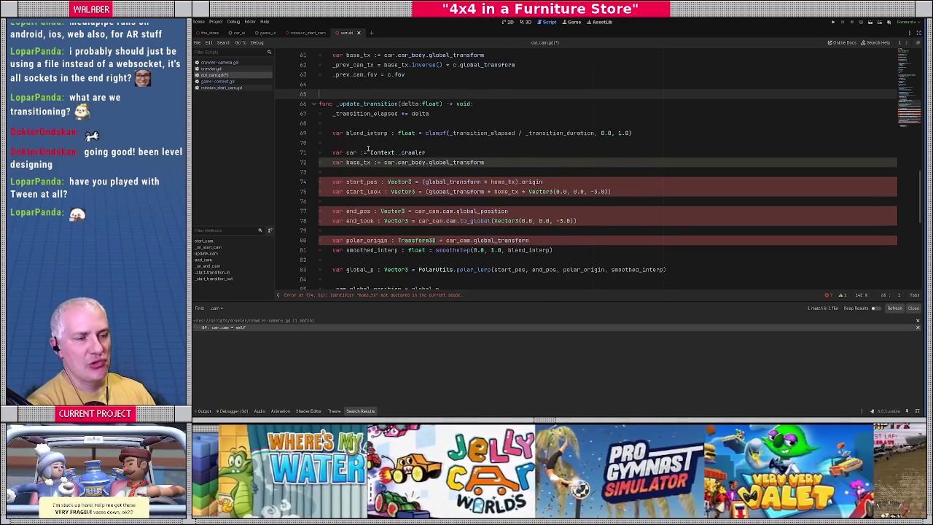
left_click(347, 143)
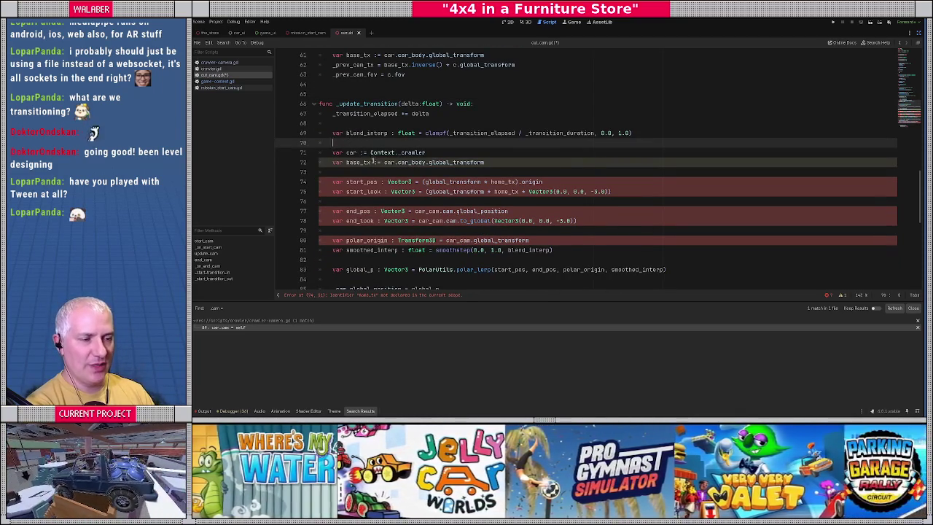
left_click_drag(332, 153, 440, 148)
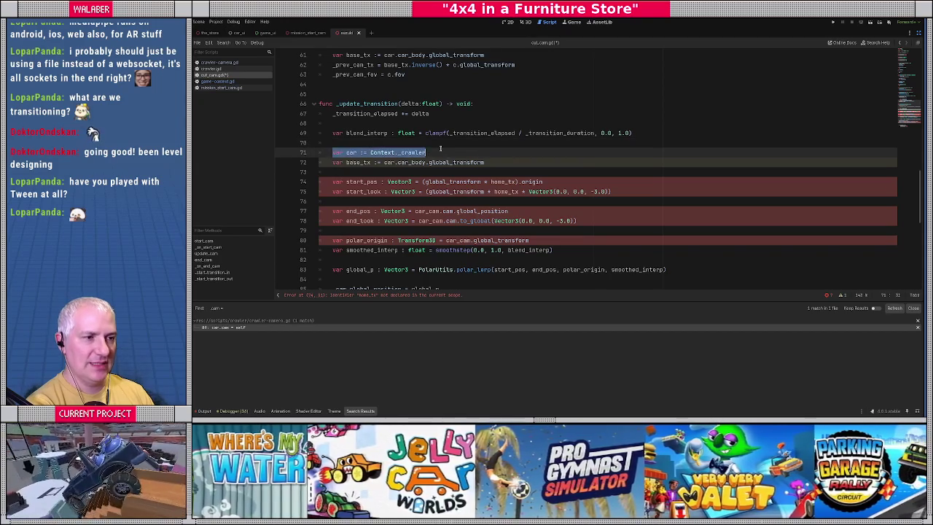
Replace home_tx with _prev_cam_tx in the start_pos line 74
left_click(440, 150)
double_click(452, 162)
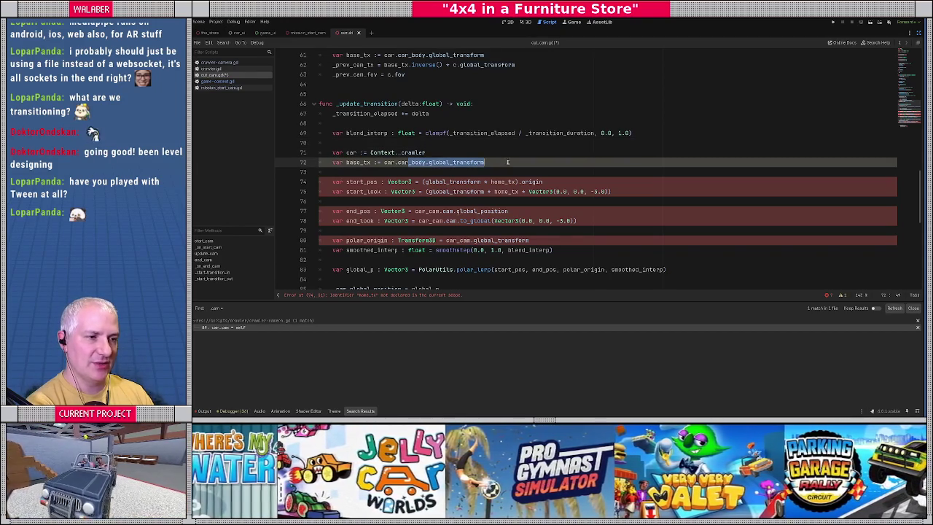
key("End")
scroll(469, 168, "down", 1)
double_click(362, 152)
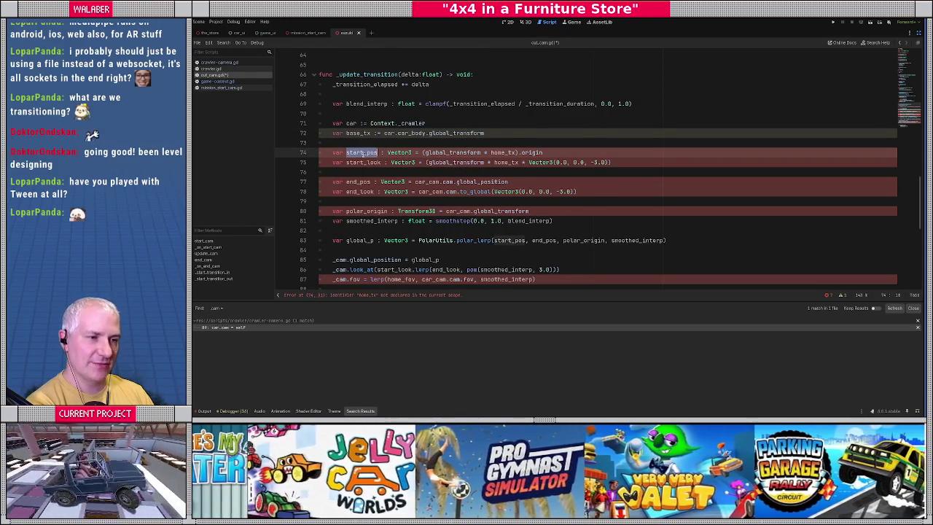
double_click(501, 153)
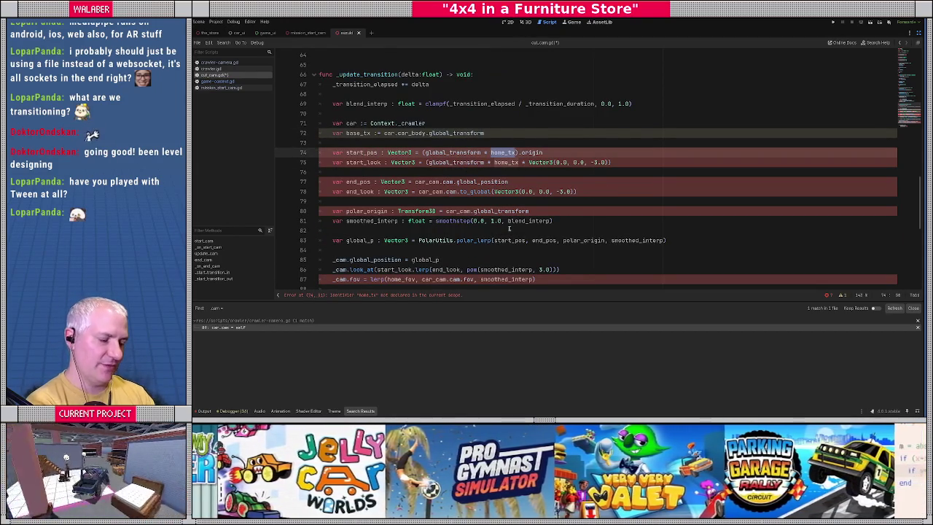
type("_prev")
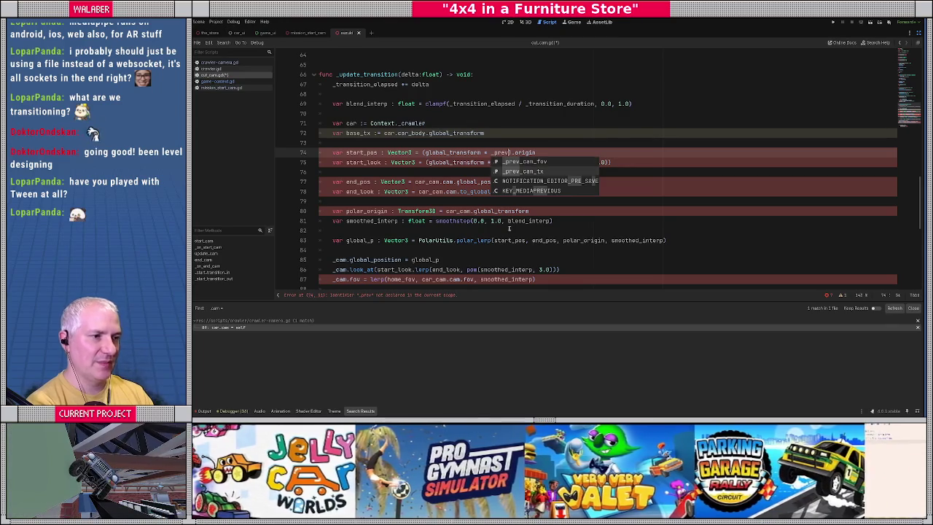
key("Down")
key("Return")
Paste _prev_cam_tx over home_tx in the start_look line 75
double_click(512, 152)
key("ctrl+c")
double_click(510, 162)
key("ctrl+v")
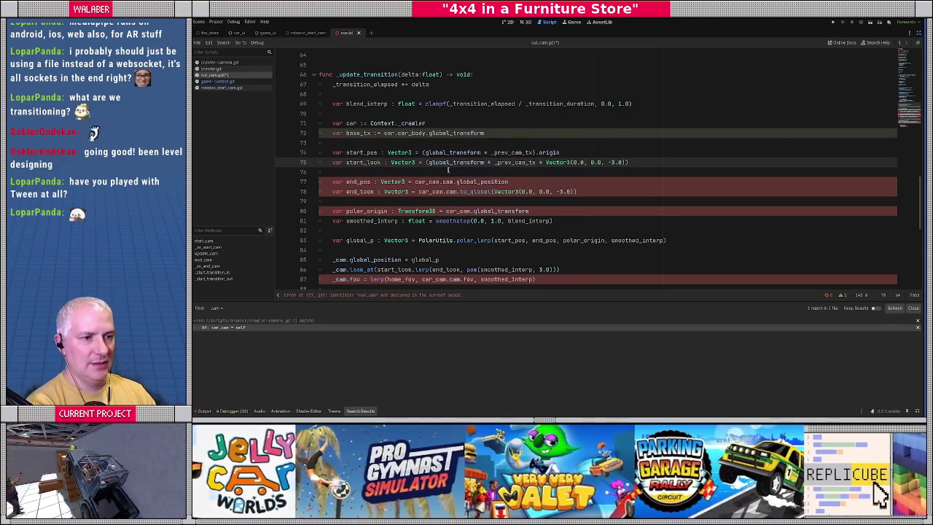
double_click(367, 181)
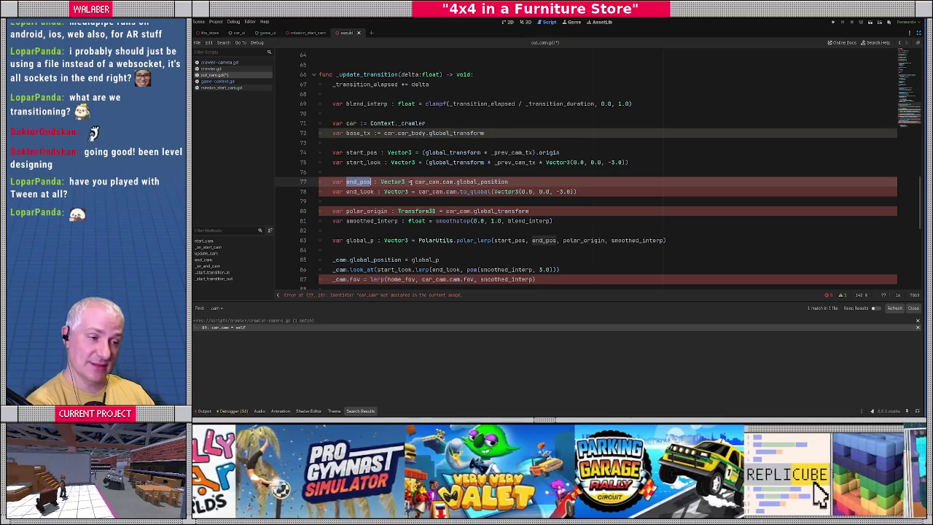
left_click(411, 181)
mouse_move(412, 211)
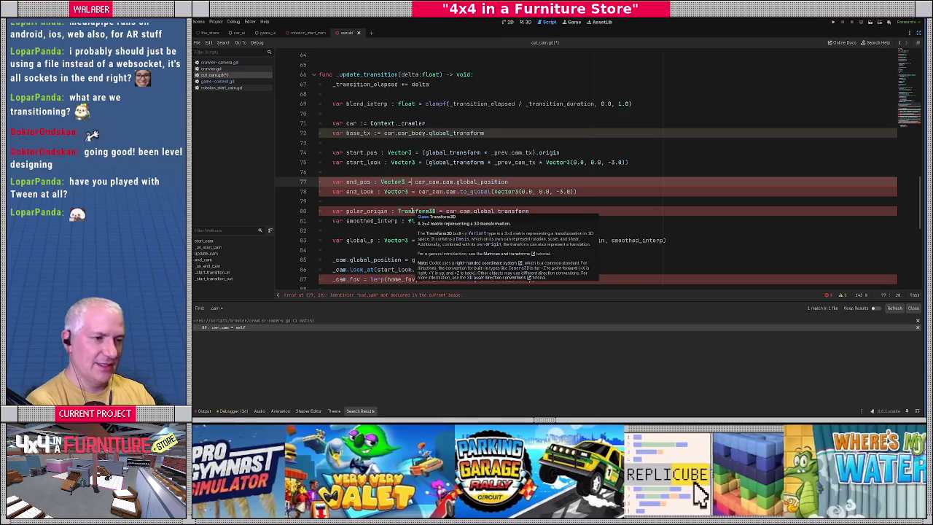
Insert 'var end_cam : Camera3D = _car_cam if _transitioning_in else _cam' above end_pos
key("Home")
key("Return")
key("Up")
type("var en")
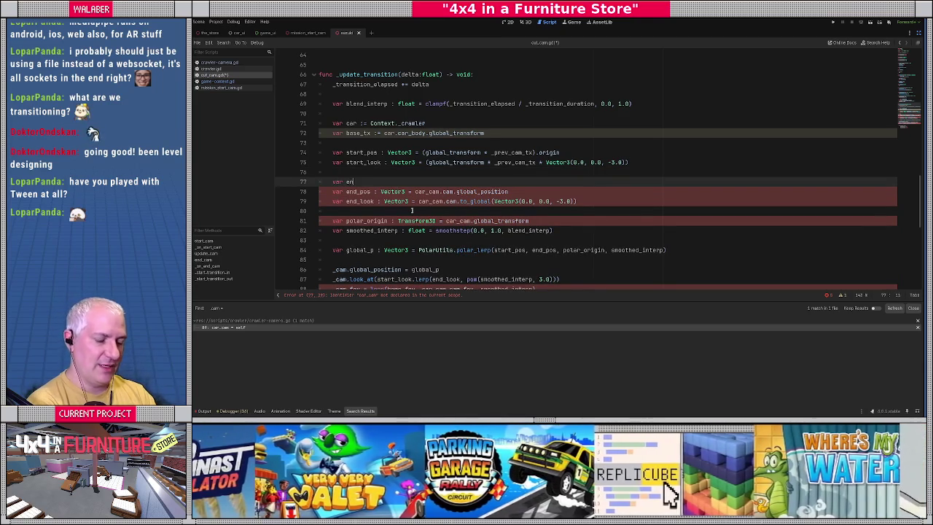
type("d_cam : Ca")
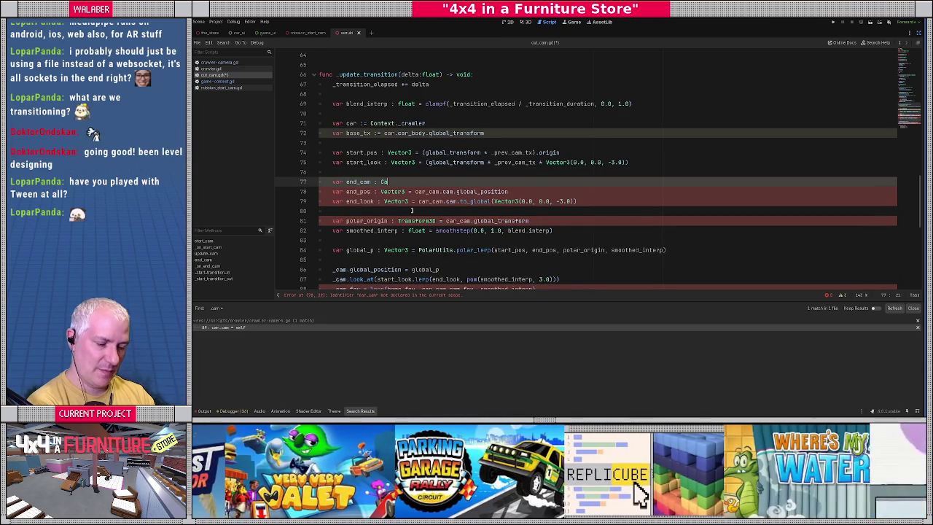
type("mera3D")
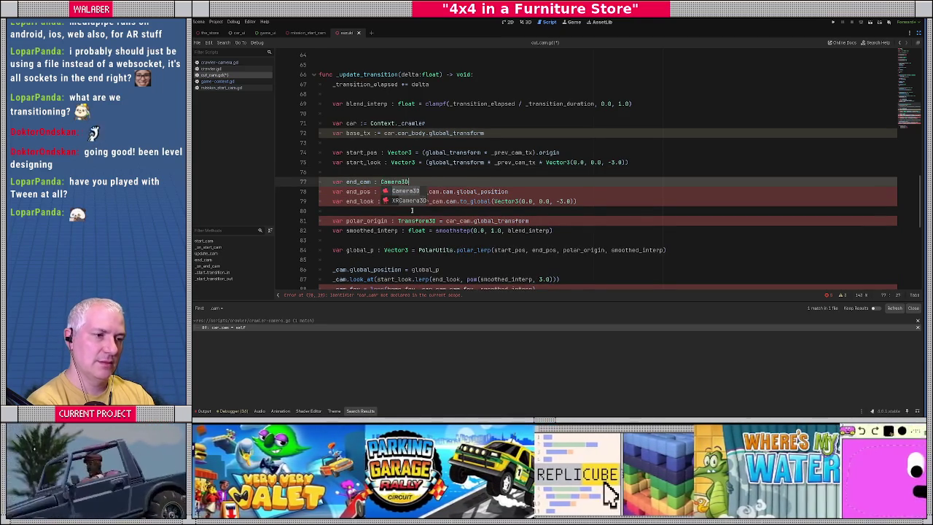
type(" = _car_cam ")
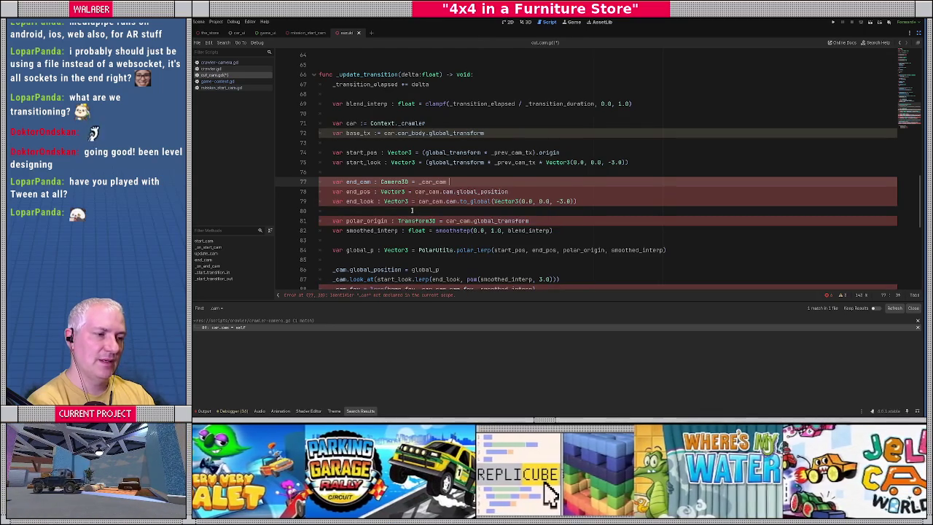
type("if _t")
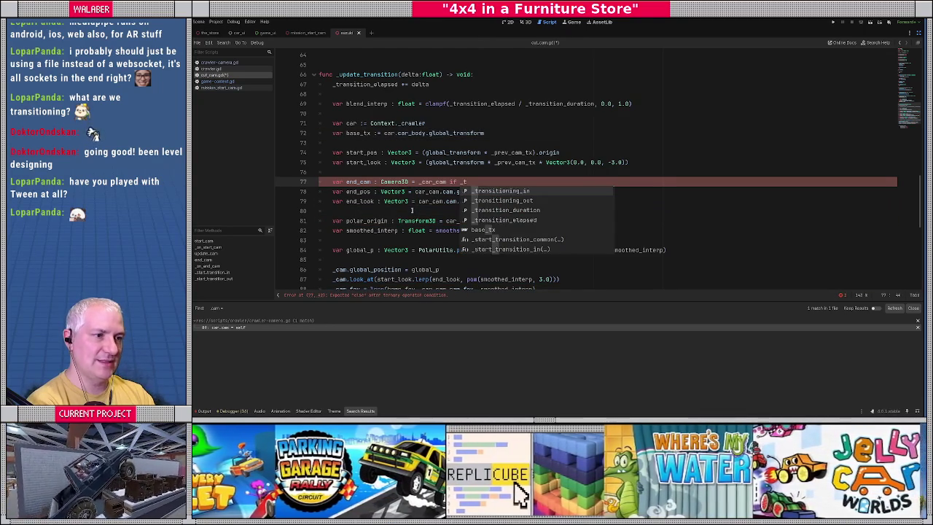
type("r")
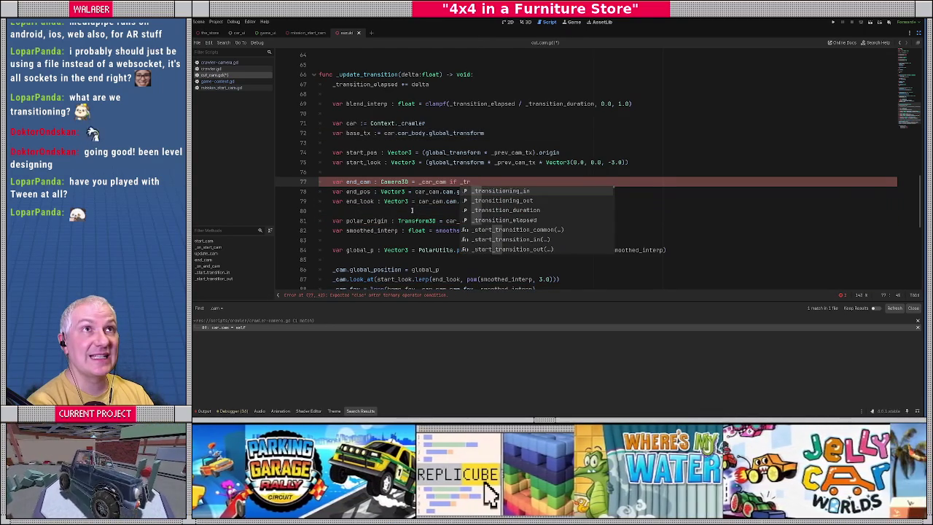
key("Return")
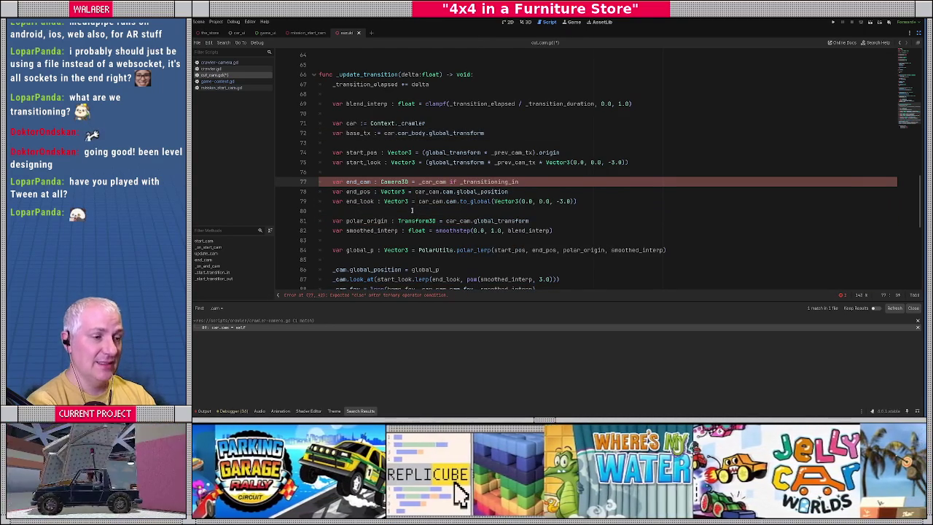
type(" else _c")
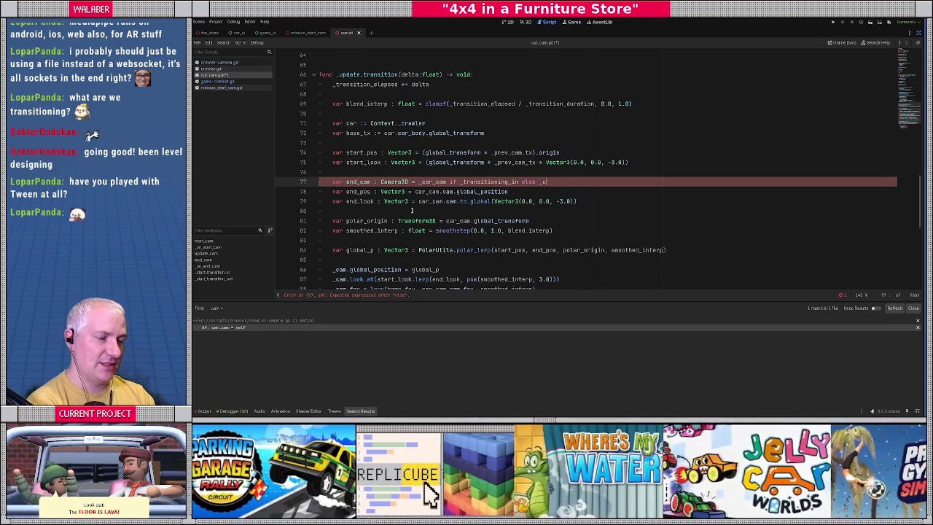
type("am")
key("Return")
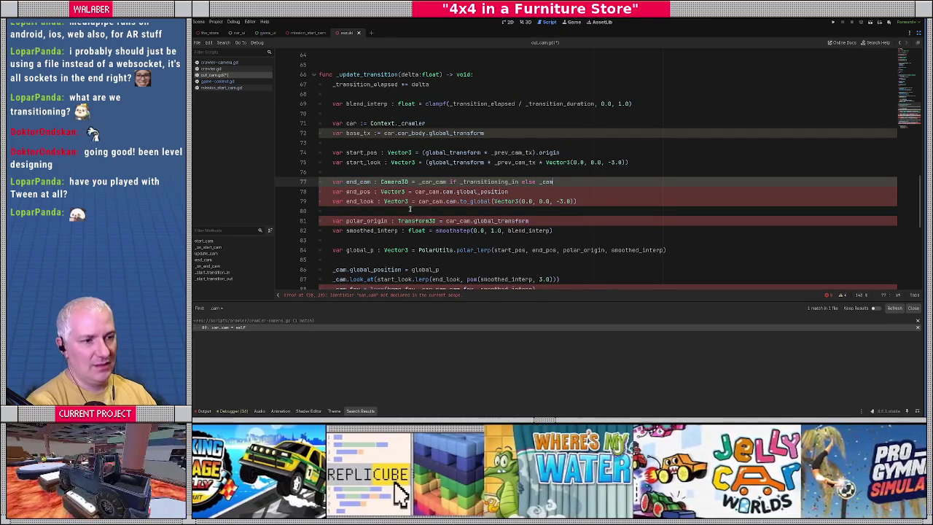
Replace car_cam.cam with end_cam in the end_pos and end_look lines
double_click(363, 182)
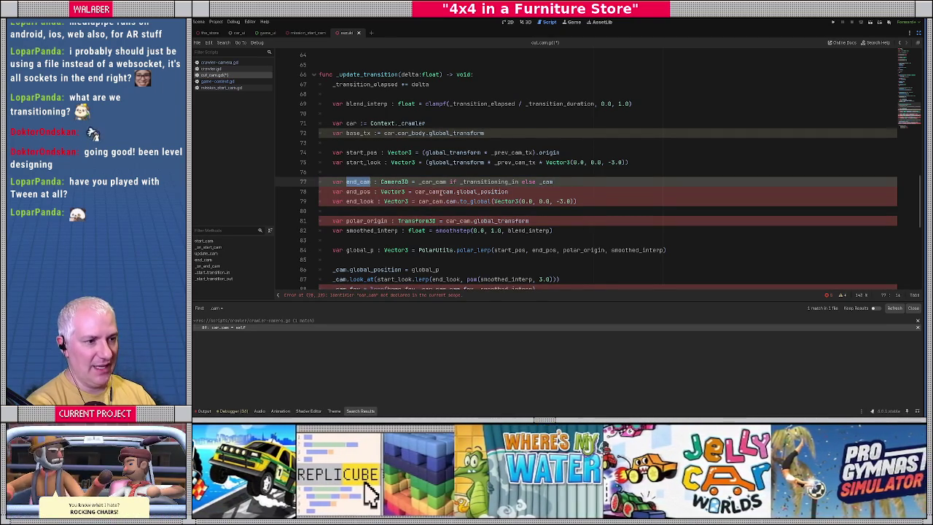
left_click_drag(412, 191, 456, 202)
key("ctrl+v")
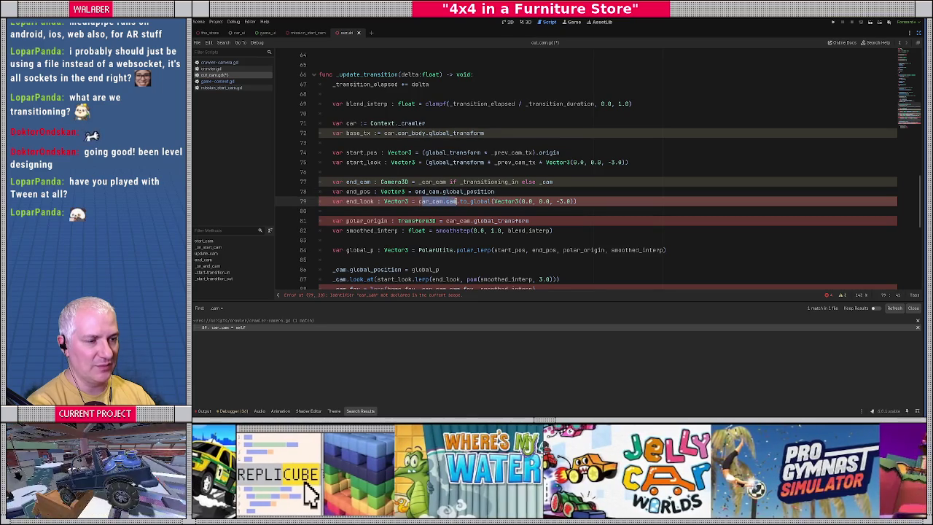
key("ctrl+v")
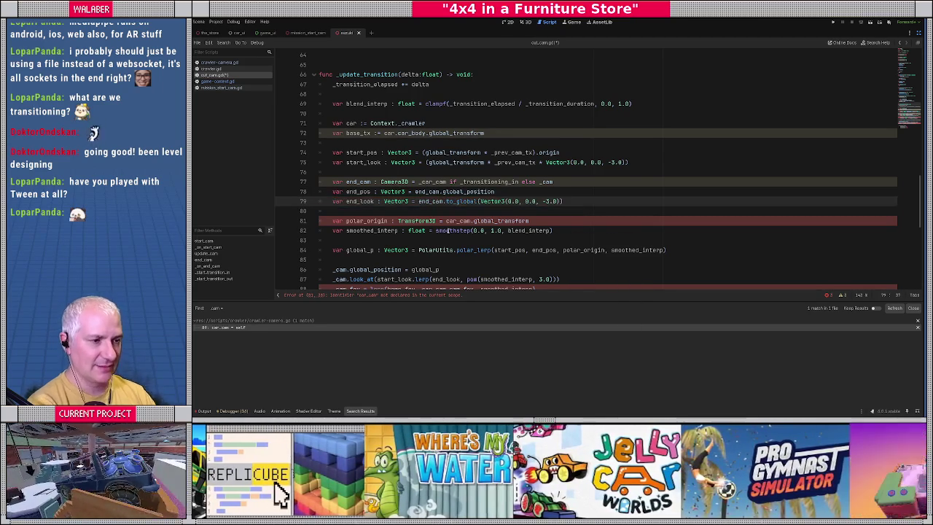
Delete the polar_origin declaration line
left_click(395, 213)
scroll(394, 213, "down", 1)
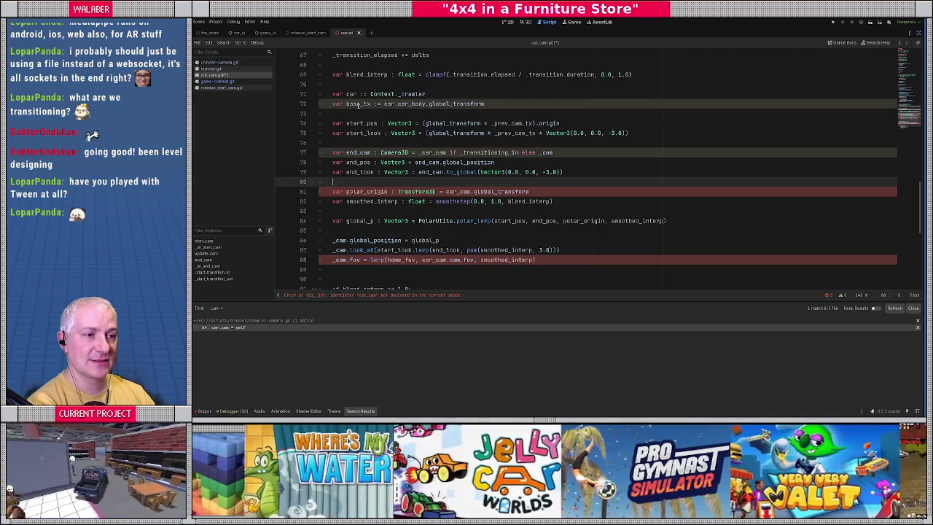
left_click(331, 192)
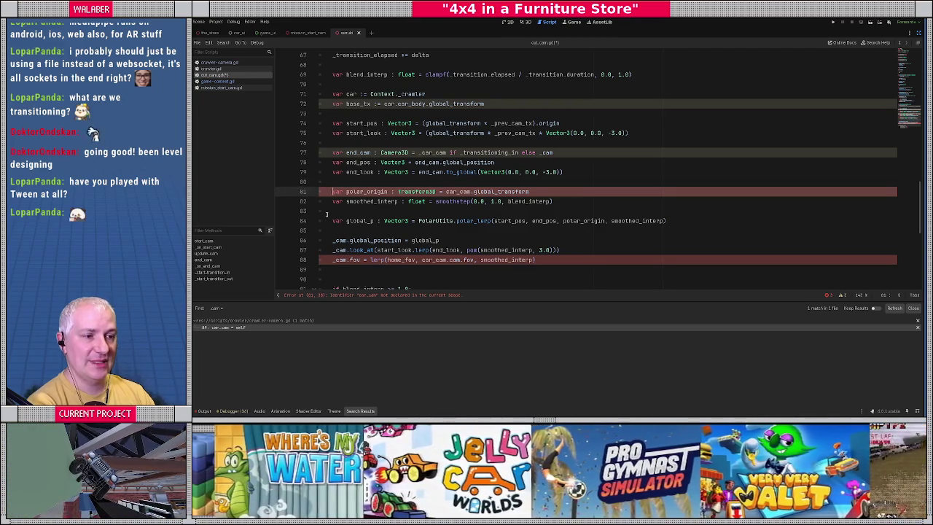
key("shift+Down")
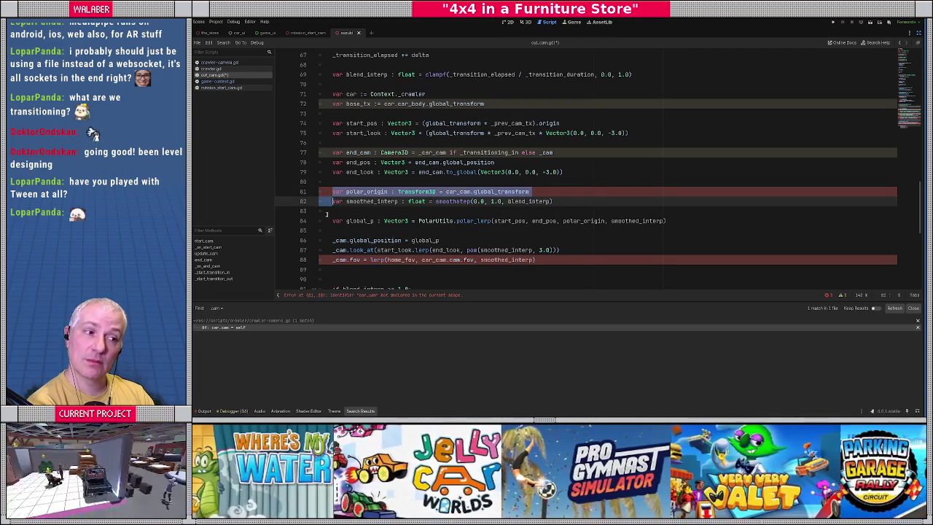
key("ctrl+x")
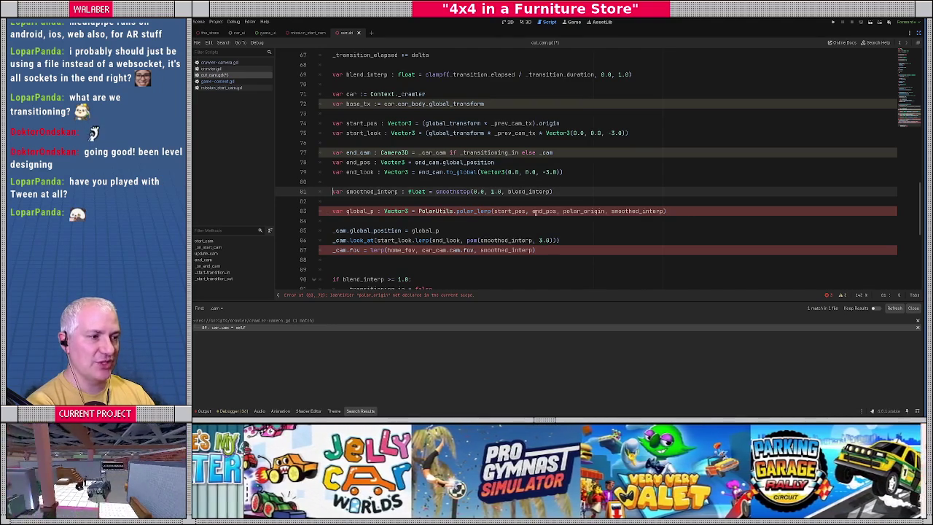
Use base_tx instead of polar_origin as the polar_lerp origin on line 83
left_click(569, 210)
type("base_tx")
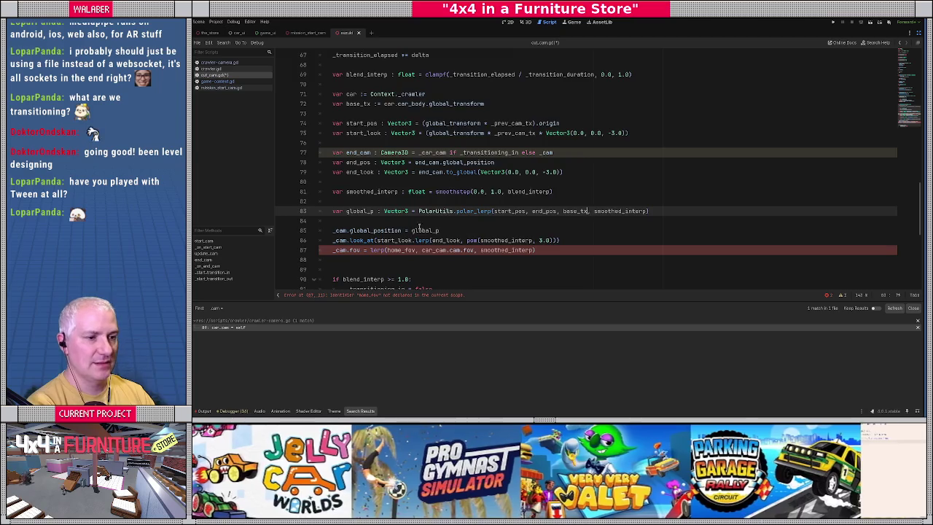
scroll(419, 227, "down", 2)
left_click_drag(335, 172, 387, 172)
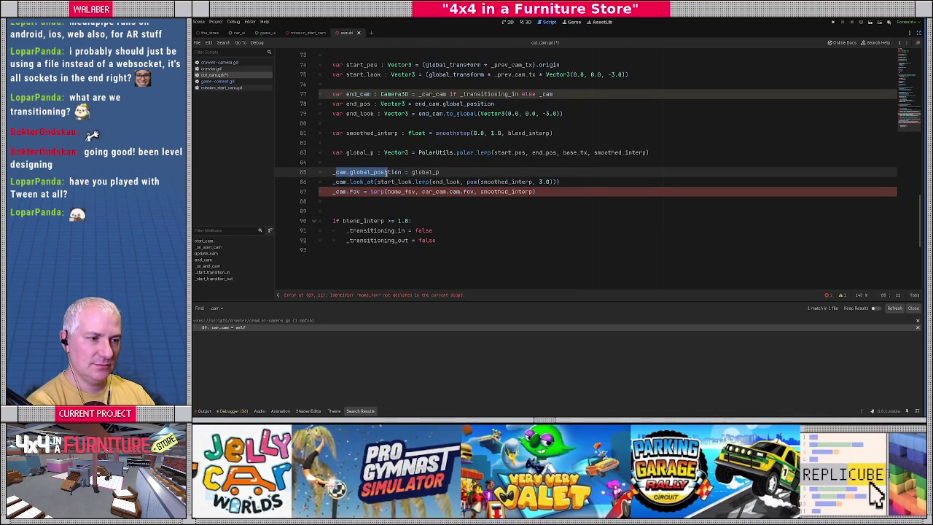
left_click(424, 173)
left_click_drag(335, 181, 576, 185)
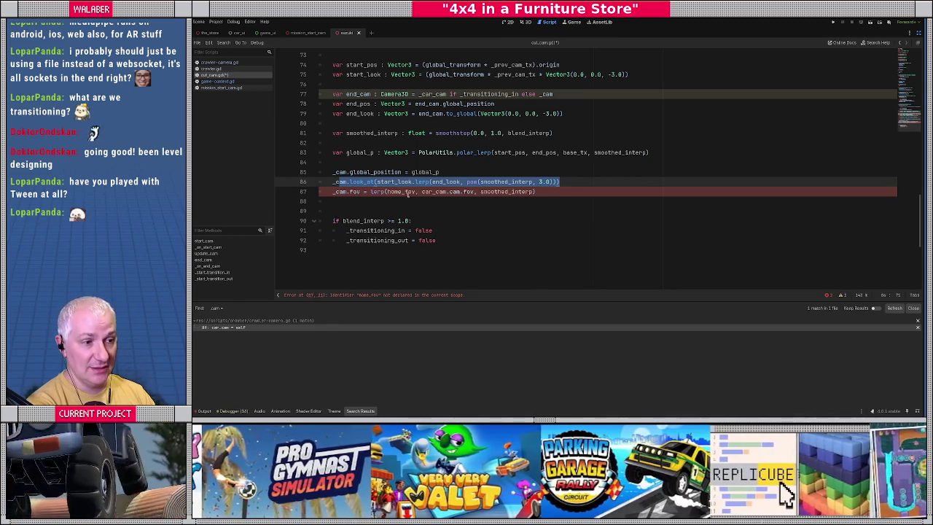
Make the fov line lerp from _prev_cam_fov to _cam.fov instead of home_fov and car_cam.cam.fov
left_click(404, 204)
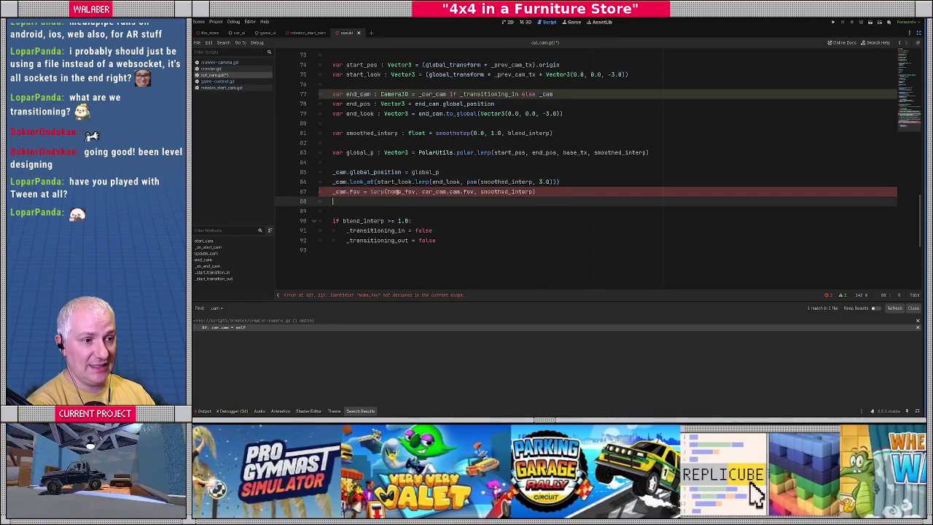
double_click(401, 192)
type("_pre")
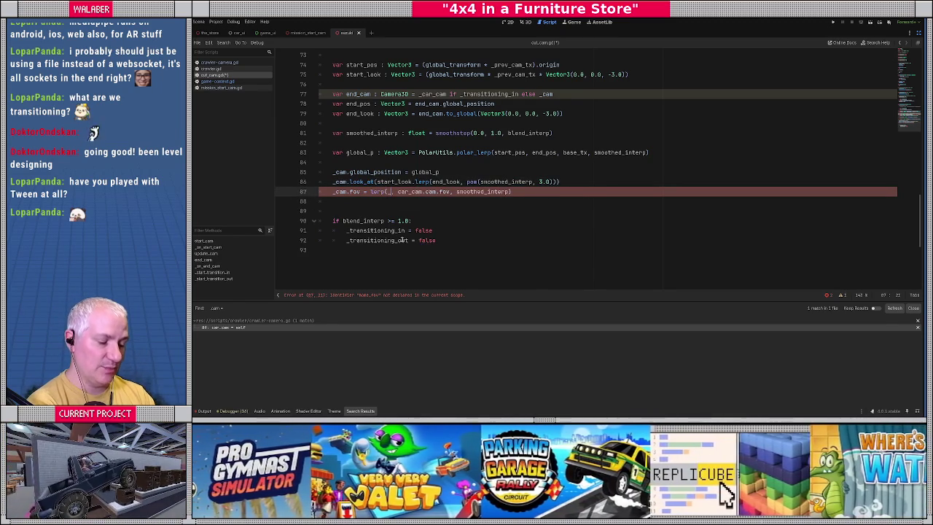
key("Return")
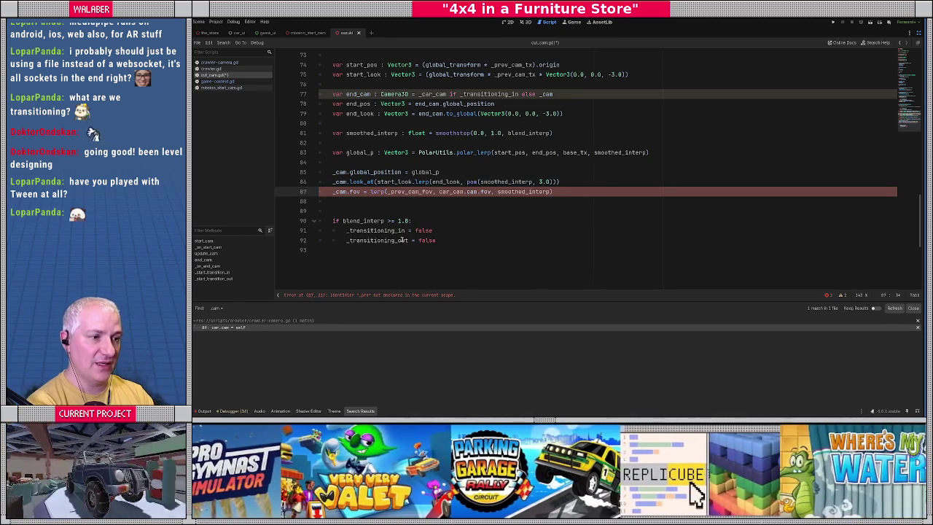
key("Right")
key("Right")
key("Delete")
key("Delete")
key("Delete")
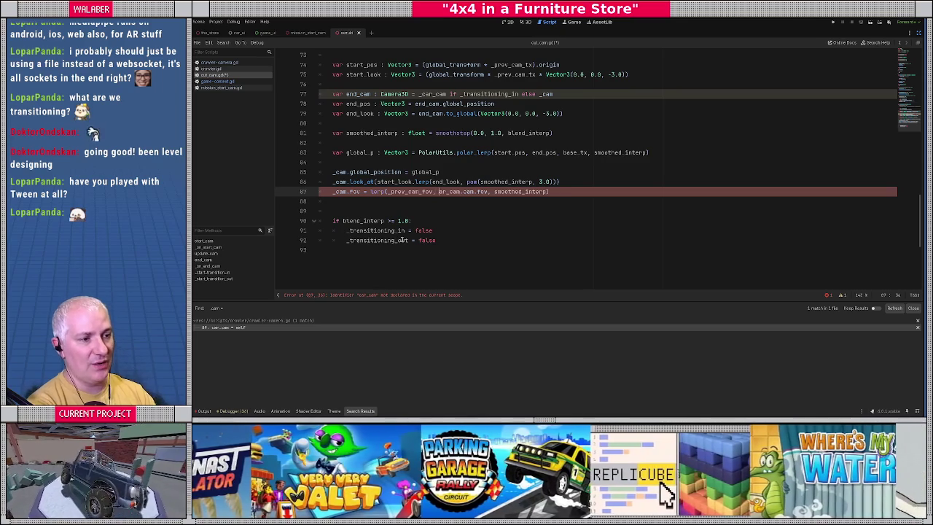
type("_")
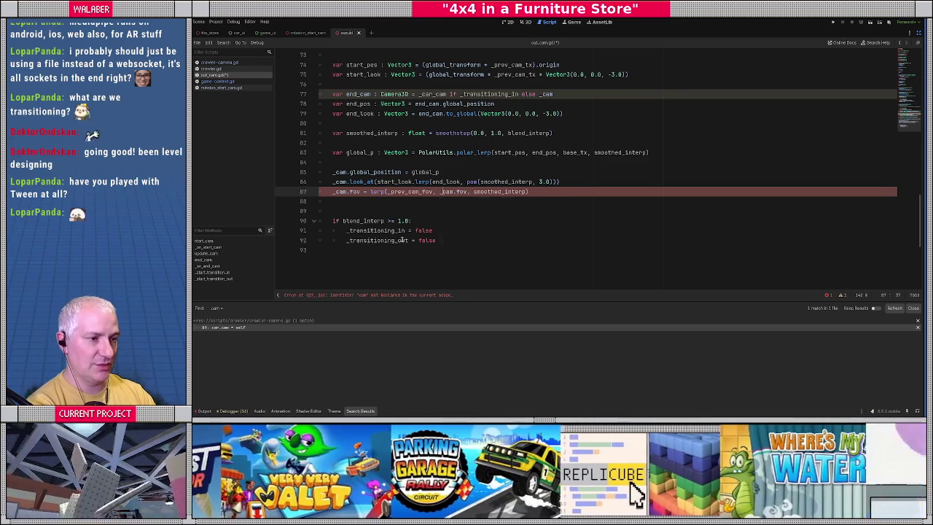
key("Escape")
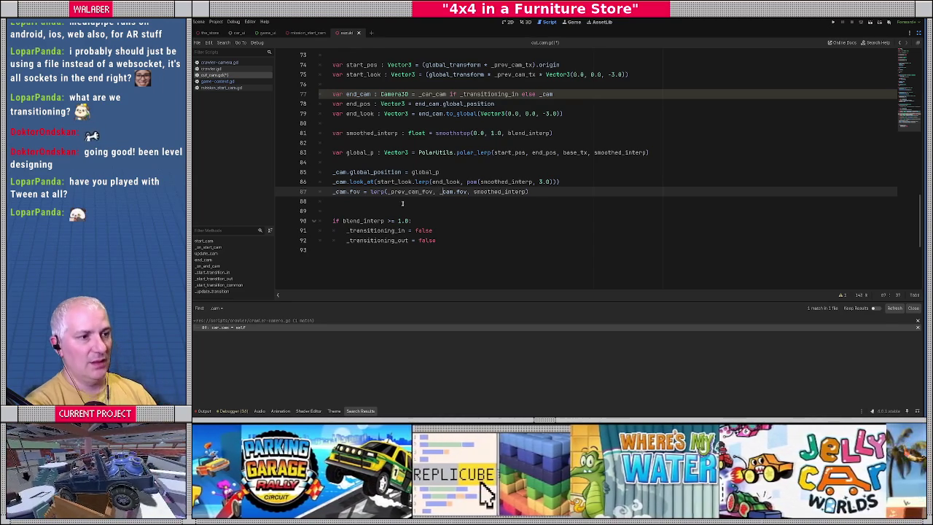
Close the Search Results panel beside the end camera lines
left_click(437, 103)
scroll(420, 173, "up", 1)
left_click(384, 115)
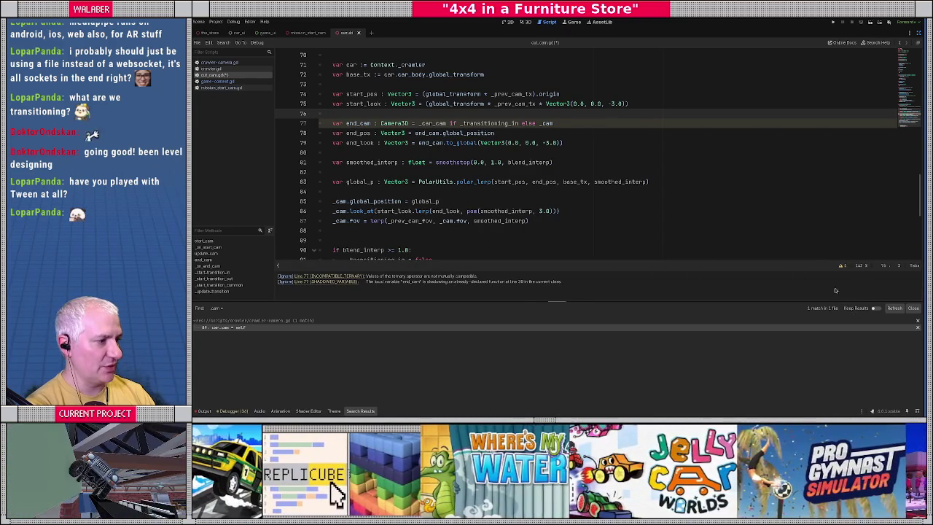
left_click(912, 308)
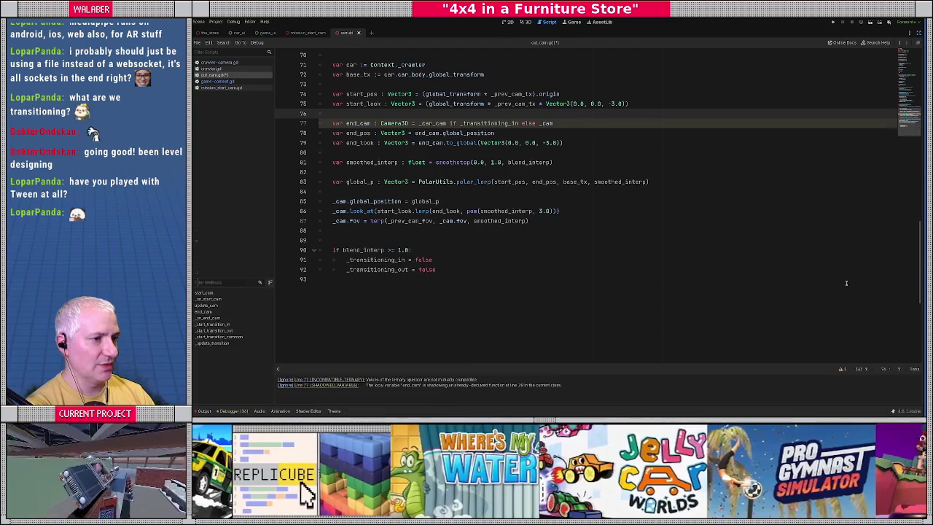
Change line 77 to (_car_cam.cam if _transitioning_in else _cam) and check where cam is defined
left_click(448, 123)
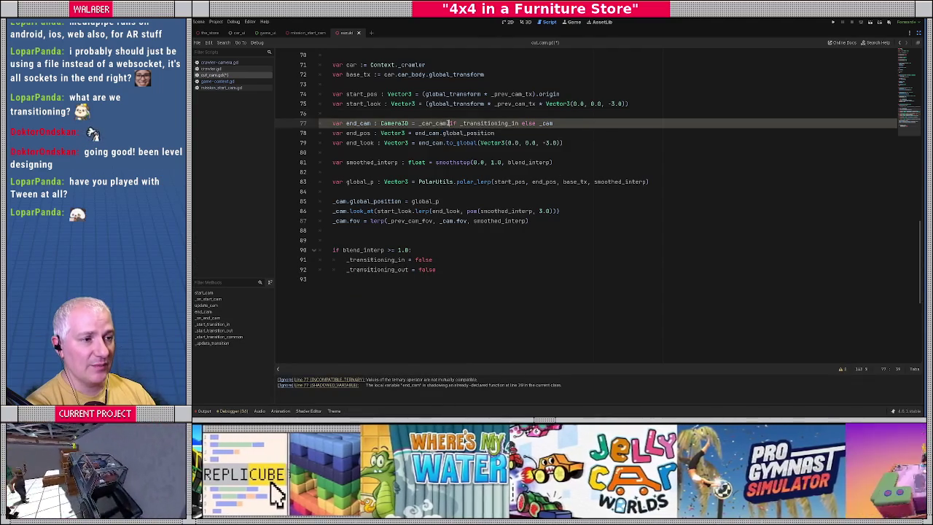
type(".cam")
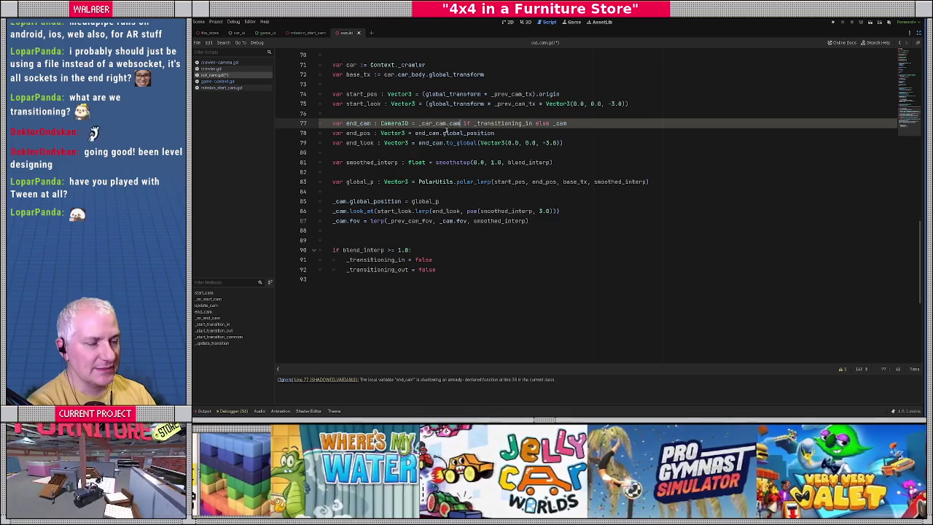
type("(")
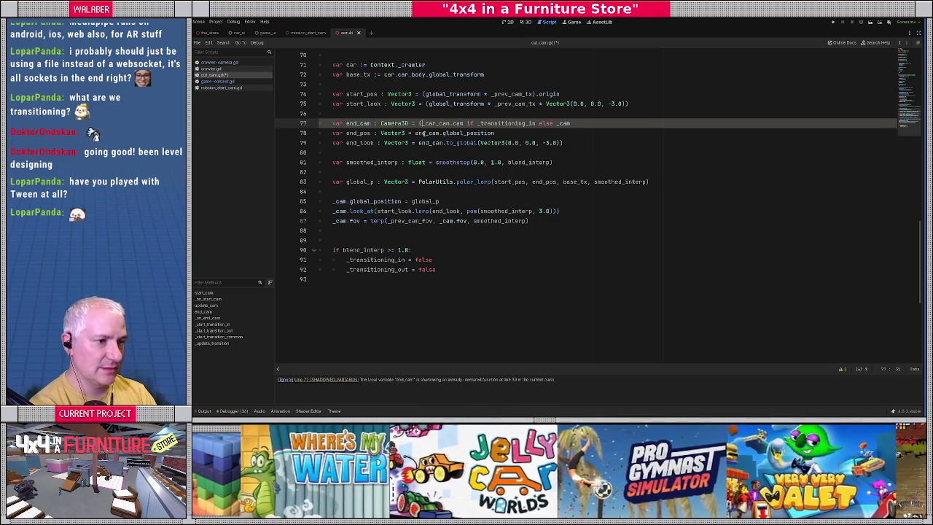
key("End")
type(")")
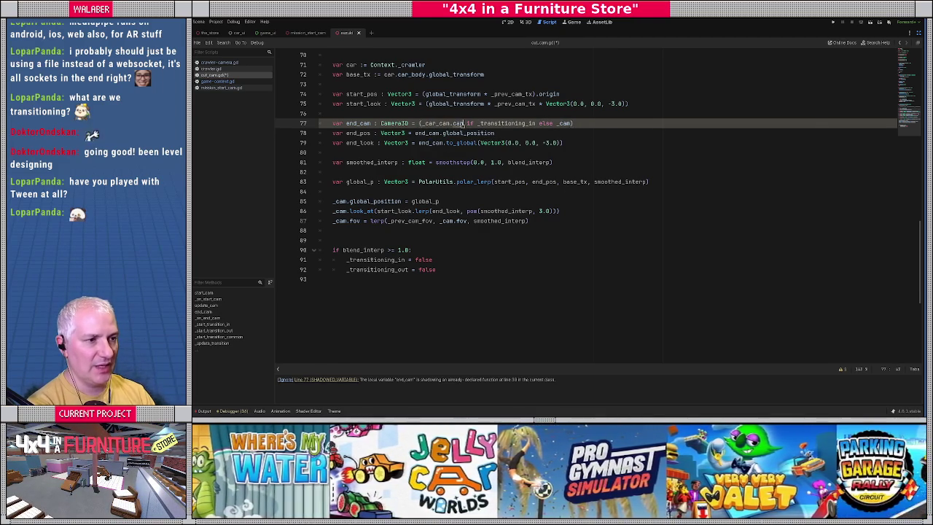
left_click(457, 124, "ctrl")
key("alt+Left")
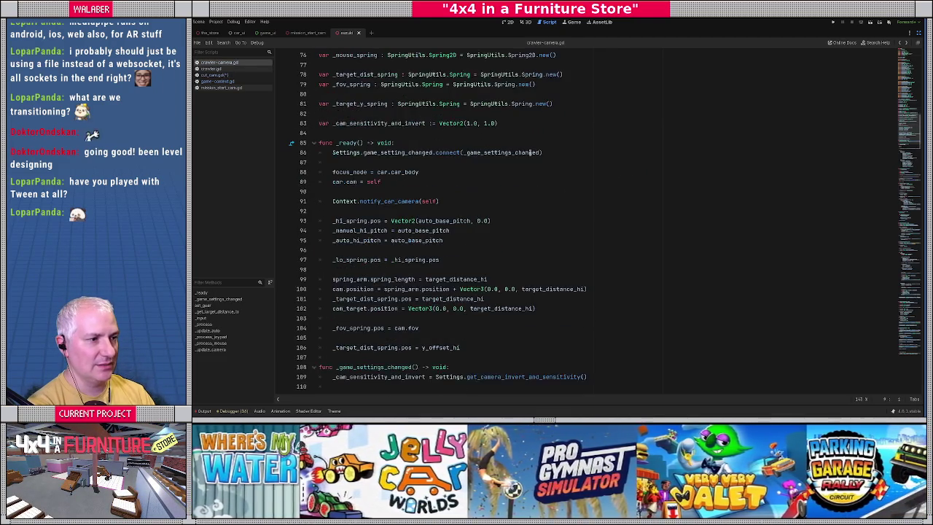
Check the definition of _cam and toggle the script warnings list
left_click(560, 124, "ctrl")
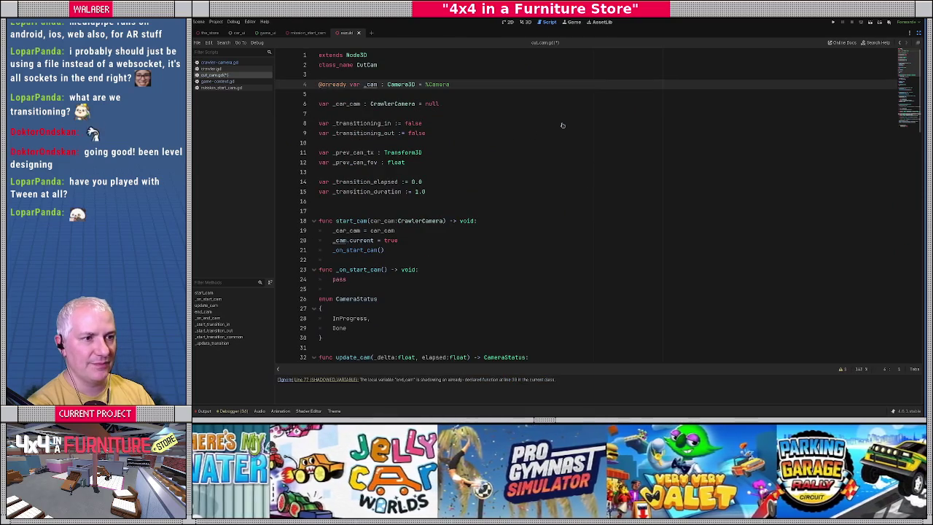
key("alt+Left")
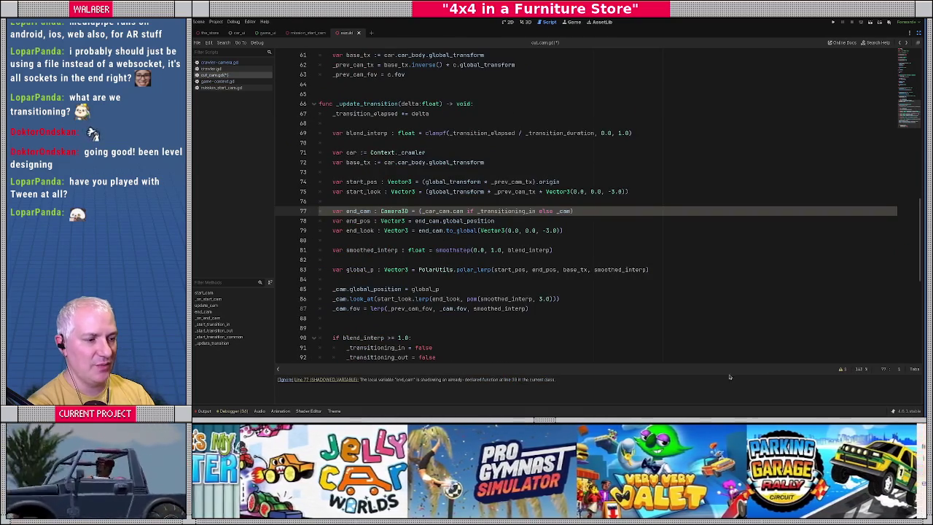
left_click(838, 369)
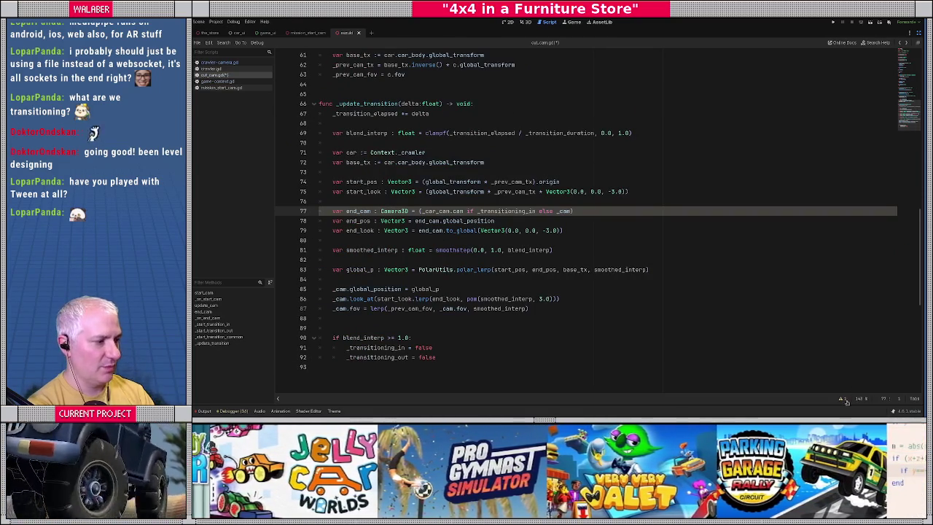
left_click(842, 400)
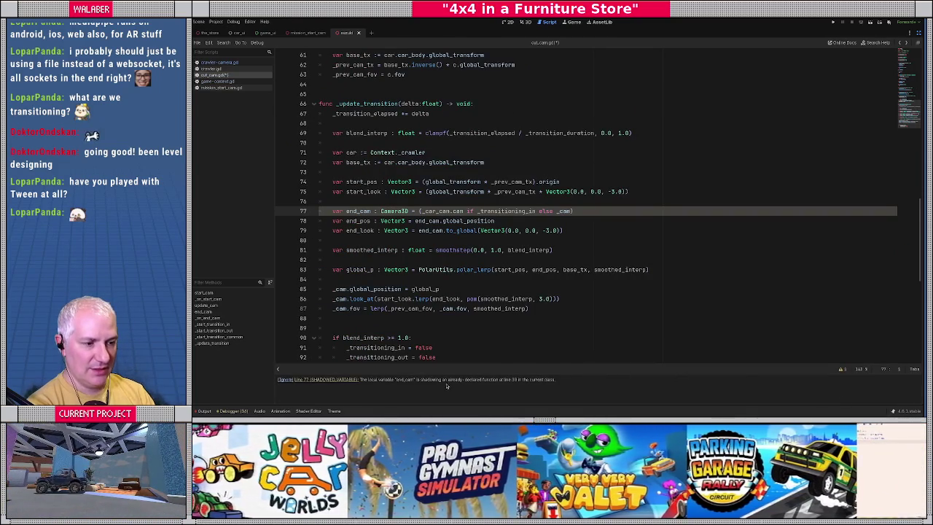
left_click(537, 277)
scroll(537, 277, "down", 1)
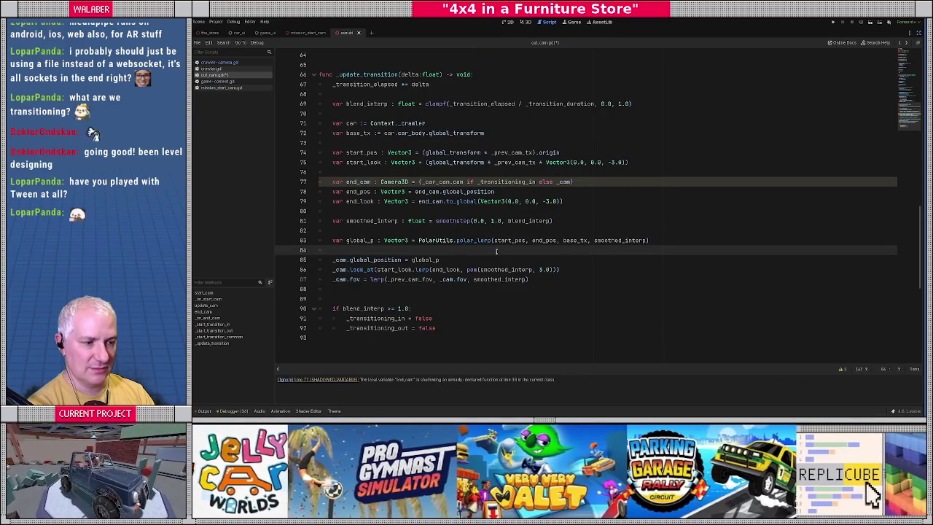
scroll(496, 251, "up", 13)
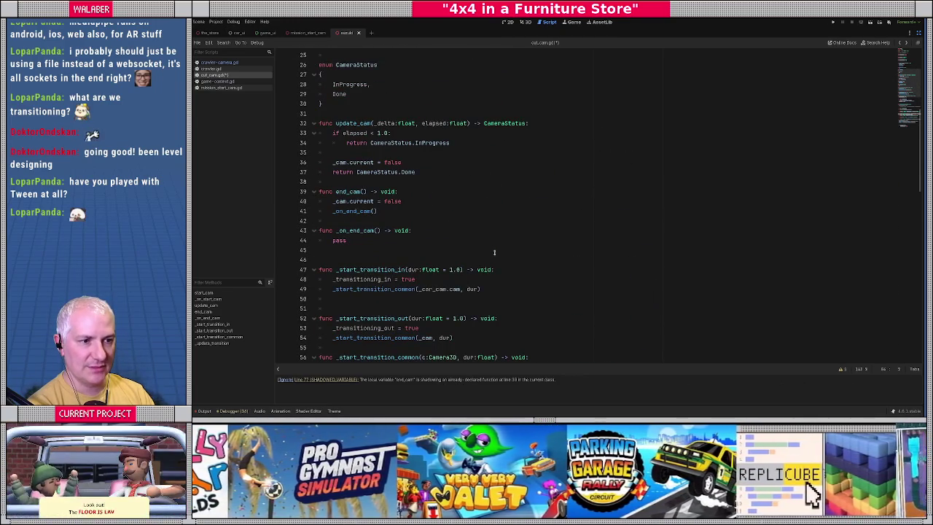
Rename end_cam to dest_cam on lines 77, 78 and 79 and save cut_cam.gd
double_click(347, 191)
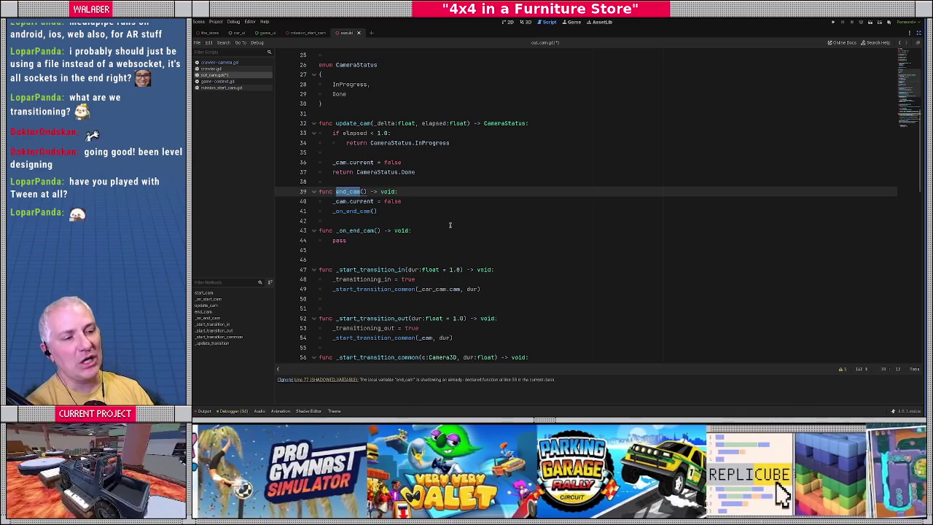
key("ctrl+d")
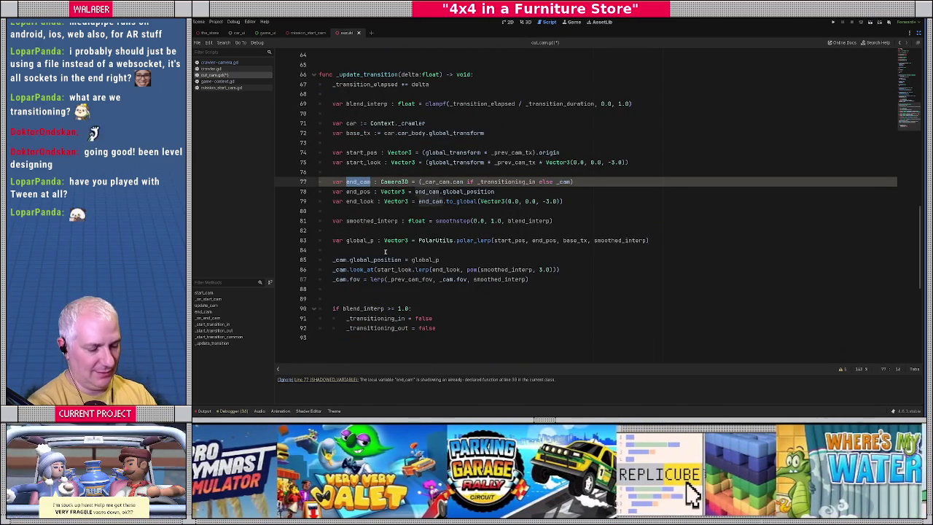
type("dest_cam")
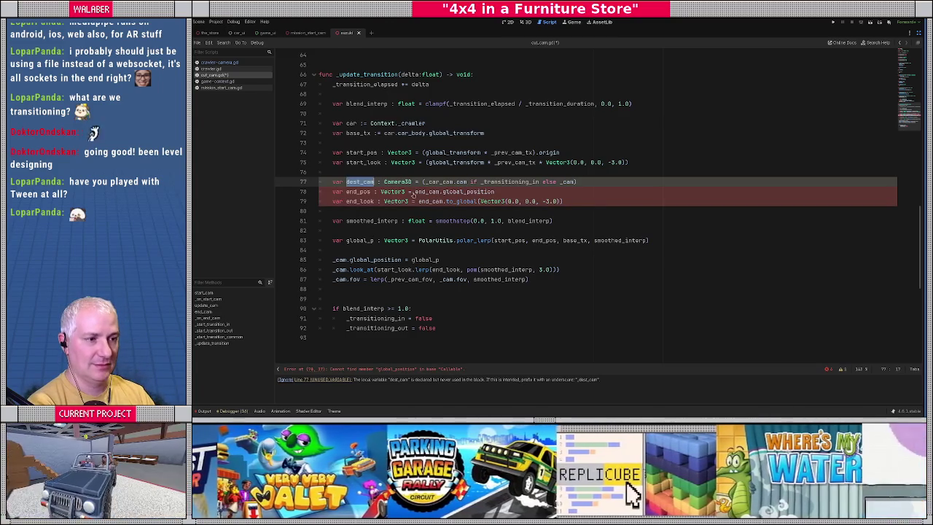
double_click(430, 191)
type("dest_cam")
double_click(430, 201)
type("dest_cam")
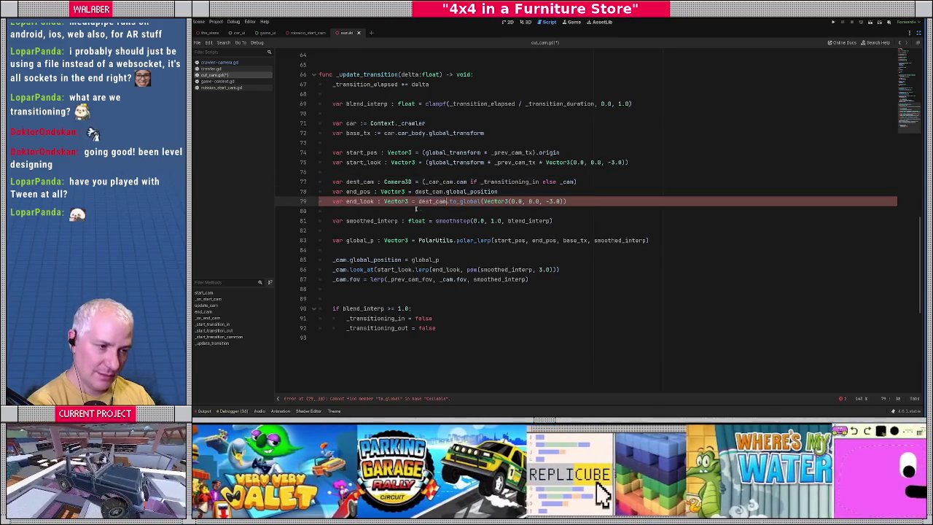
left_click(412, 211)
key("ctrl+s")
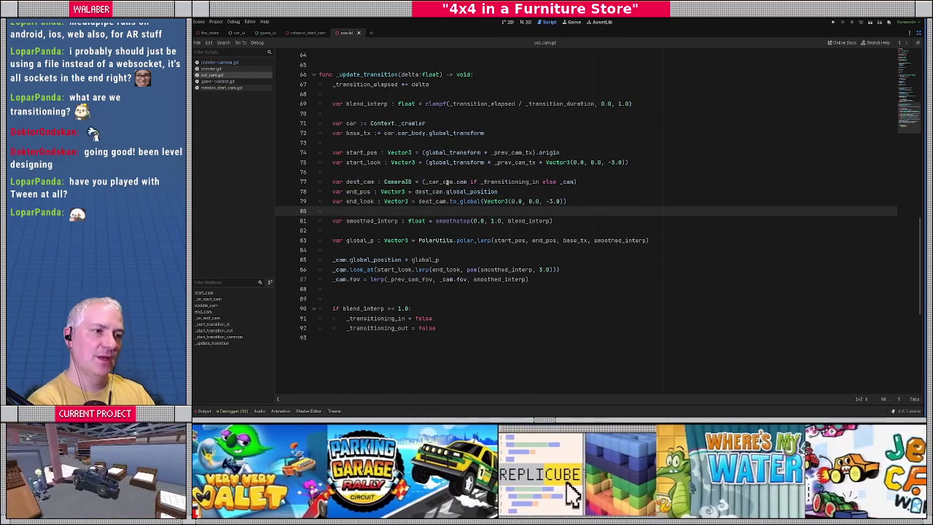
left_click(430, 153)
mouse_move(430, 155)
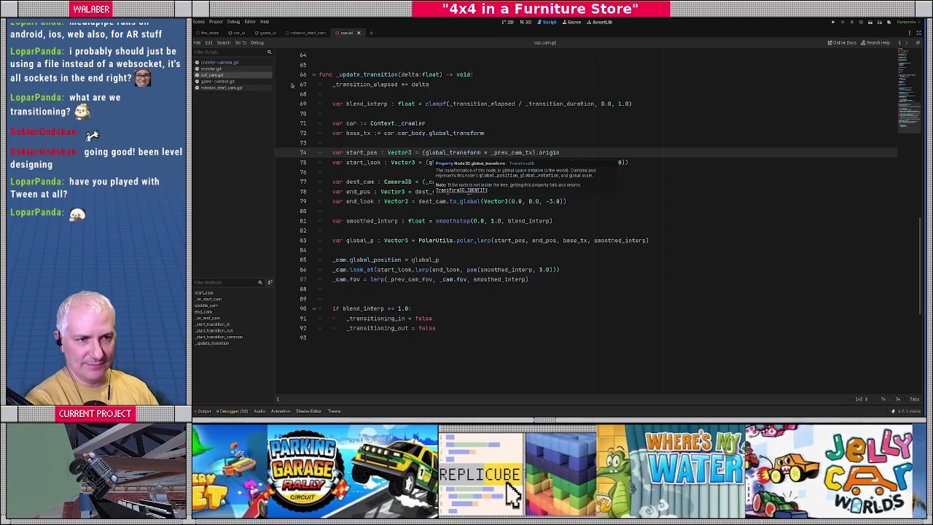
left_click(220, 87)
Remove the car_cam parameter from update_cam on line 39 of mission_start_cam.gd
left_click(385, 163)
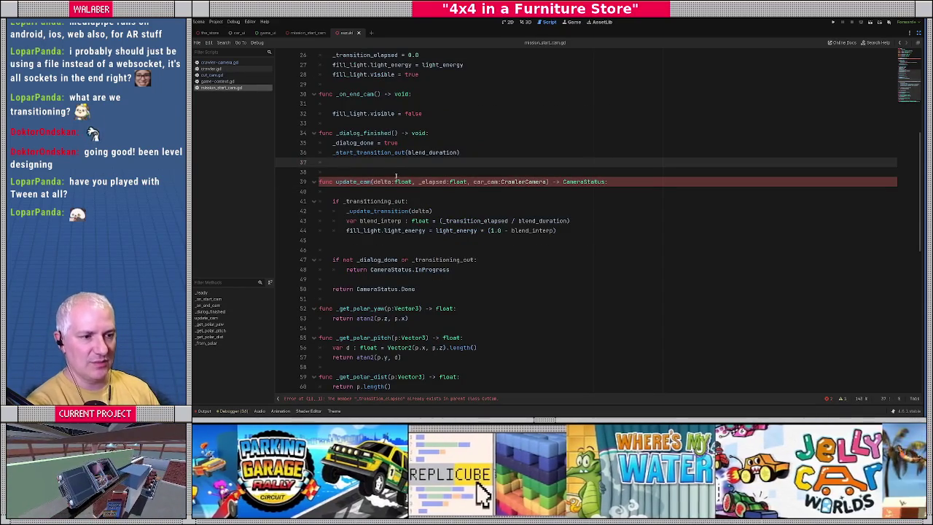
scroll(396, 175, "down", 1)
left_click(347, 163)
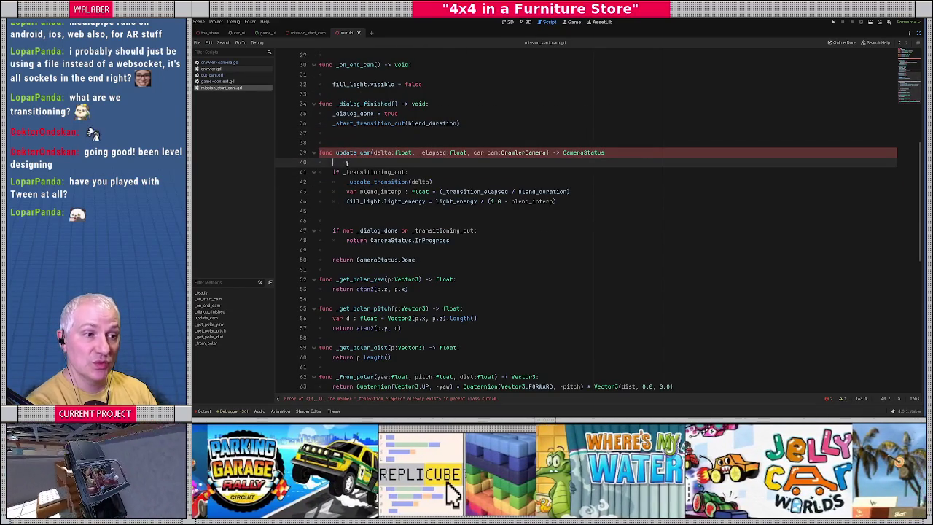
left_click_drag(473, 152, 546, 153)
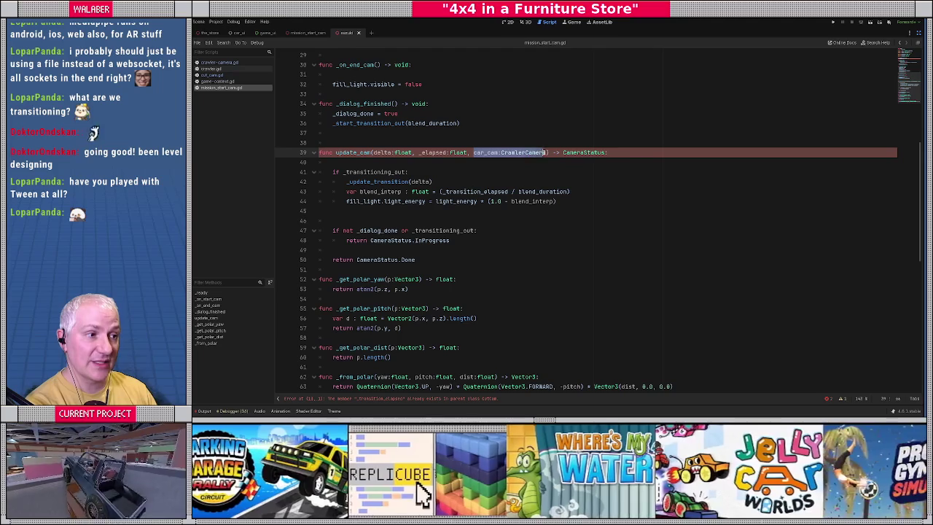
key("BackSpace")
key("BackSpace")
key("BackSpace")
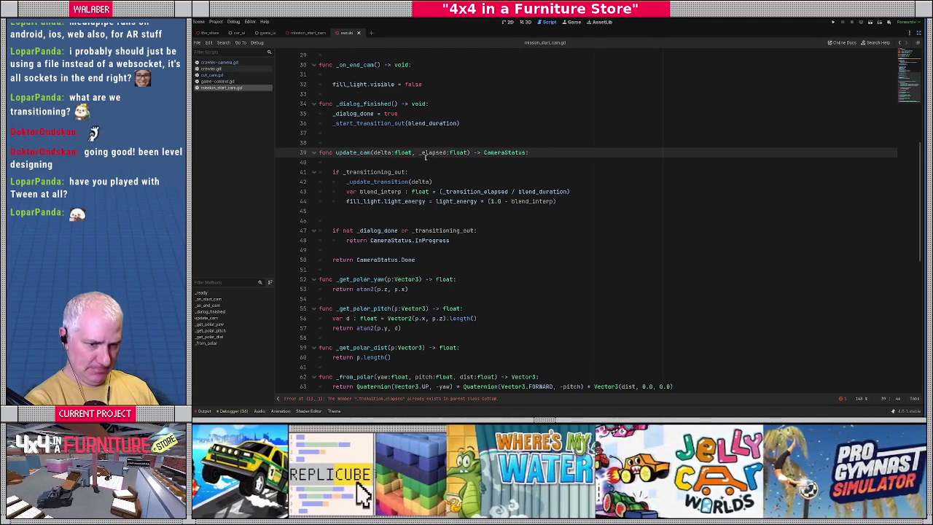
Review the _update_transition, transitioning-out and blend_interp lines in update_cam
left_click(458, 183)
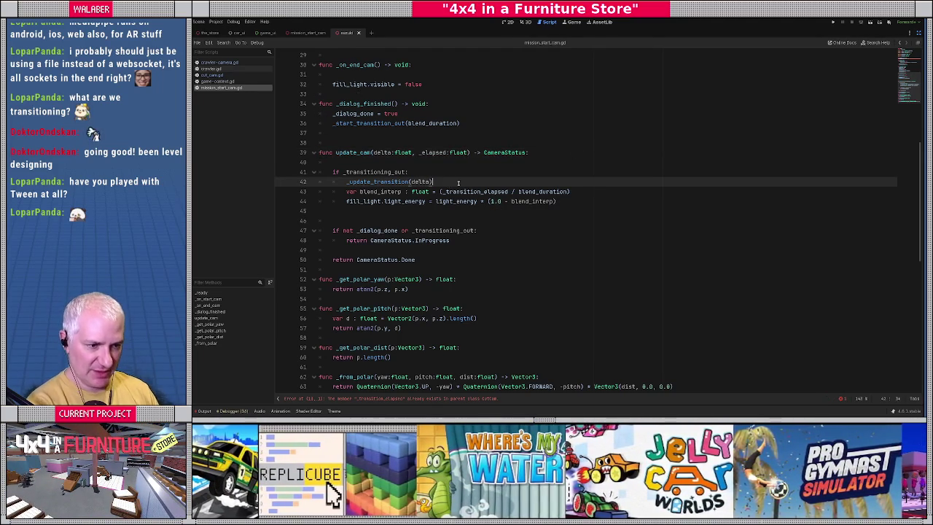
scroll(437, 175, "up", 4)
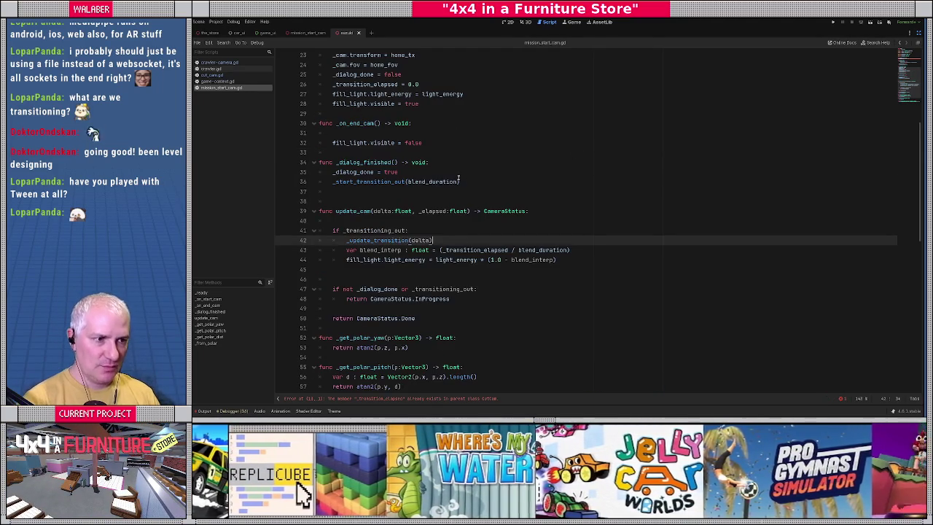
scroll(368, 162, "down", 2)
left_click_drag(354, 182, 499, 177)
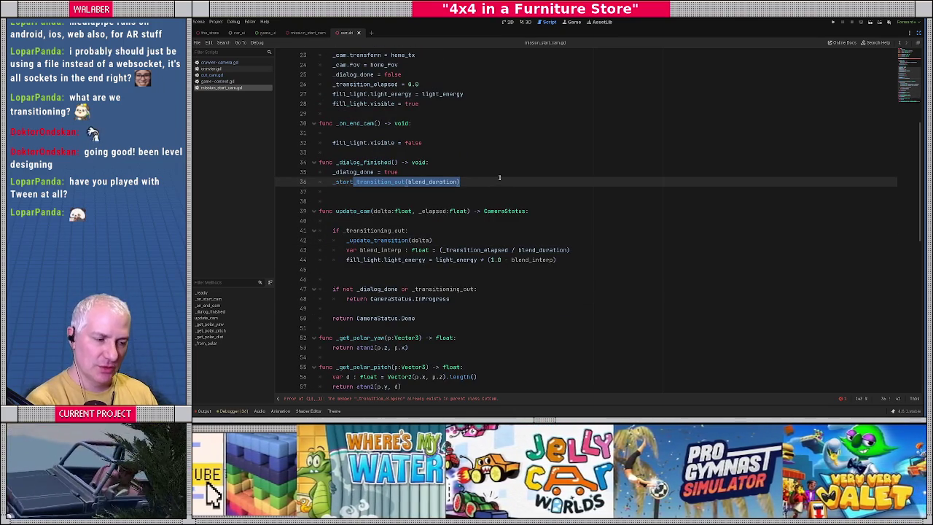
left_click(457, 181)
scroll(336, 163, "down", 2)
left_click_drag(333, 172, 459, 171)
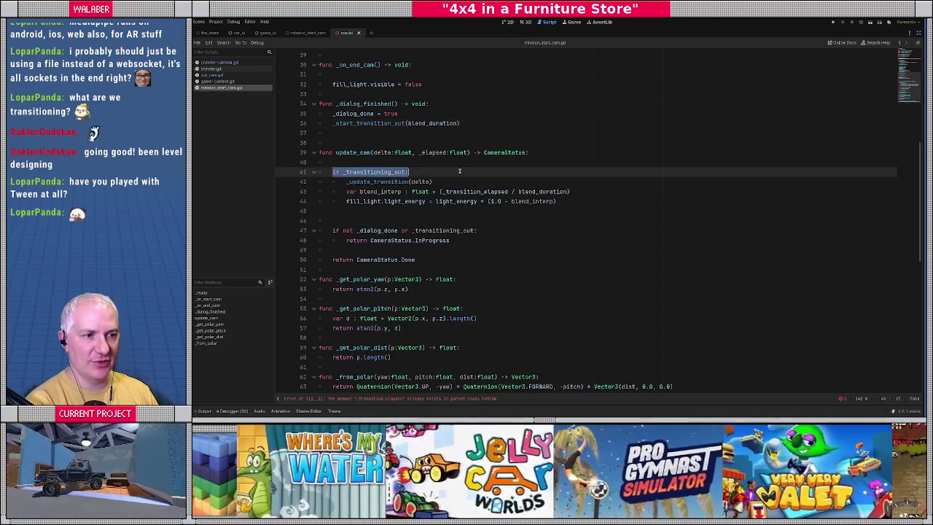
left_click(346, 186)
left_click_drag(347, 191, 584, 199)
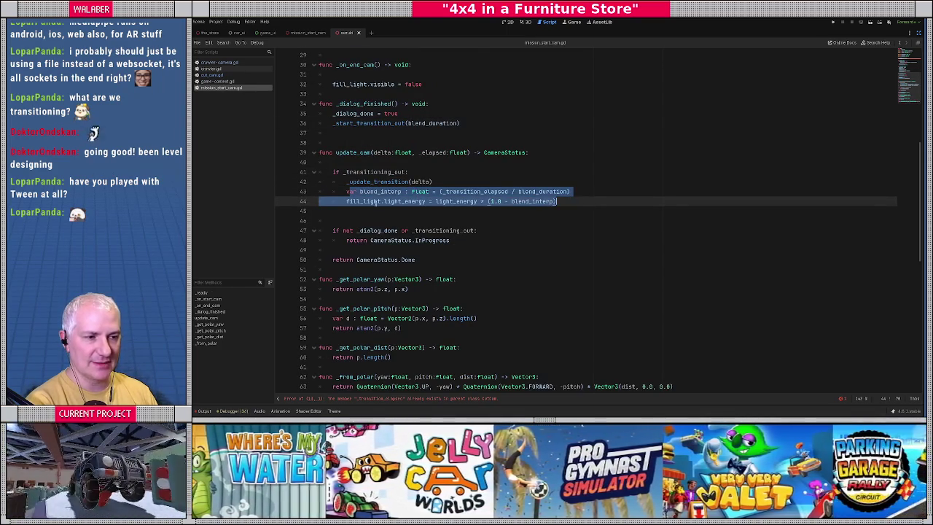
left_click(398, 203)
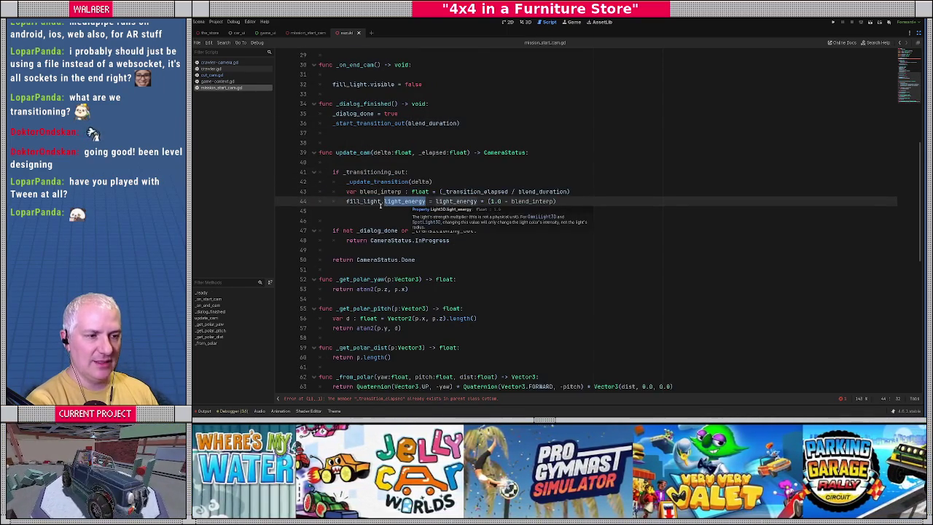
Review the _dialog_done and _transitioning_out checks and the return CameraStatus.Done line
left_click(380, 207)
scroll(380, 206, "down", 1)
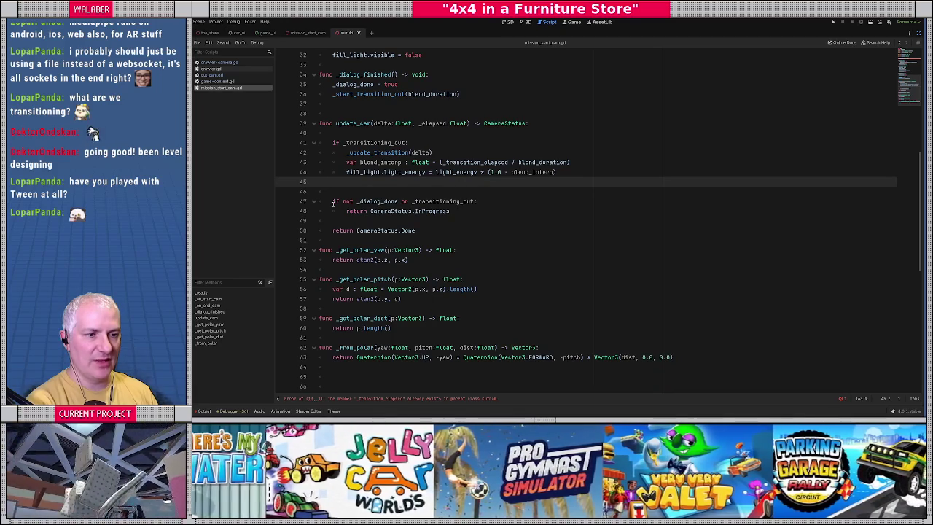
left_click_drag(333, 200, 449, 210)
key("Right")
double_click(378, 201)
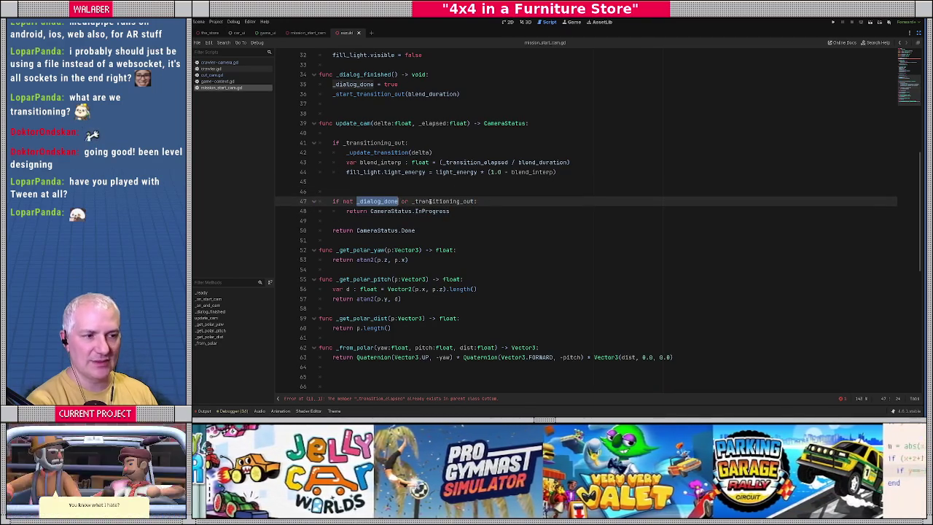
double_click(437, 201)
left_click(364, 220)
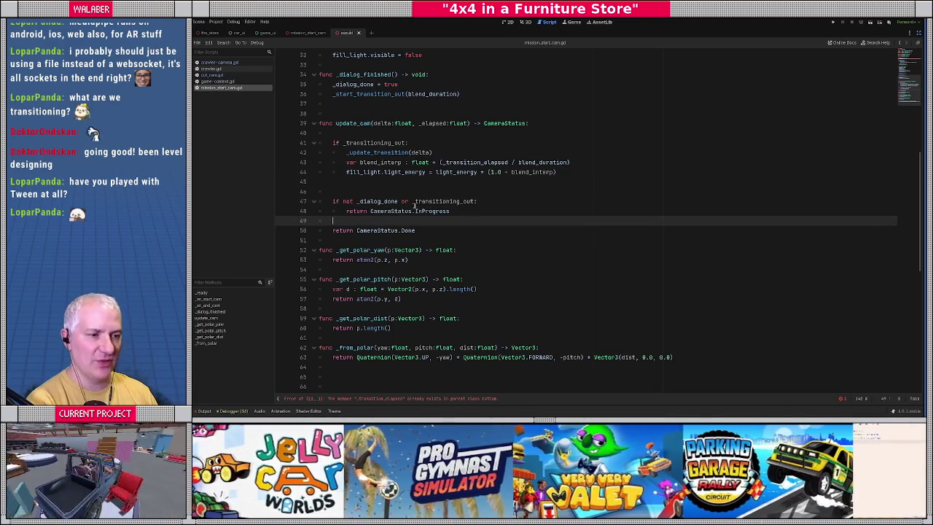
key("Down")
key("shift+End")
left_click(448, 231)
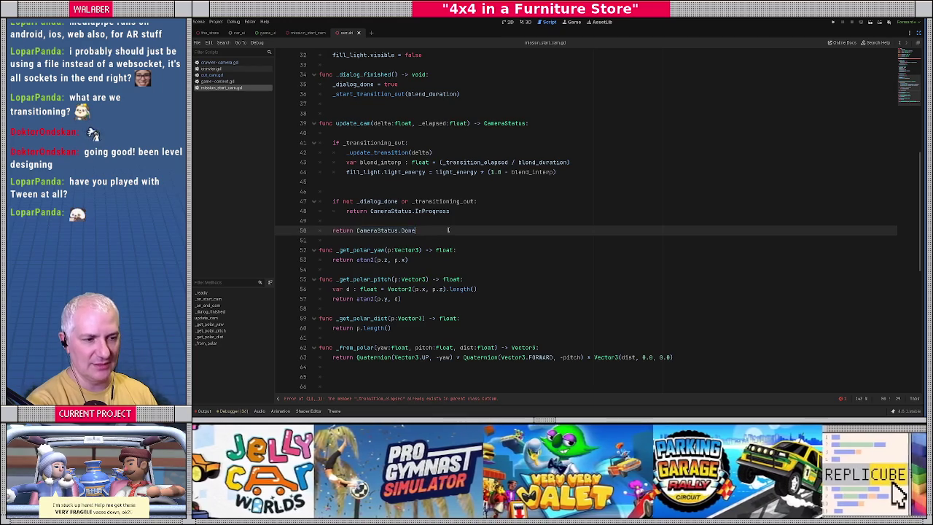
scroll(448, 230, "down", 3)
scroll(448, 230, "up", 4)
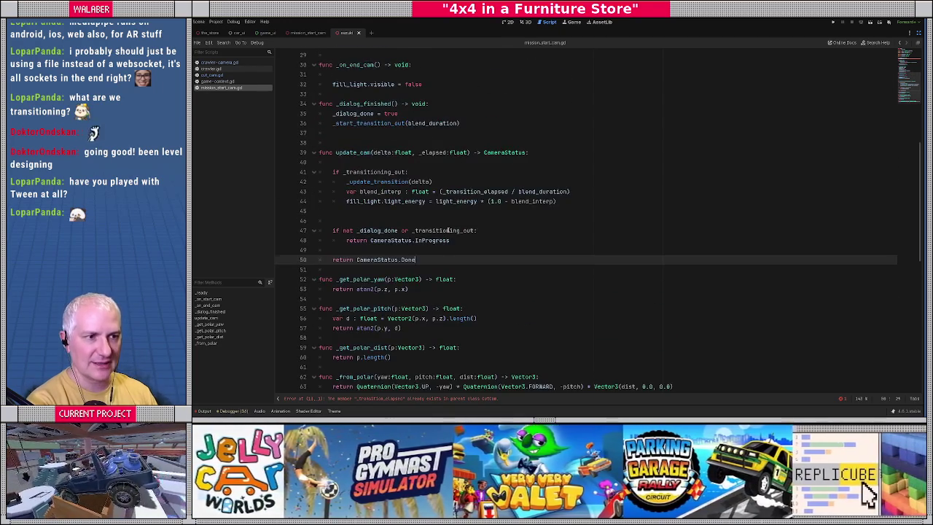
scroll(448, 231, "up", 2)
Look over lines 32, 27 and 19, then leave distraction-free mode to restore the docks
left_click(352, 143)
key("shift+End")
scroll(370, 115, "up", 2)
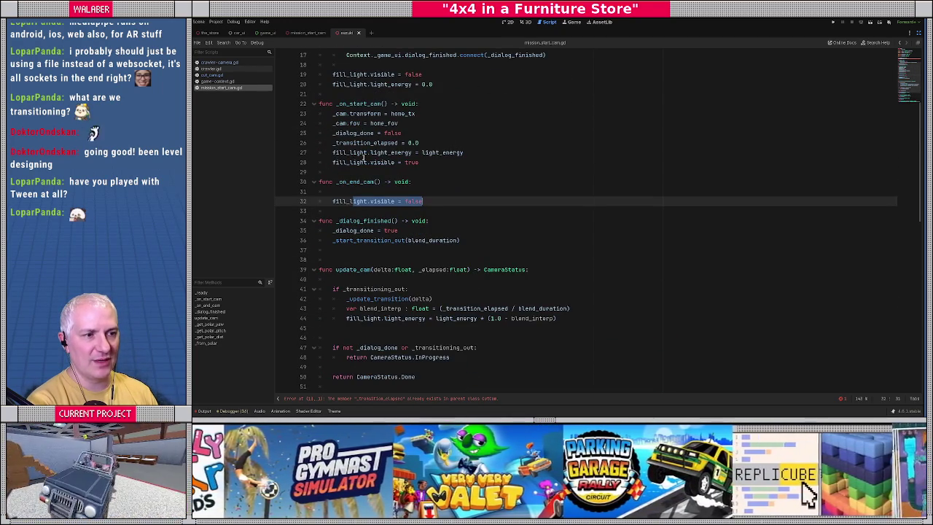
left_click(362, 154)
key("shift+End")
left_click(485, 155)
scroll(501, 148, "up", 1)
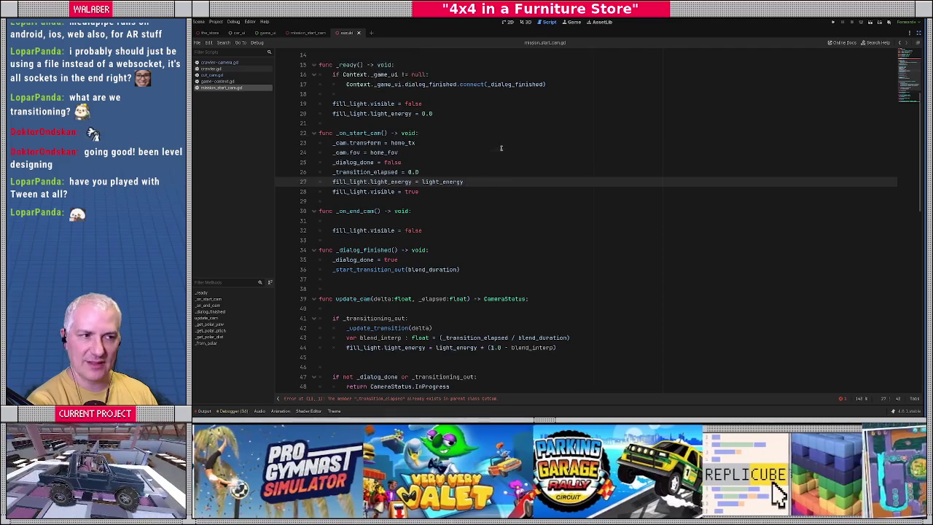
scroll(501, 148, "up", 1)
left_click(348, 133)
key("ctrl+shift+F11")
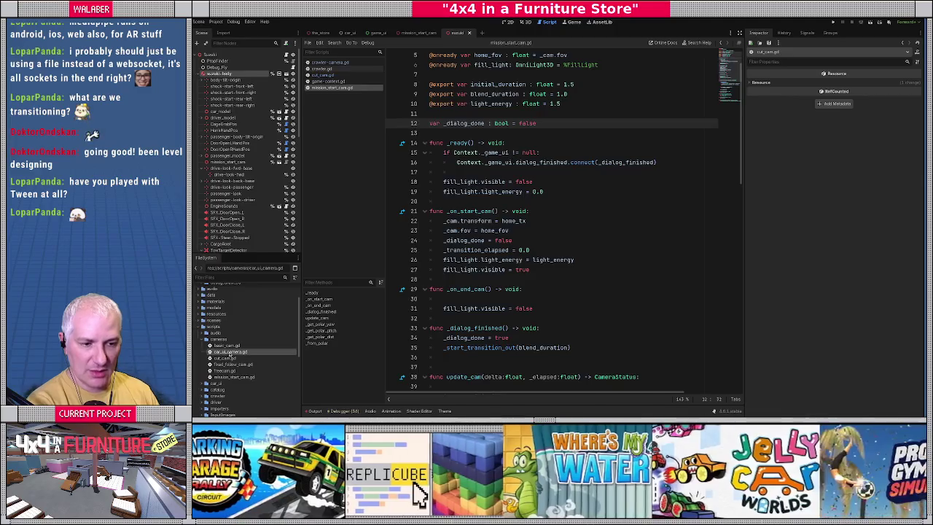
Delete the _car_cam:CrawlerCamera parameter from update_cam on line 26 of car_ui_camera.gd
scroll(595, 264, "down", 1)
left_click(576, 269)
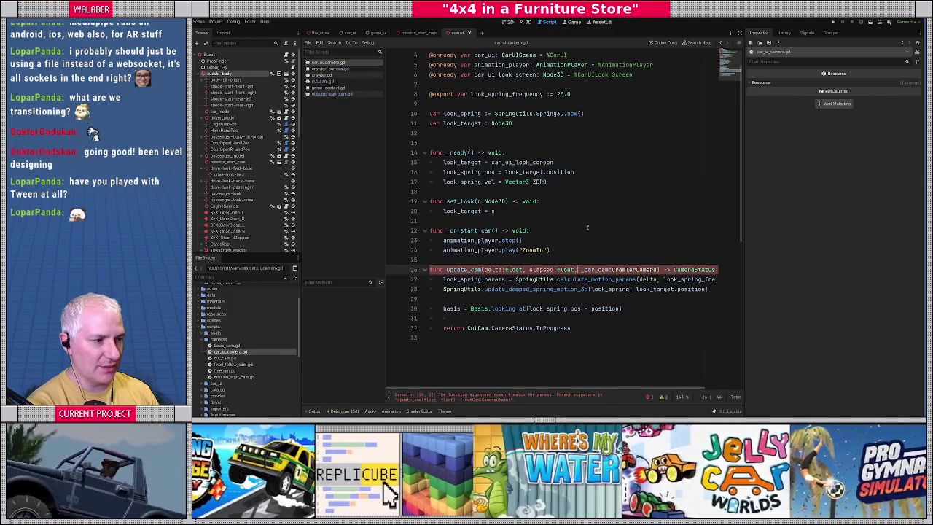
key("ctrl+Delete")
key("ctrl+Delete")
key("ctrl+Delete")
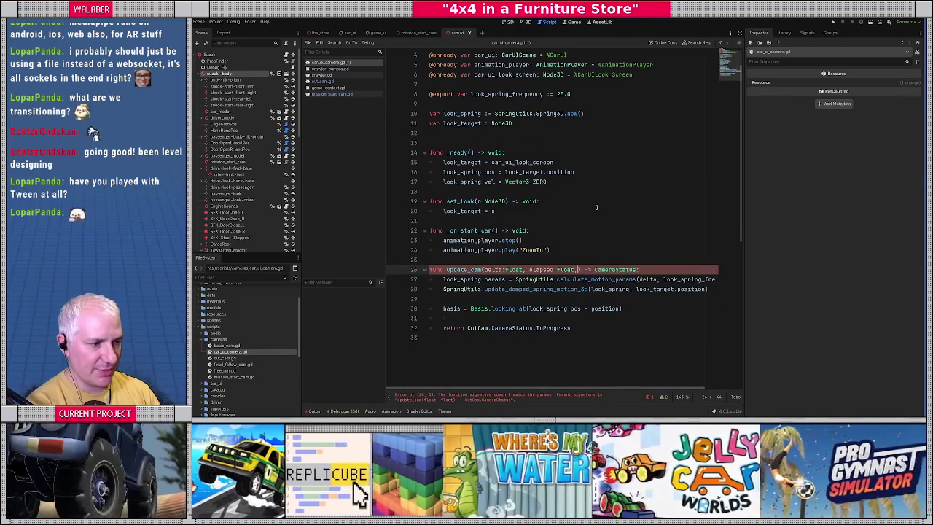
key("BackSpace")
type(")")
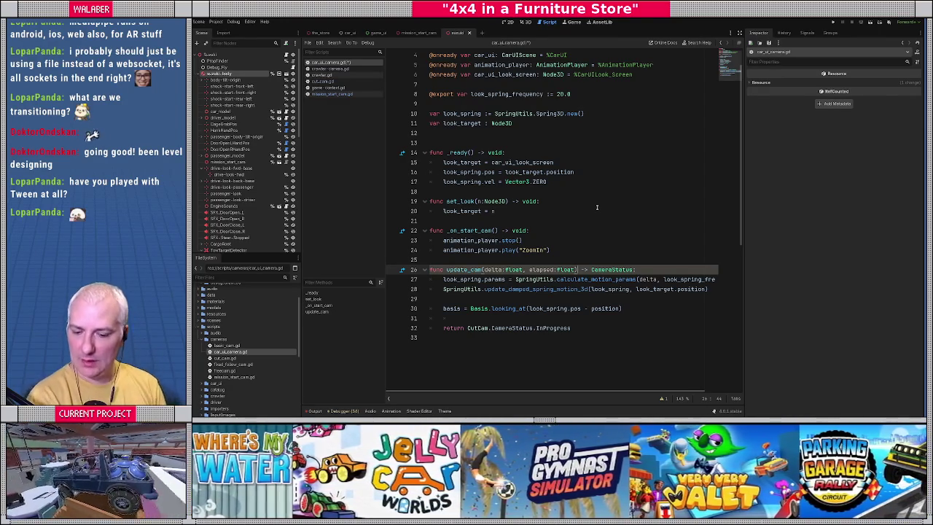
Rename the elapsed parameter to _elapsed, then open cut_cam.gd
left_click(522, 240)
scroll(514, 240, "down", 3)
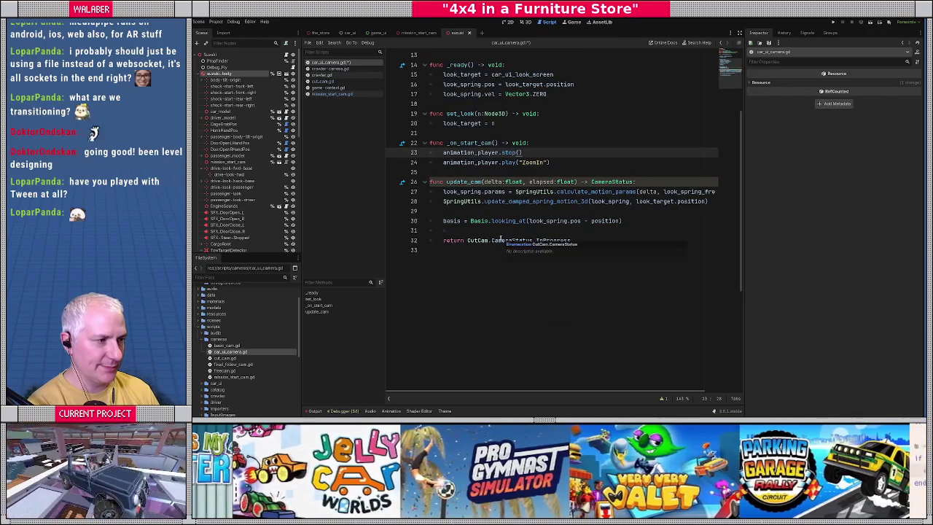
left_click(528, 182)
type("_")
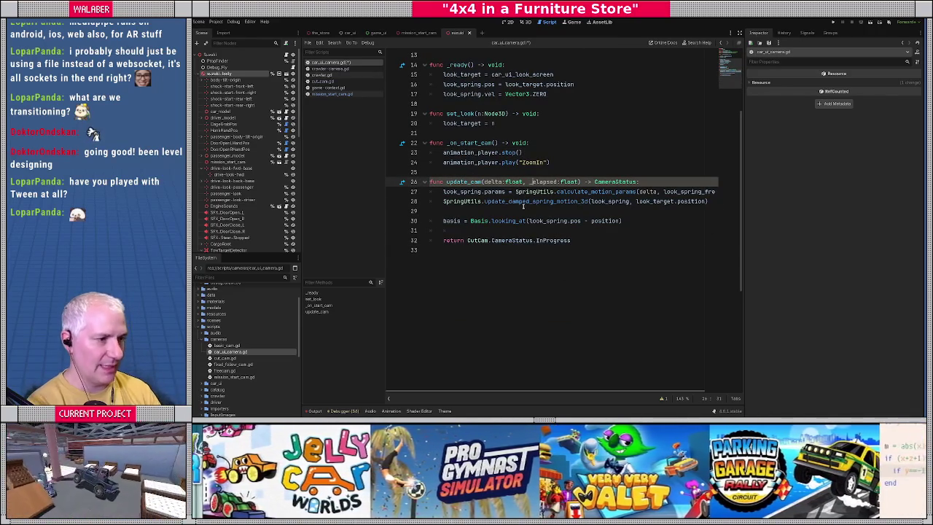
left_click(501, 220)
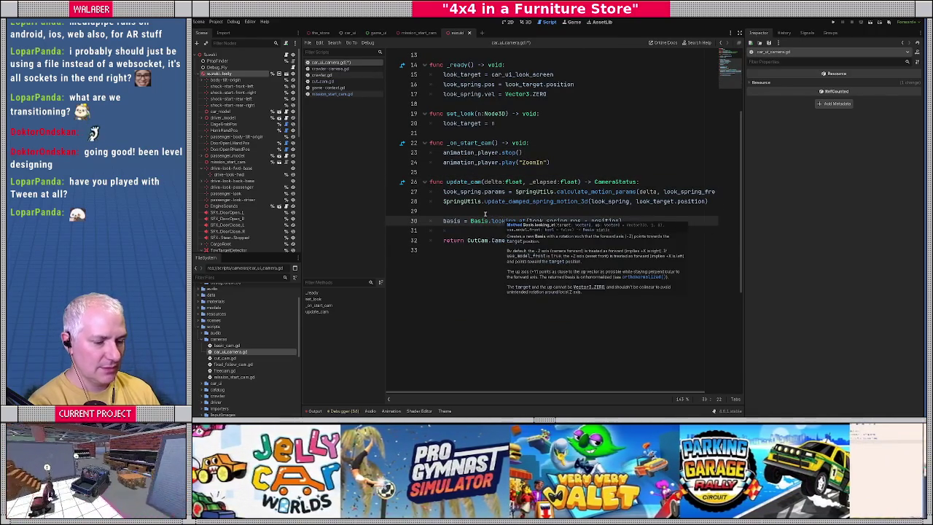
double_click(218, 357)
scroll(444, 236, "up", 12)
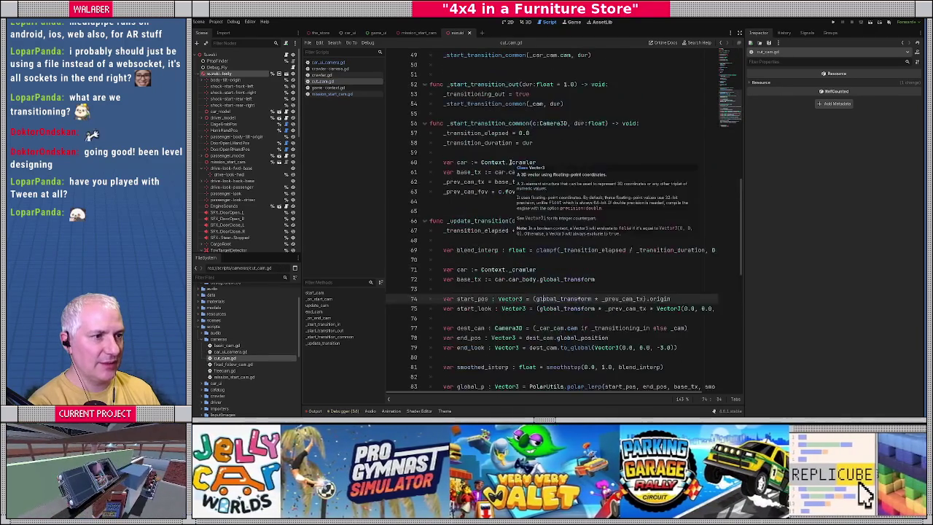
Review fixed_follow_cam.gd and freecam.gd in the script editor
double_click(232, 363)
left_click(514, 182)
scroll(525, 196, "down", 5)
scroll(536, 208, "up", 5)
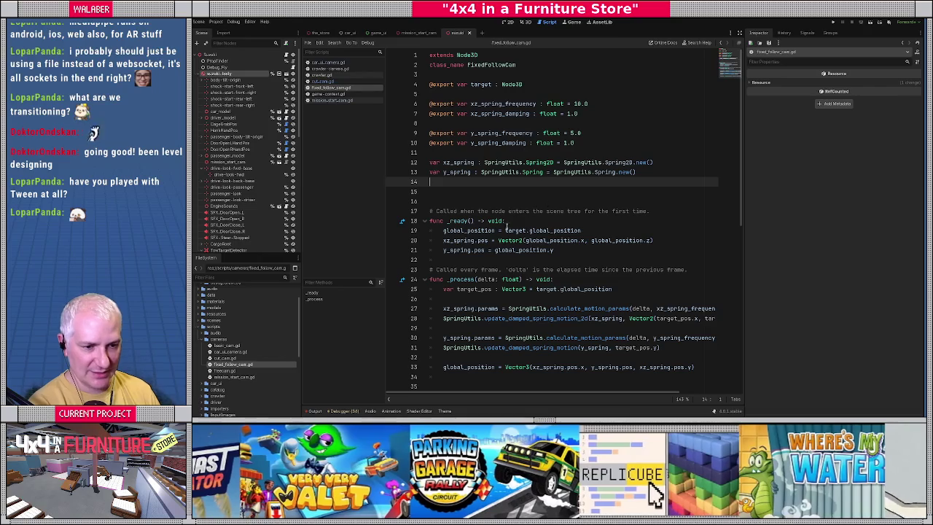
double_click(224, 370)
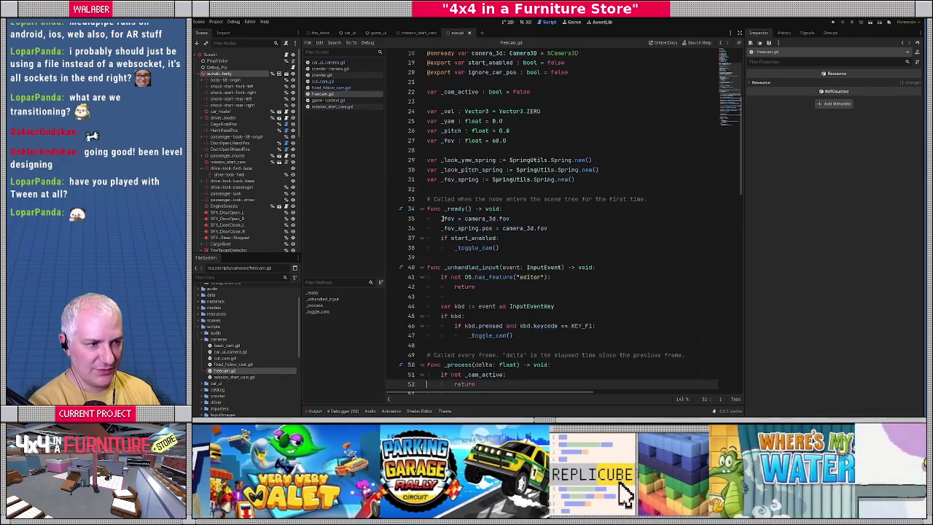
scroll(570, 173, "down", 3)
scroll(552, 143, "up", 5)
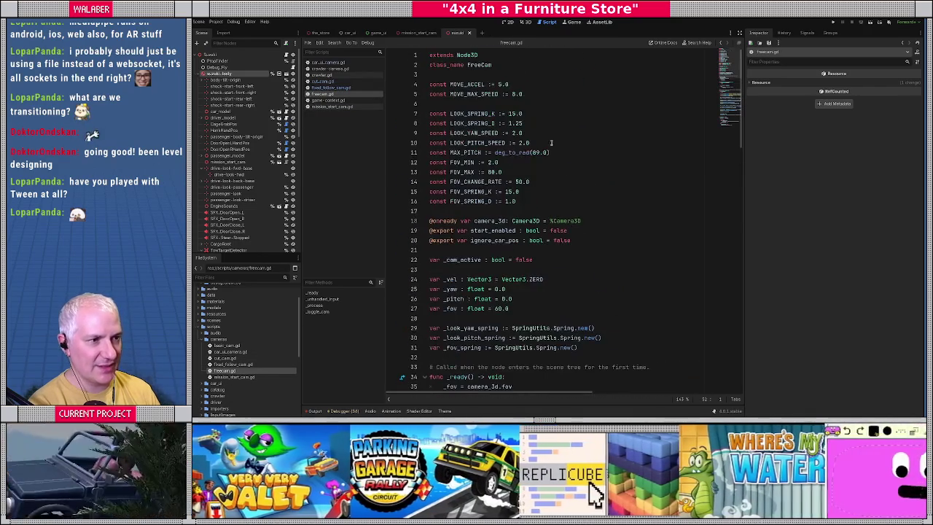
Review mission_start_cam.gd and run the project with F5
double_click(233, 376)
left_click(519, 191)
scroll(518, 191, "down", 10)
scroll(479, 157, "up", 4)
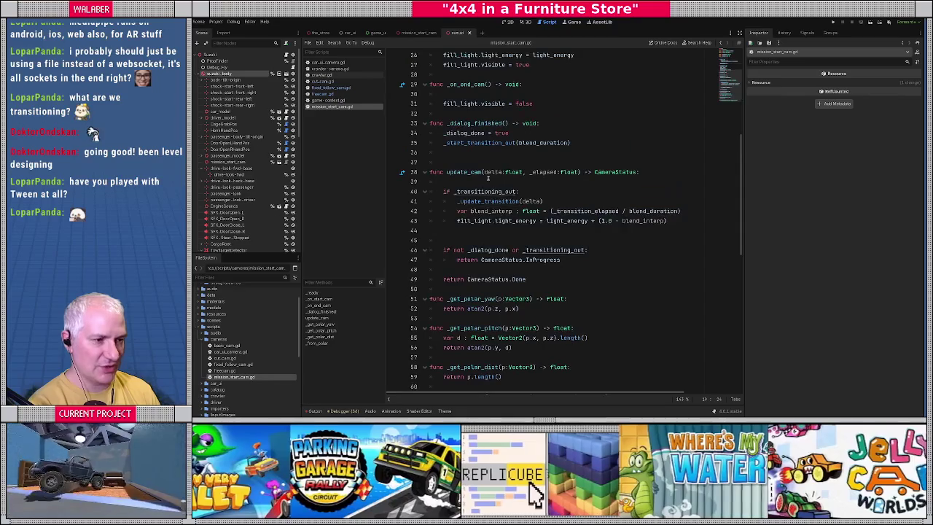
left_click(478, 157)
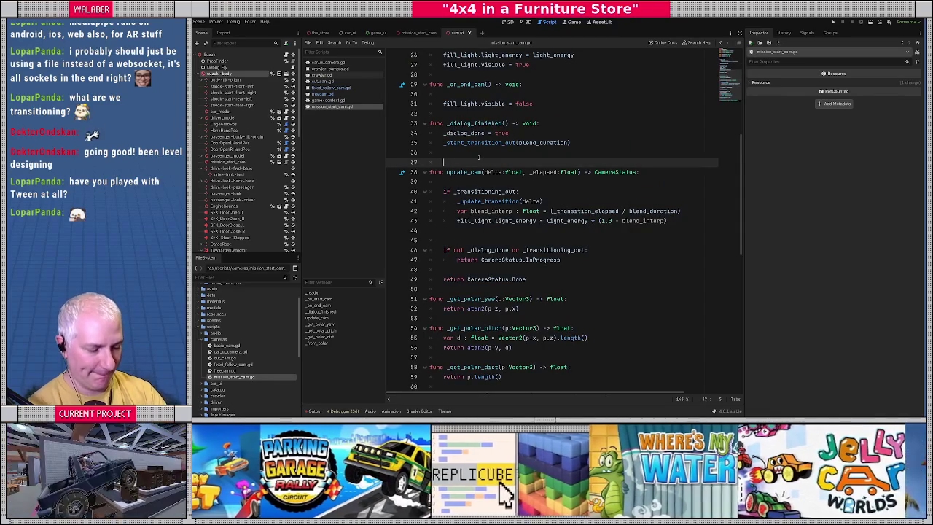
key("F5")
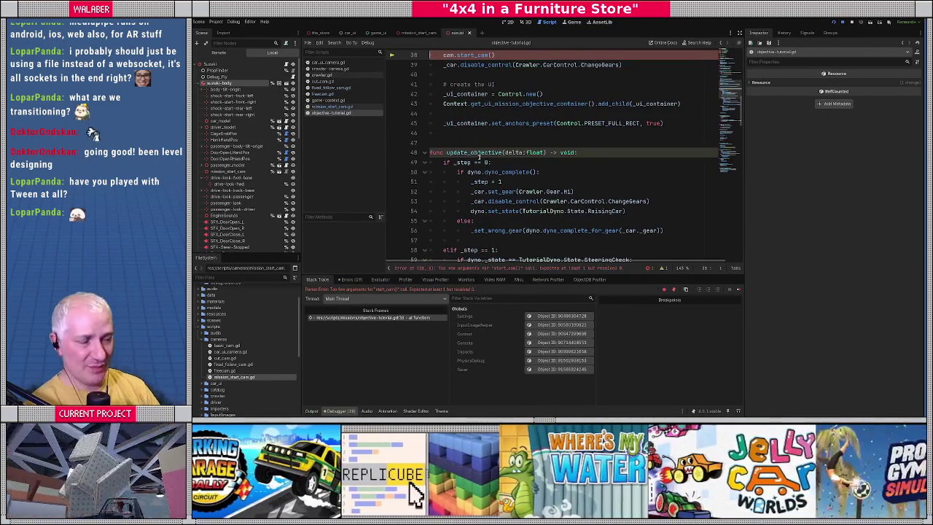
Stop the game, delete the start_cam() call on line 38 of objective-tutorial.gd, and rerun
scroll(478, 154, "up", 2)
key("F8")
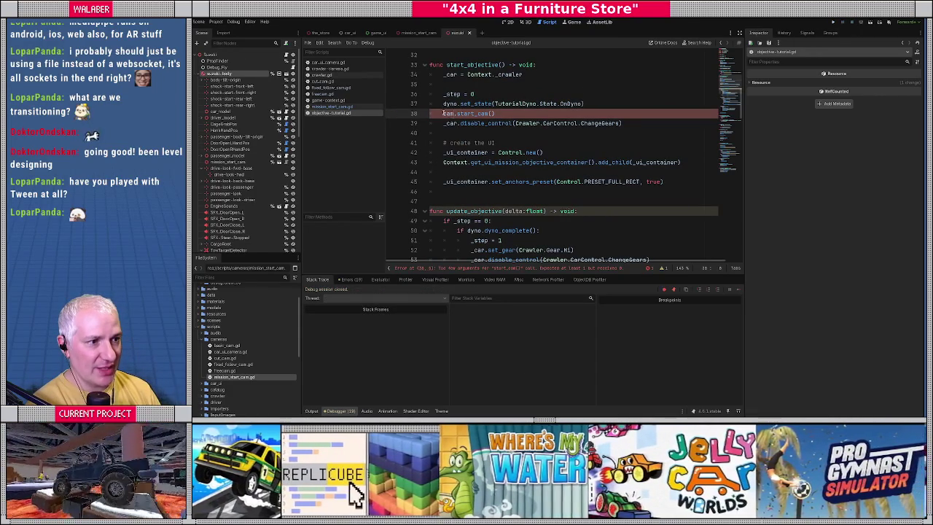
left_click_drag(443, 114, 527, 111)
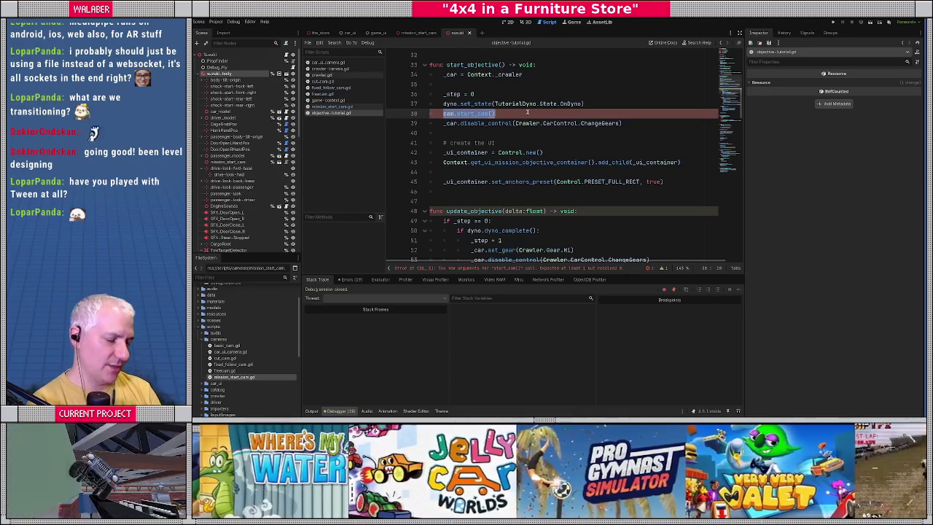
key("BackSpace")
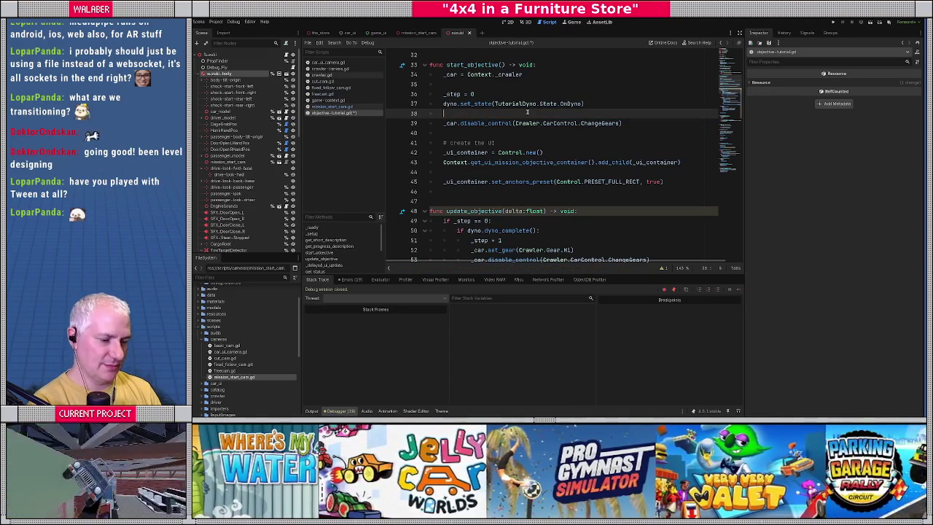
key("F5")
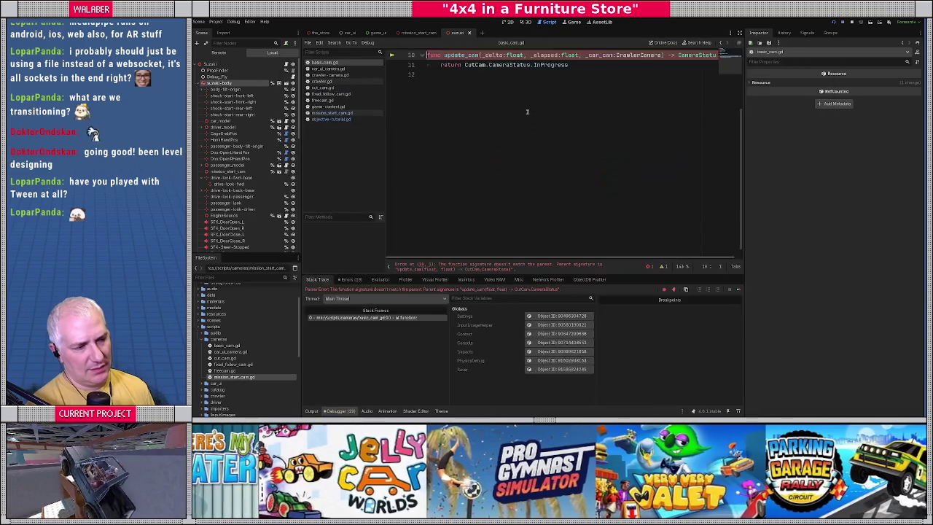
Remove ', _car_cam:CrawlerCamera' from basic_cam.gd's update_cam on line 10 and rerun the game
scroll(527, 112, "up", 3)
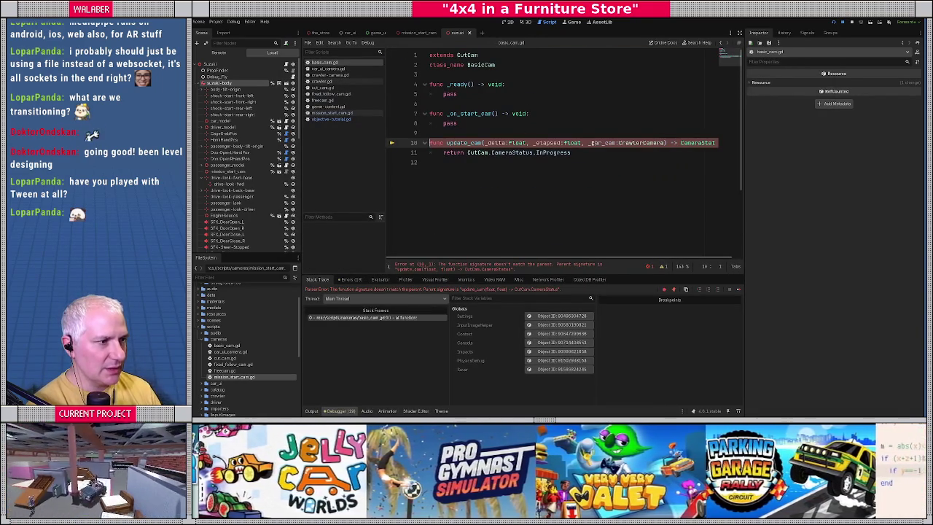
key("F8")
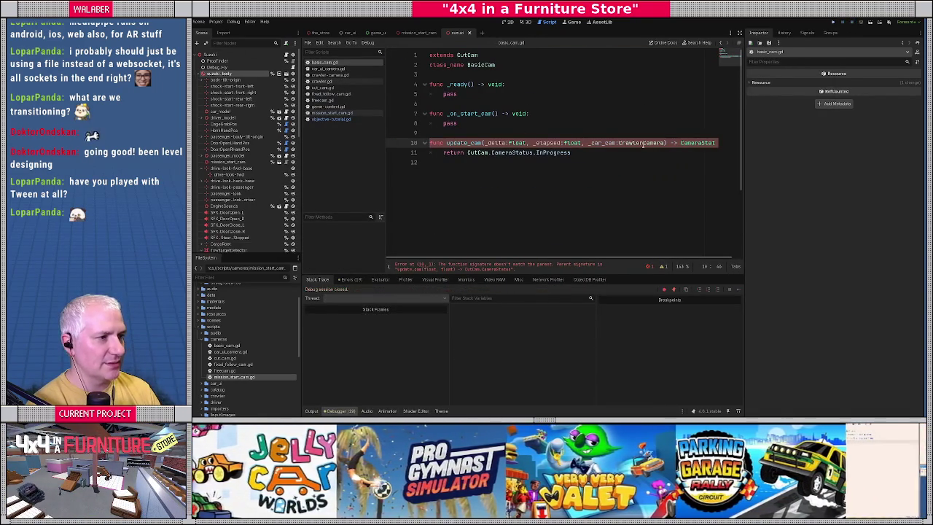
double_click(635, 142)
key("BackSpace")
key("BackSpace")
key("BackSpace")
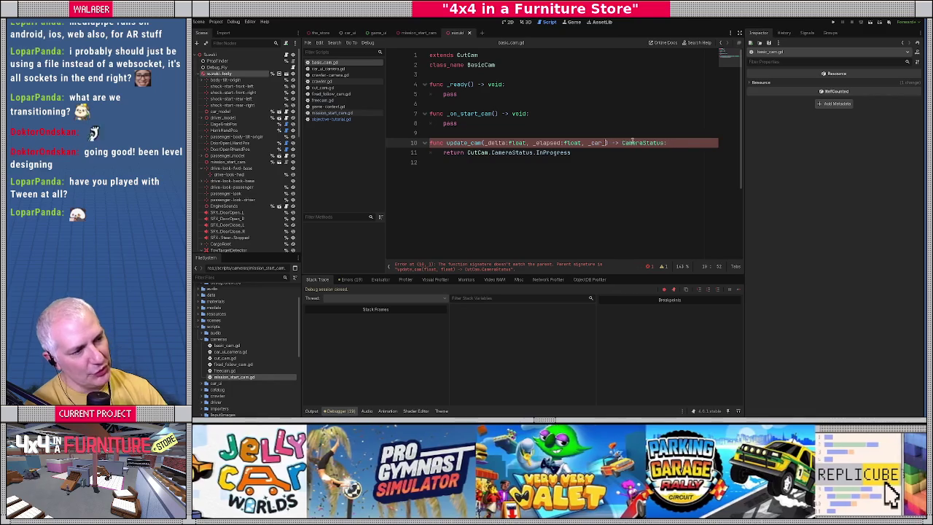
key("BackSpace")
key("BackSpace")
key("BackSpace")
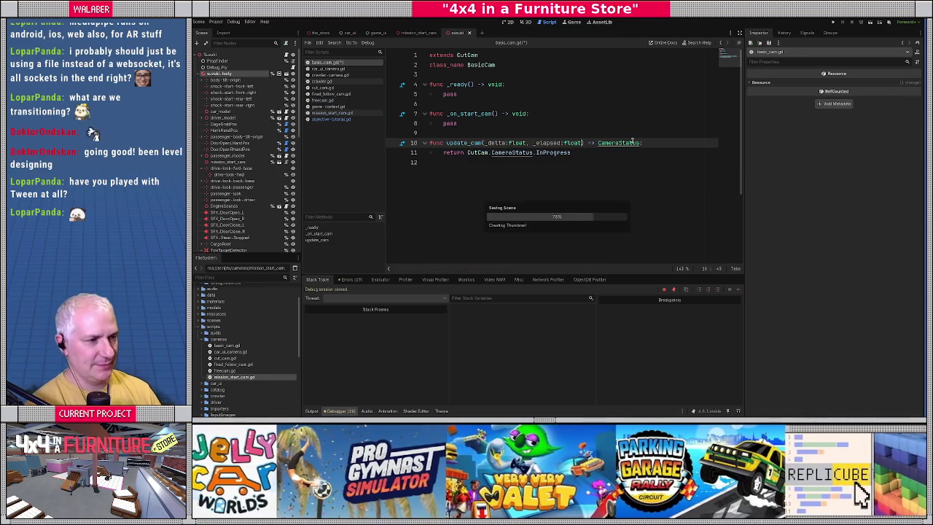
key("F5")
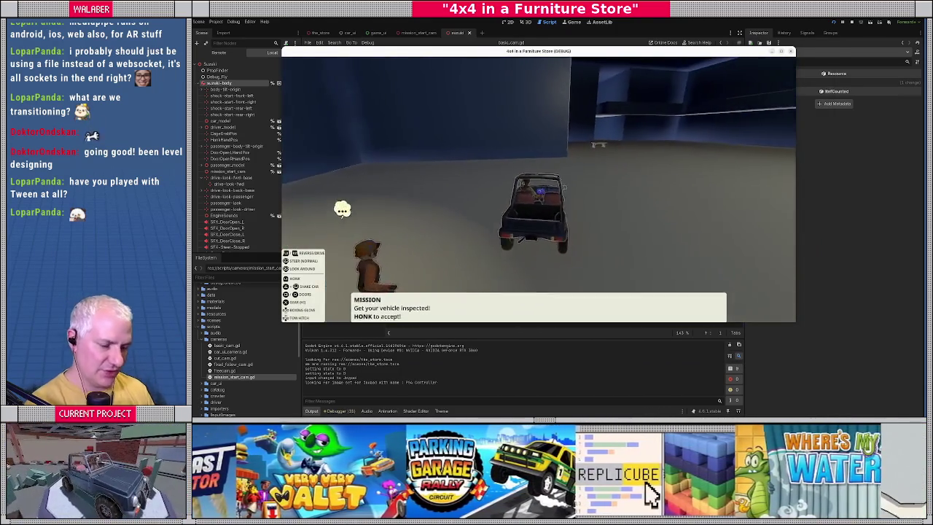
Teleport the jeep with the dev-console command 'tp Bedding', watch the cutscene, then stop
key("grave")
type("tp Bedding")
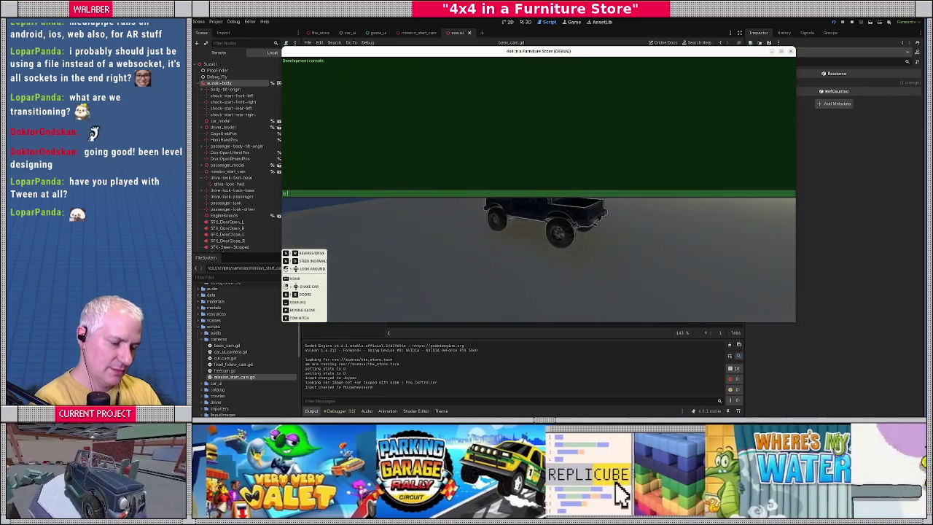
key("Return")
key("grave")
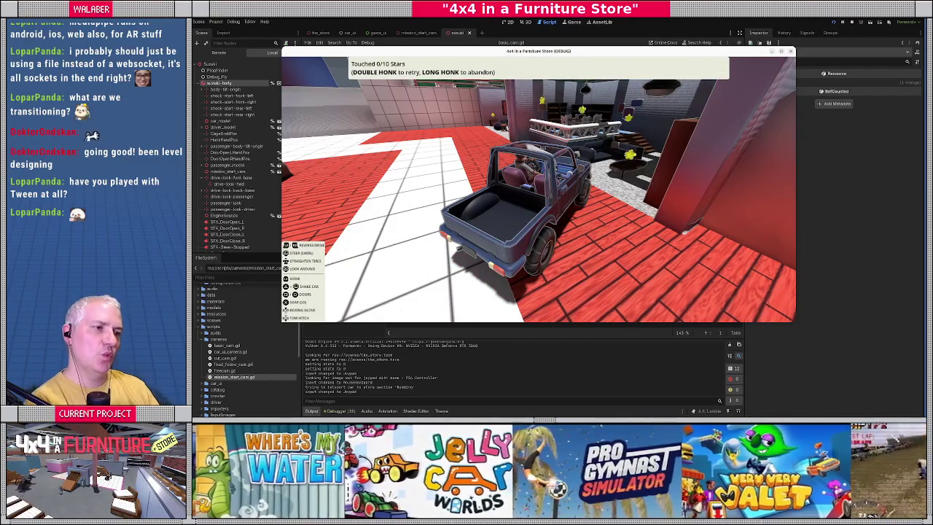
key("F8")
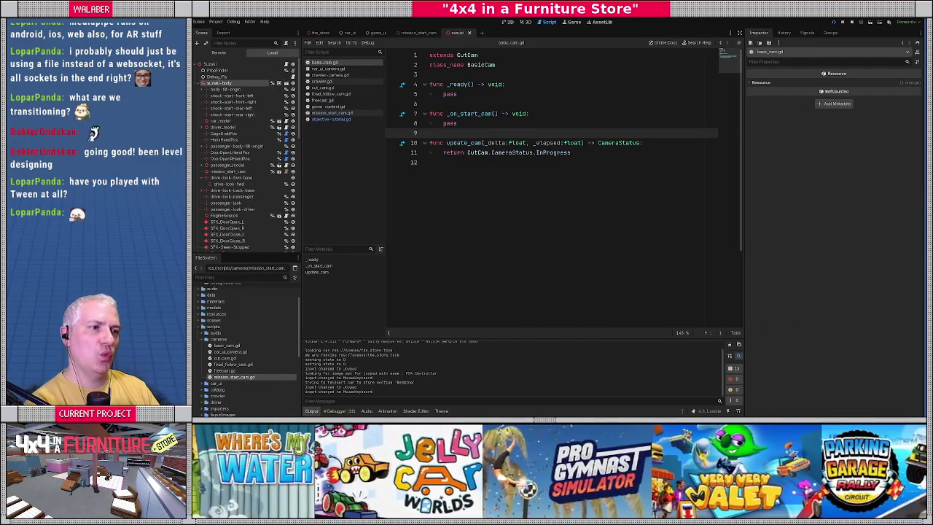
From mission_start_cam.gd, jump to the _update_transition definition in cut_cam.gd
left_click(418, 32)
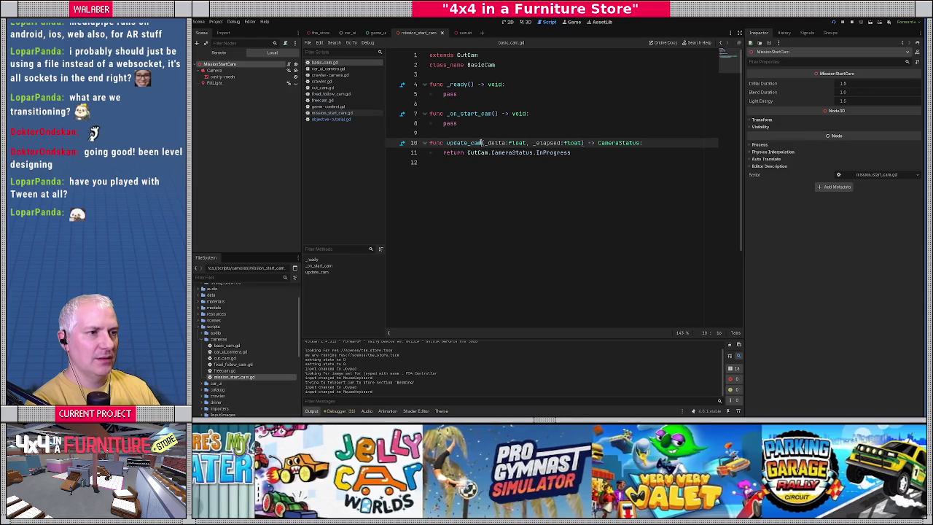
left_click(338, 112)
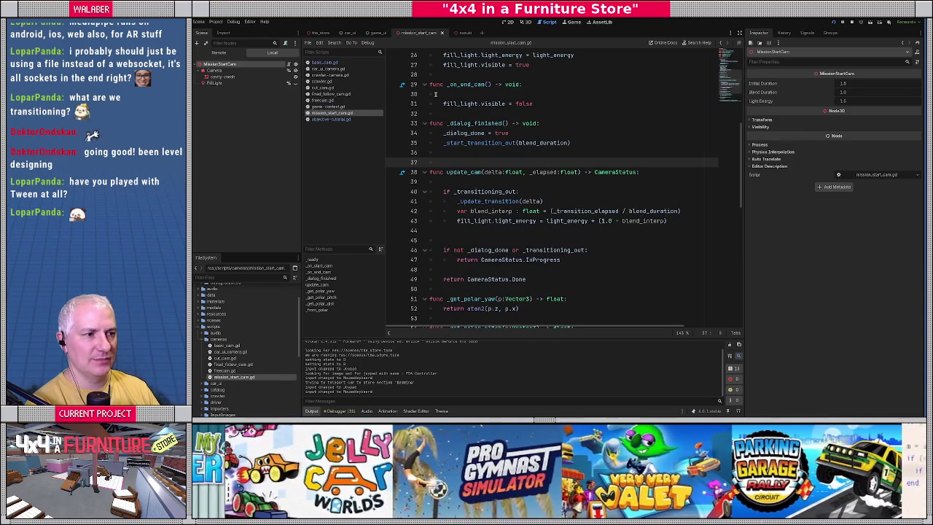
left_click(493, 202, "ctrl")
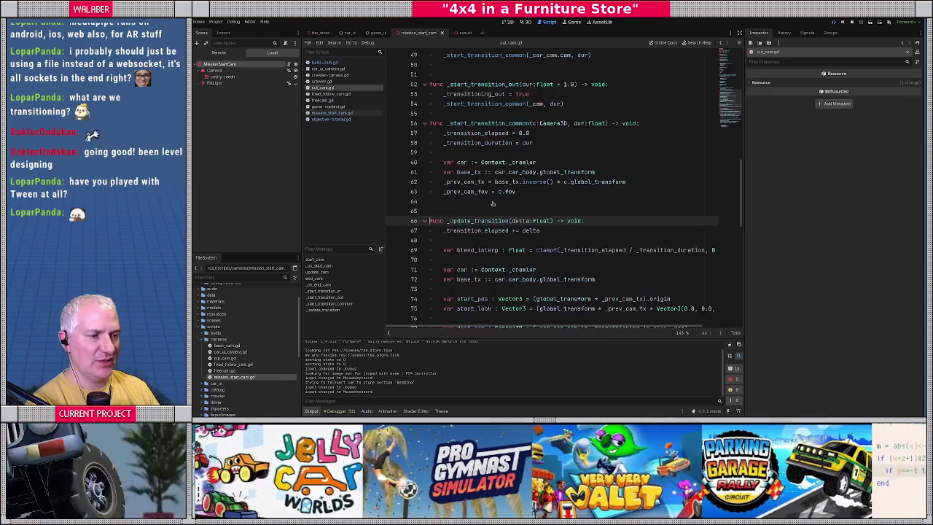
Review the position, look and fov blend on lines 85–87 and _car_cam on line 77
scroll(446, 219, "down", 8)
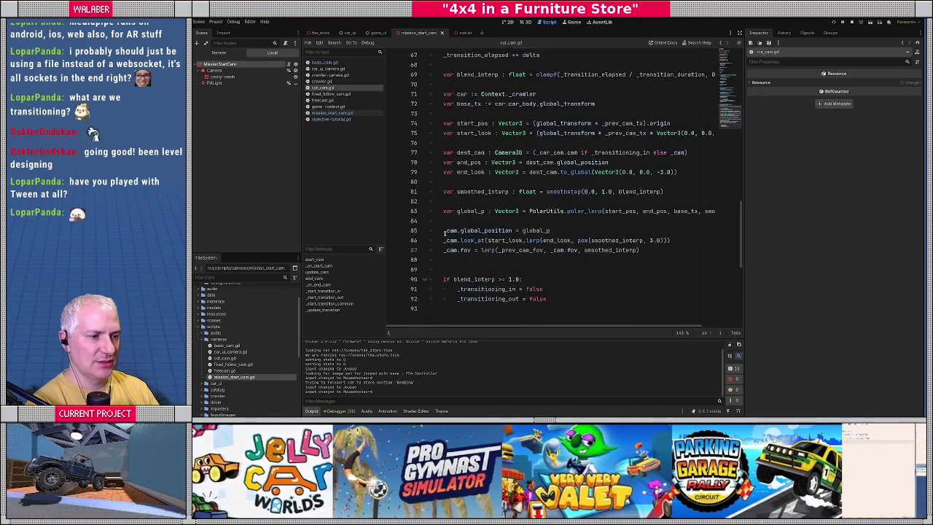
mouse_move(443, 173)
left_mouse_down()
mouse_move(678, 182)
mouse_move(672, 193)
left_mouse_up()
mouse_move(444, 172)
left_mouse_down()
mouse_move(670, 182)
mouse_move(641, 191)
left_mouse_up()
left_click(608, 181)
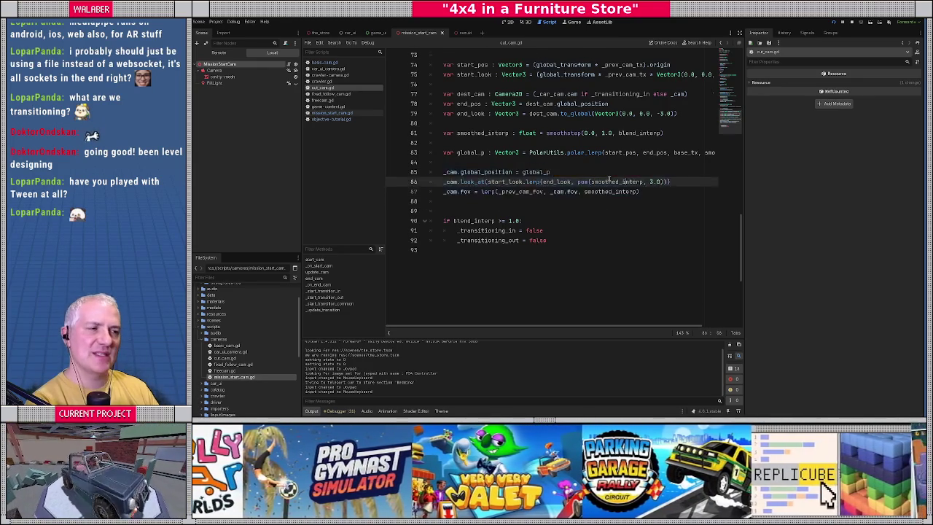
scroll(608, 180, "up", 2)
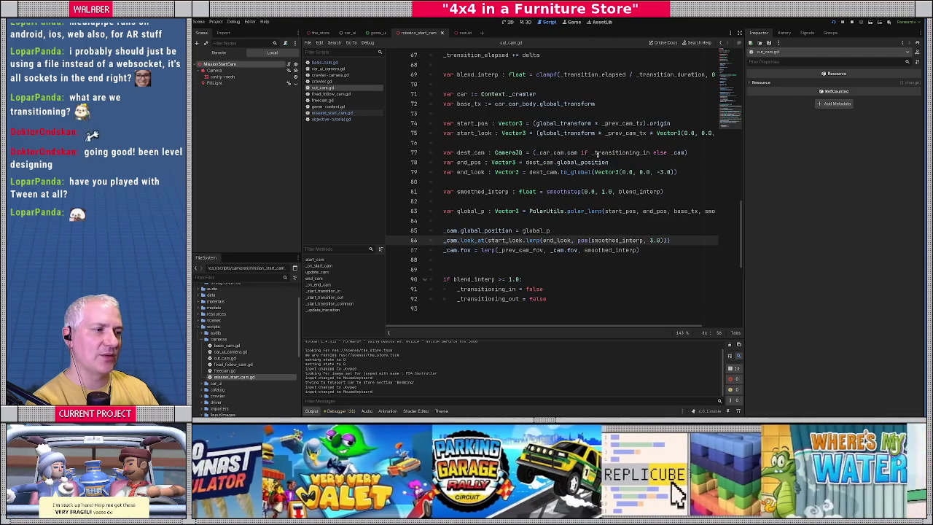
double_click(539, 152)
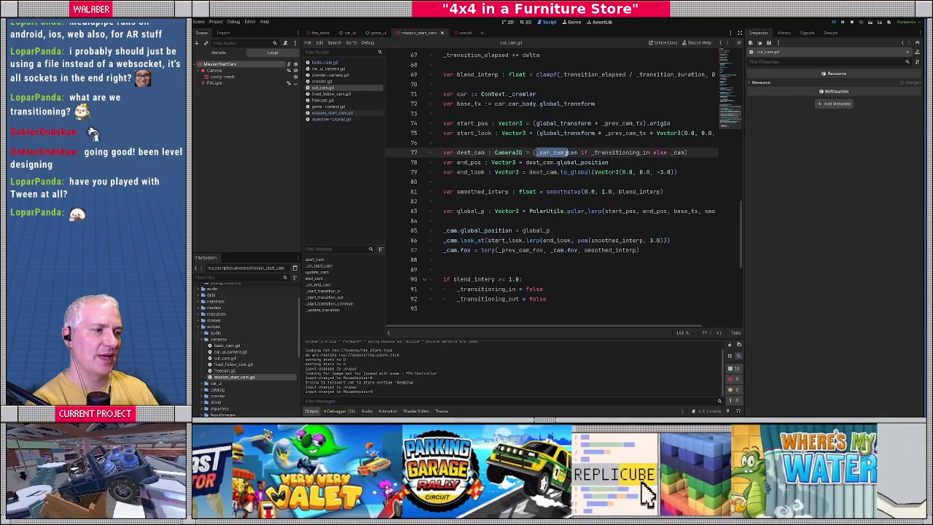
Change line 77 to dest_cam = (_cam if _transitioning_in else _car_cam.cam)
double_click(678, 152)
key("BackSpace")
left_click(580, 152)
type("era")
left_click_drag(590, 152, 549, 152)
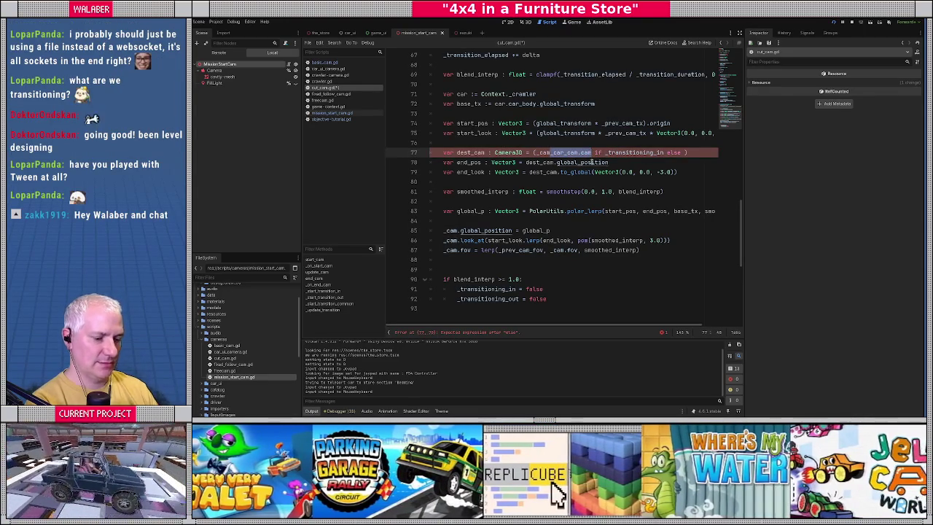
key("BackSpace")
type("_car_cam.cam")
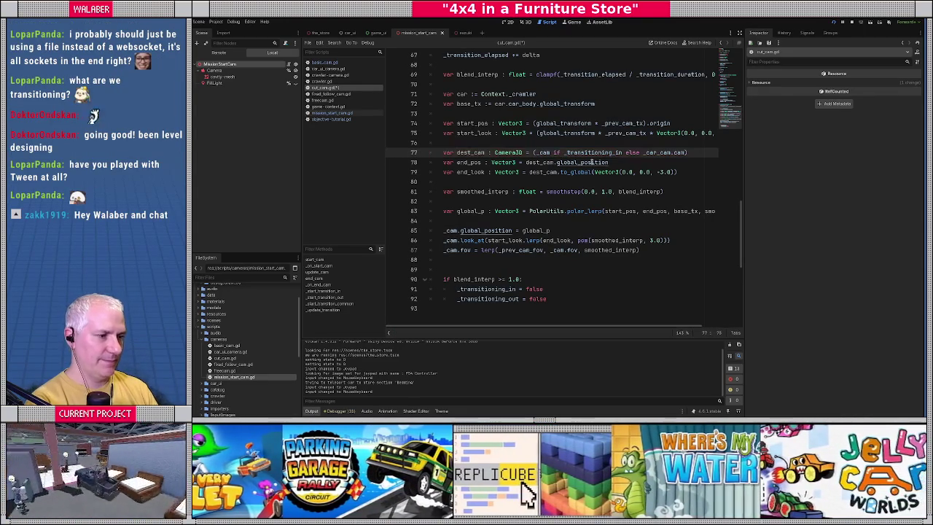
Test-run the game to the Bedding star mission, then quit back to the editor
key("F5")
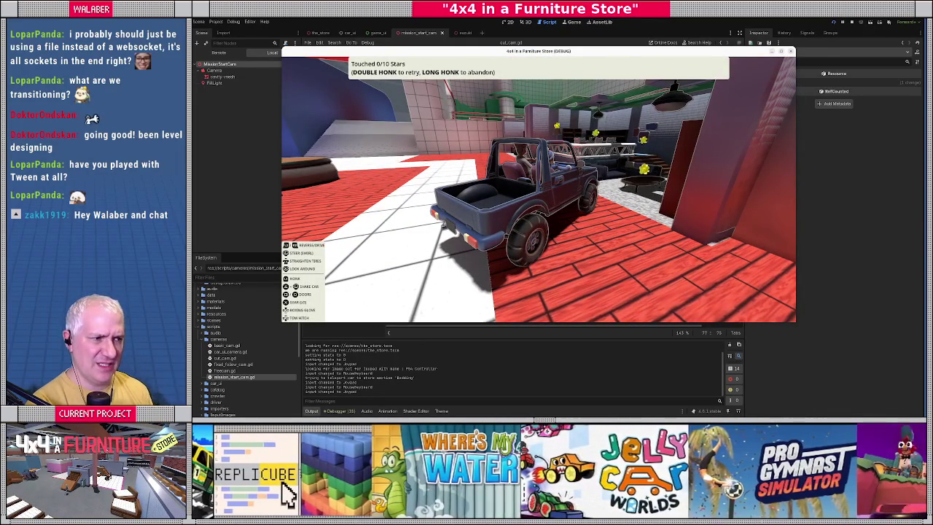
key("Escape")
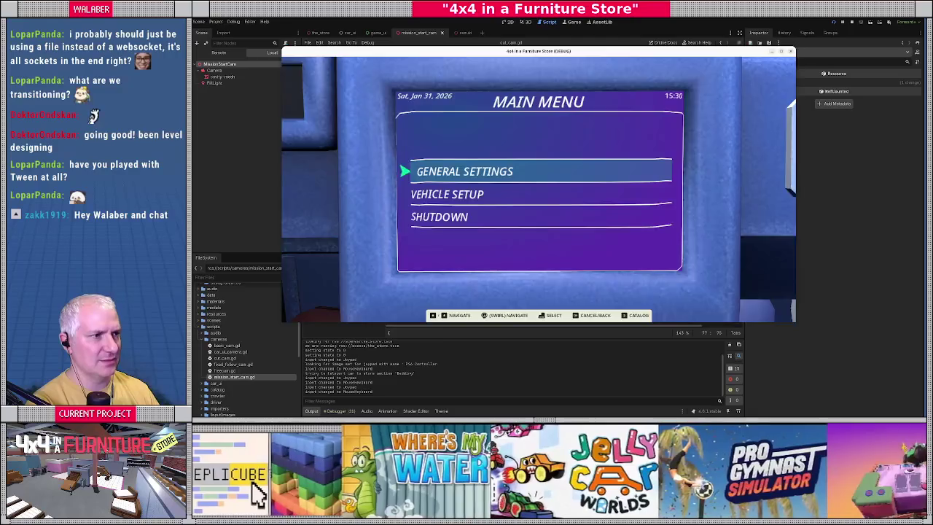
key("F8")
left_click(481, 192)
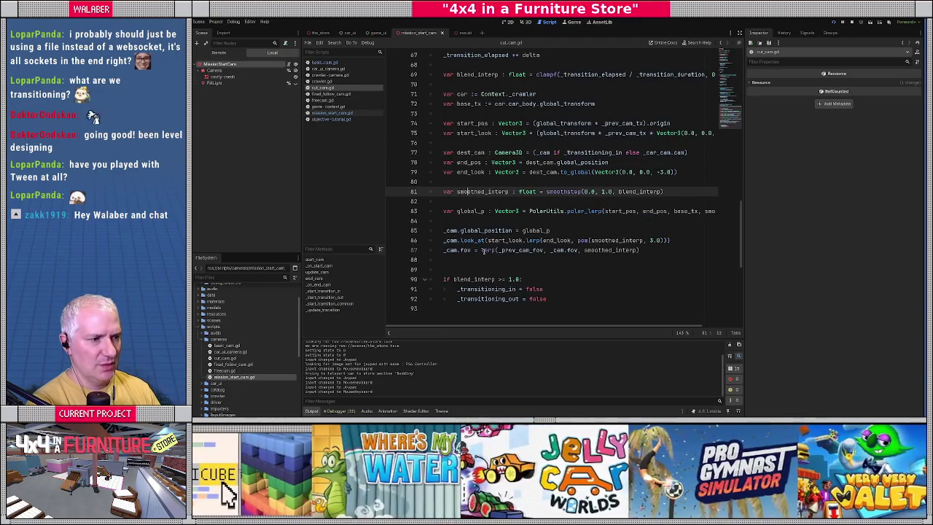
Close the parenthesis at the end of line 86 and insert a blank line before the fov line
left_click(528, 254)
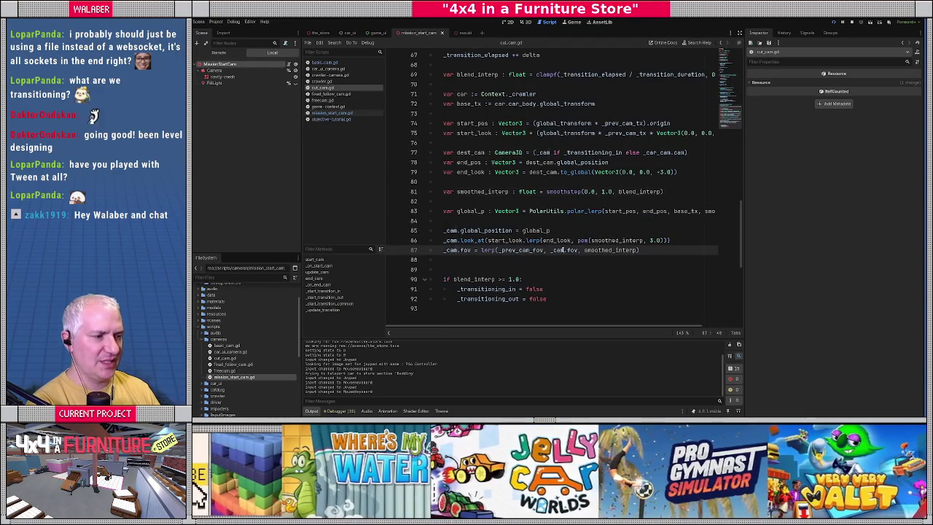
double_click(555, 251)
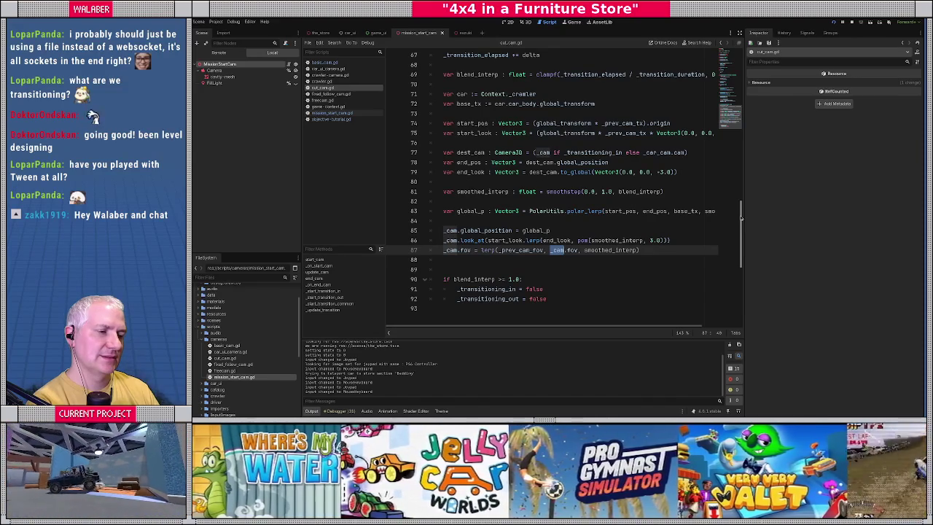
left_click_drag(551, 250, 578, 251)
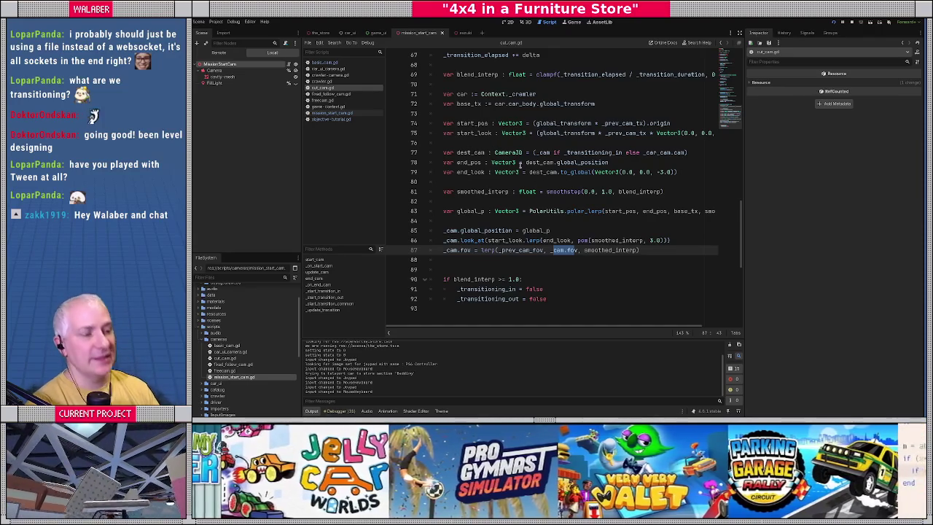
left_click(680, 240)
type(")")
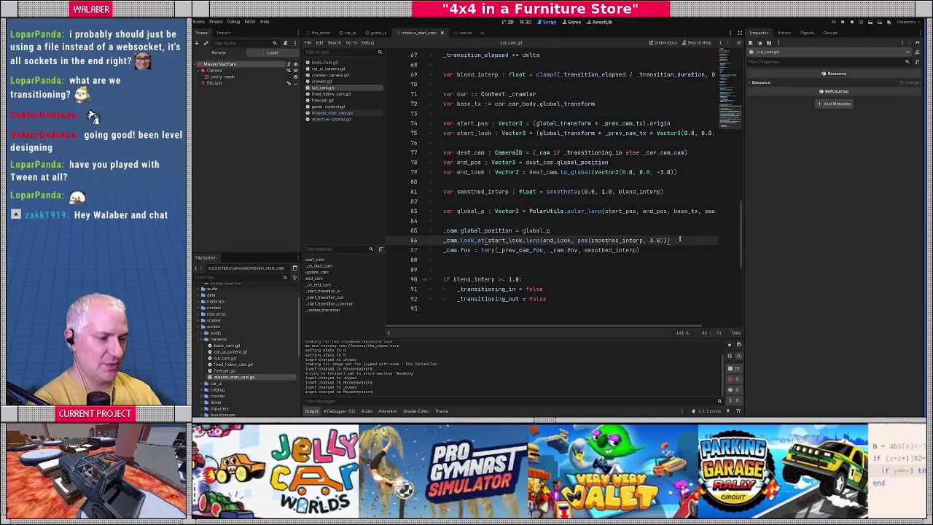
key("Return")
key("Return")
type("var target_fov :=")
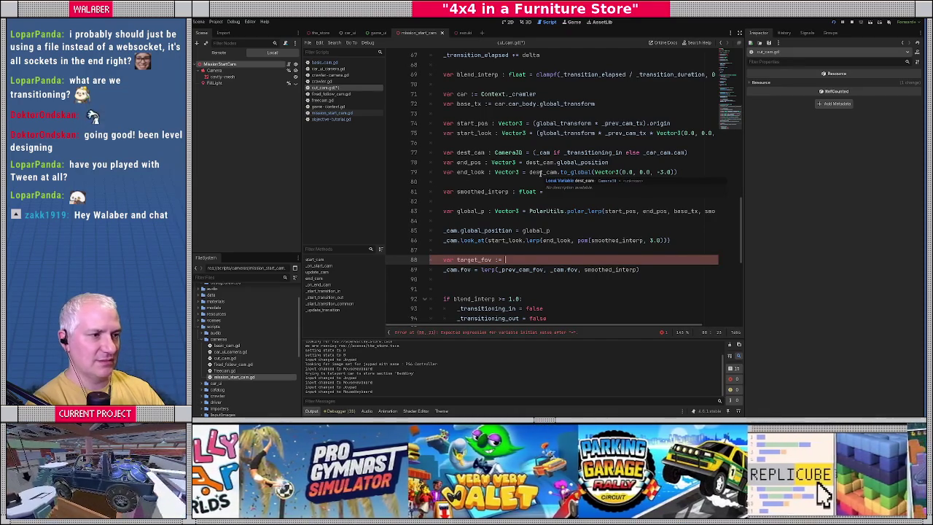
key("shift+Home")
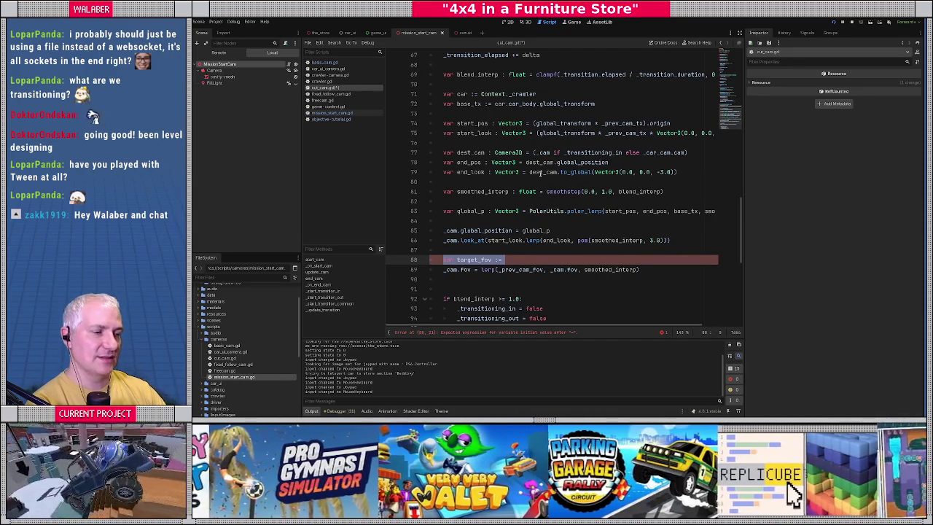
key("BackSpace")
key("BackSpace")
Replace _cam with dest_cam in the fov lerp on line 88 and run the game
double_click(472, 153)
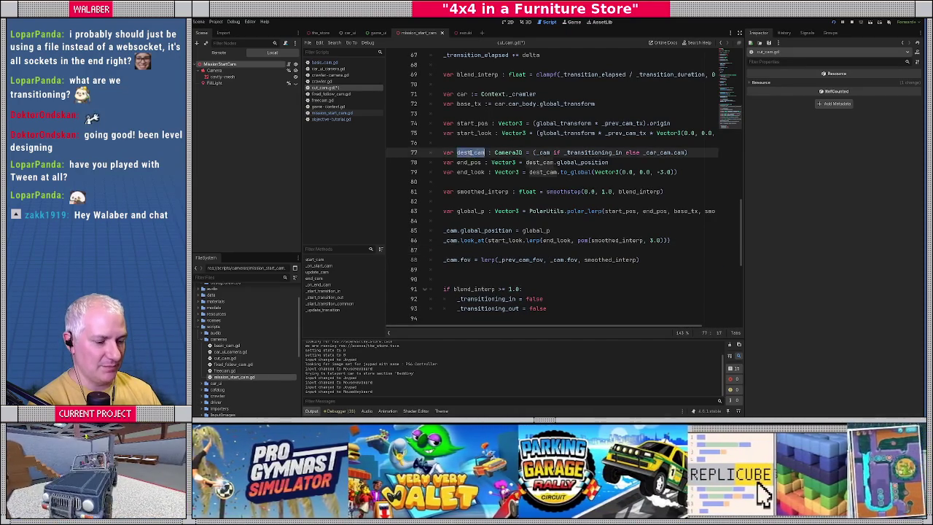
key("ctrl+c")
double_click(558, 259)
key("ctrl+v")
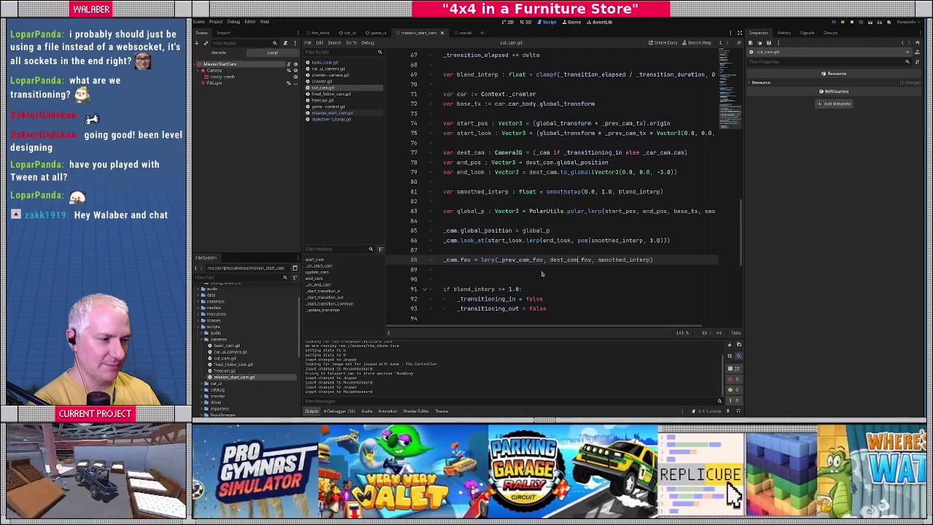
key("F5")
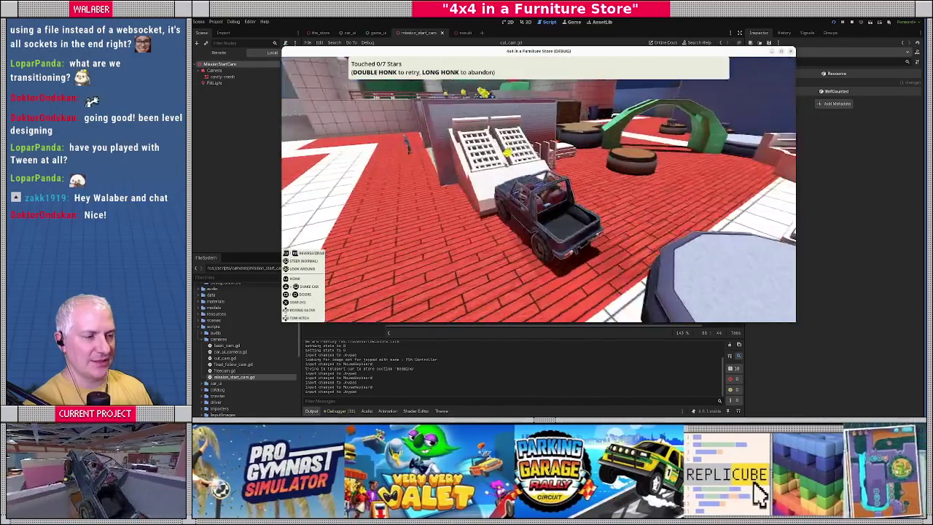
key("F8")
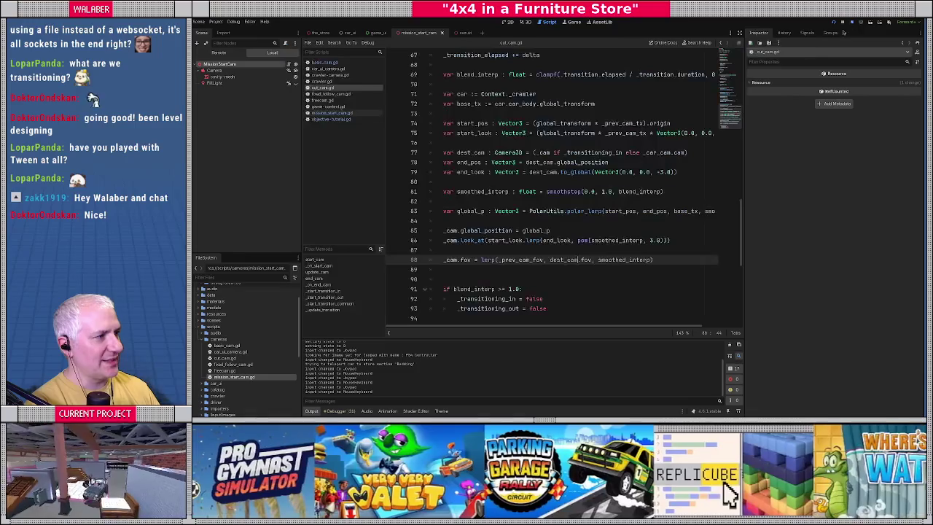
Look over lines 70–80 of the open script
left_click(468, 182)
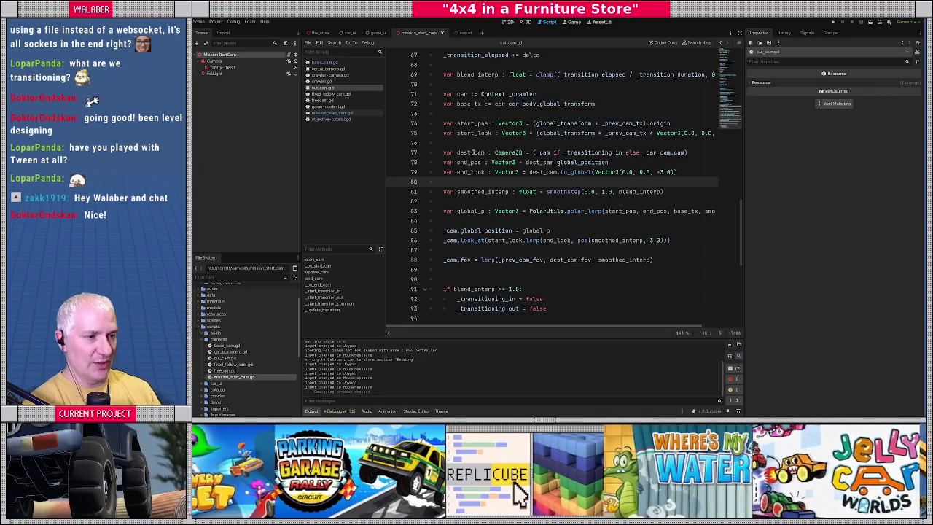
left_click(448, 113)
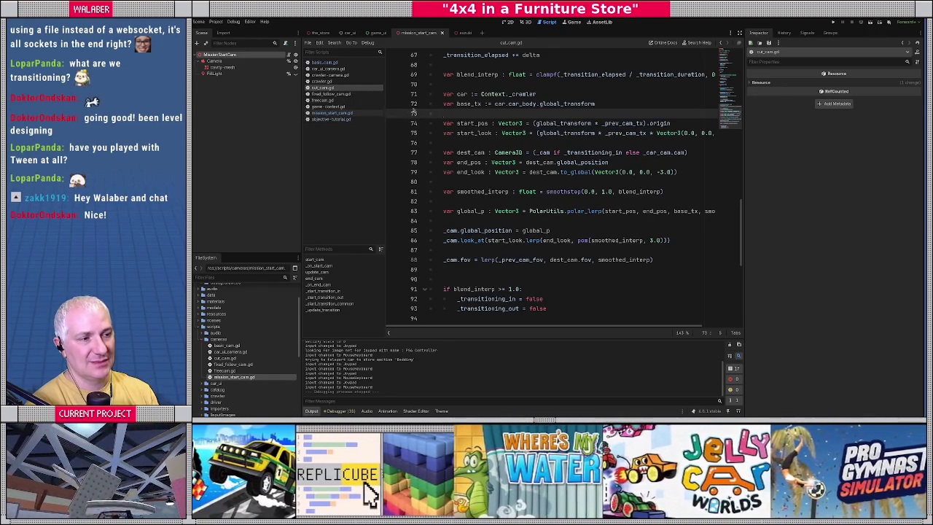
left_click(459, 85)
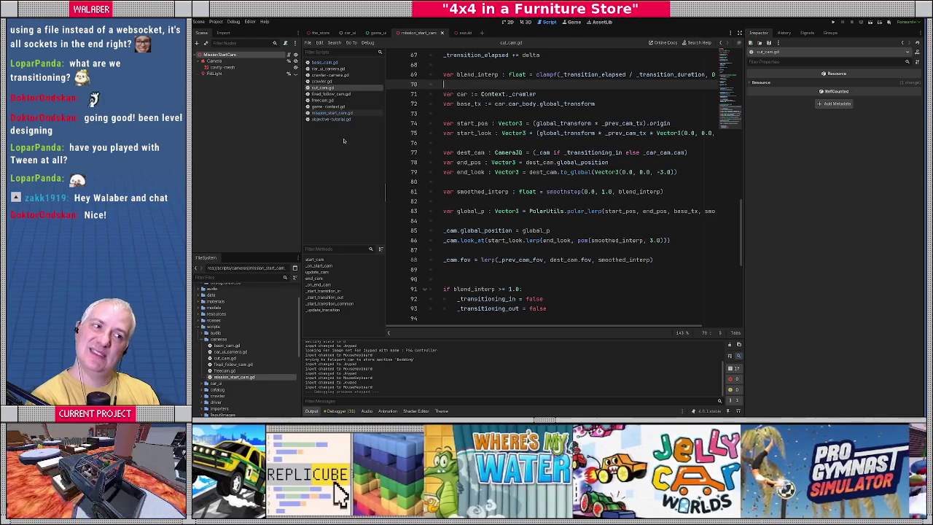
left_click(463, 112)
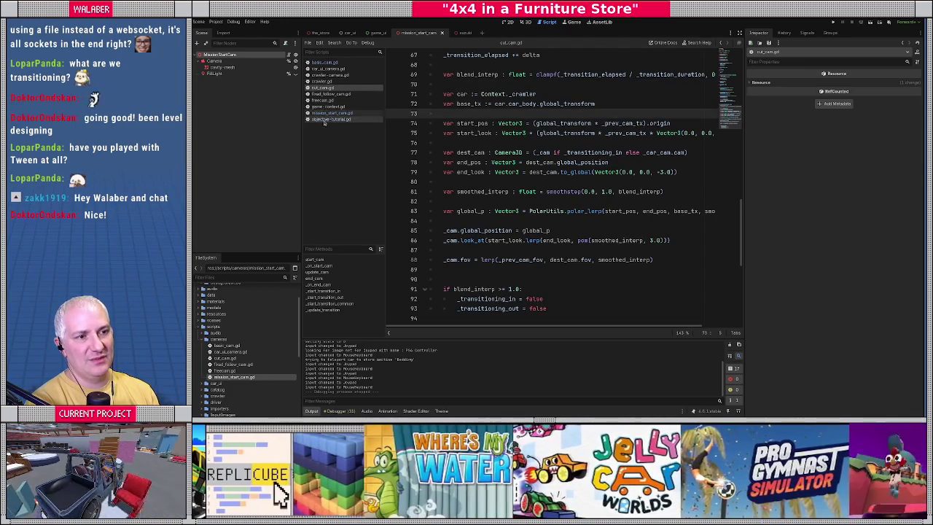
Open mission_start_cam.gd and hide the side docks for a full-width code view
left_click(325, 114)
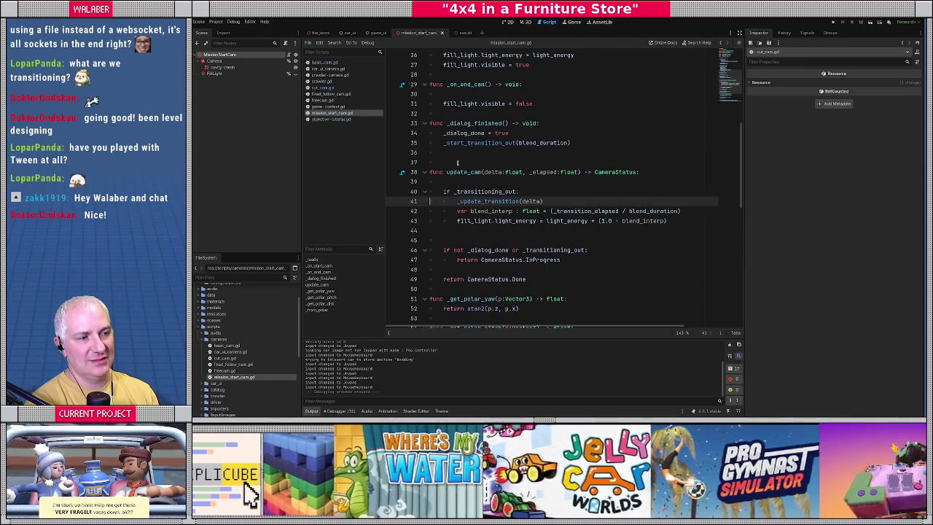
left_click(457, 162)
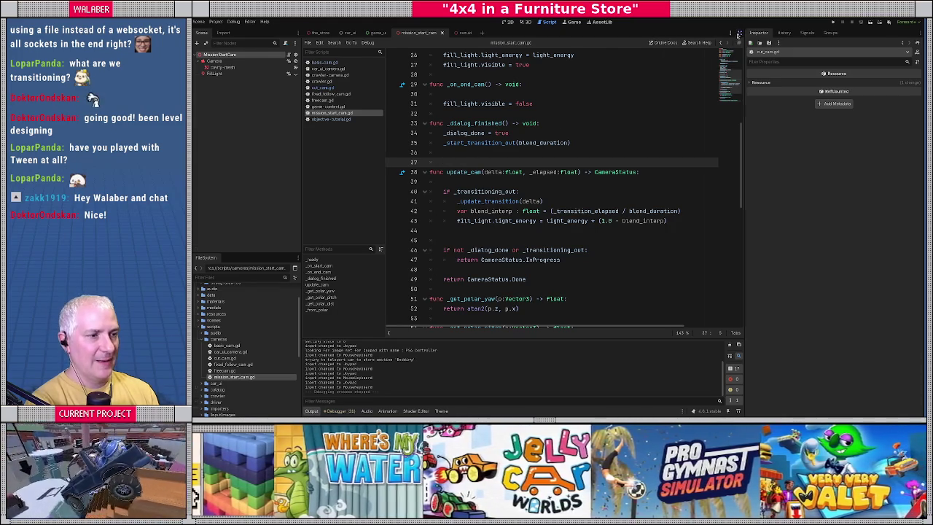
left_click(738, 34)
left_click(374, 156)
scroll(373, 162, "up", 2)
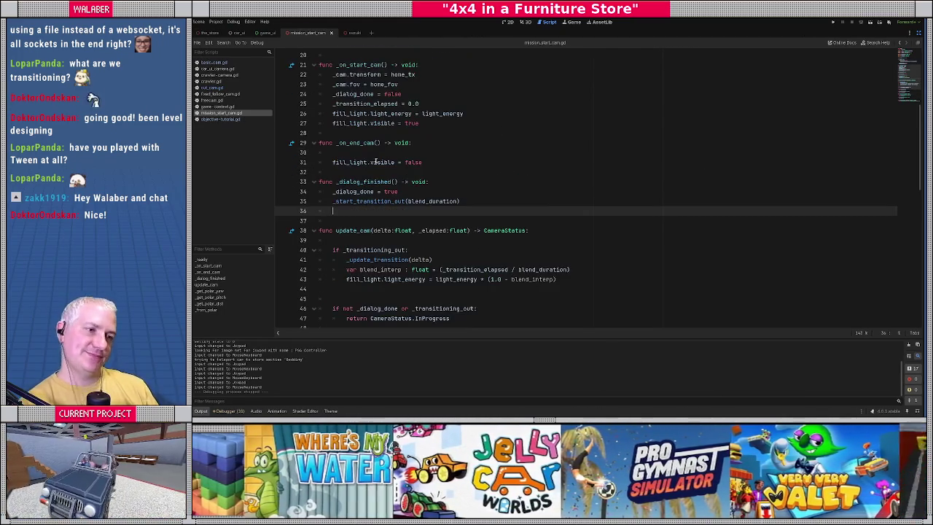
Mark the _start_transition_out call on line 35, then open game-context.gd
scroll(376, 162, "up", 4)
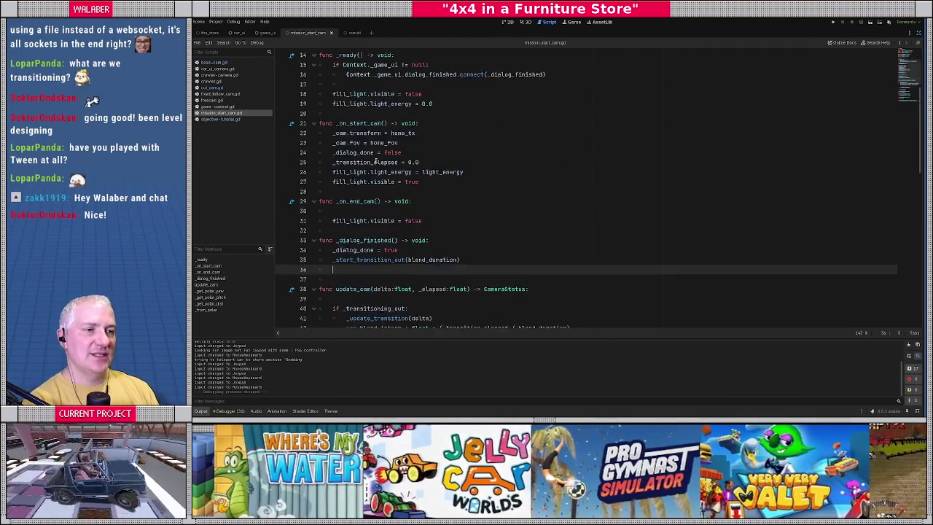
scroll(377, 161, "down", 3)
scroll(372, 167, "down", 2)
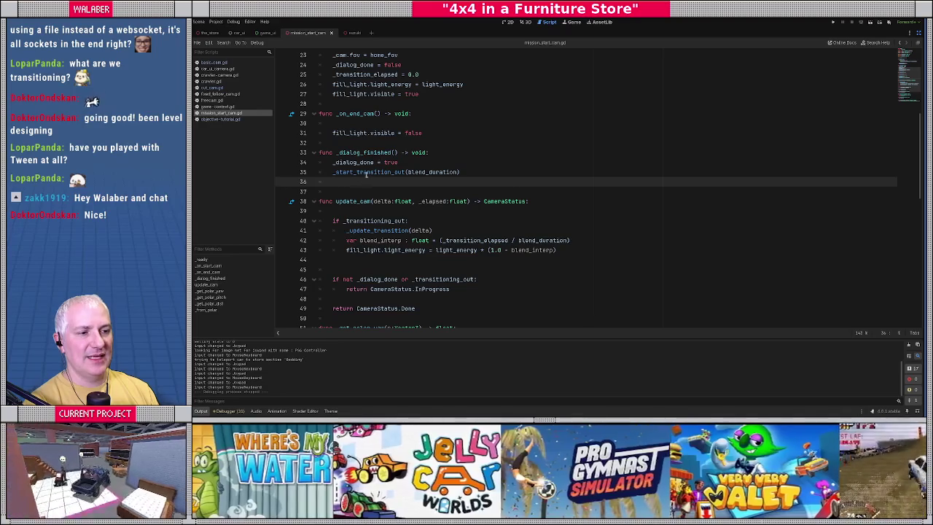
left_click_drag(336, 172, 505, 175)
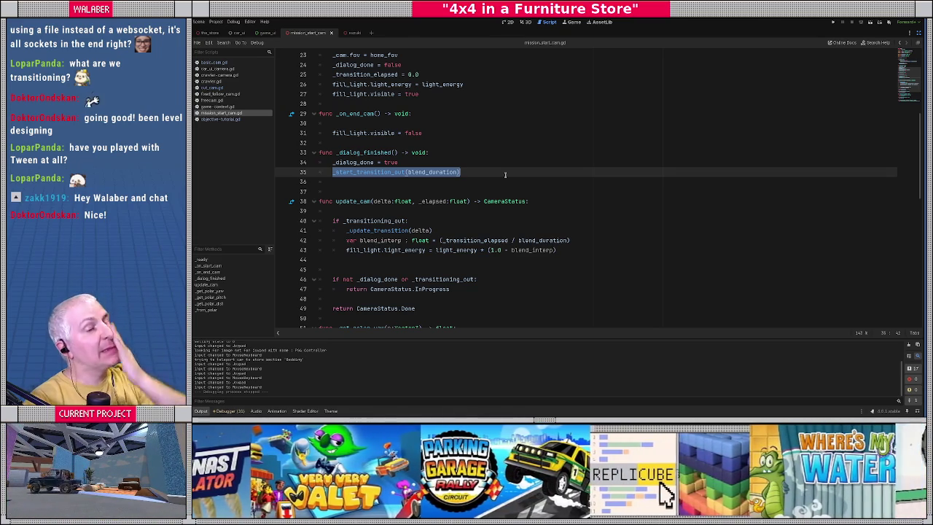
left_click(217, 108)
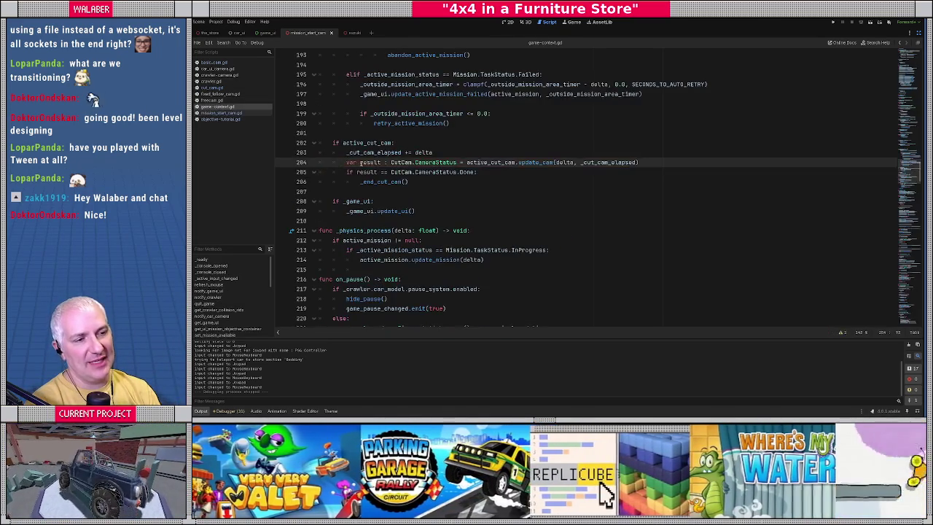
Search game-context.gd for 'start' and jump to the start_cut_cam definition
scroll(349, 160, "up", 7)
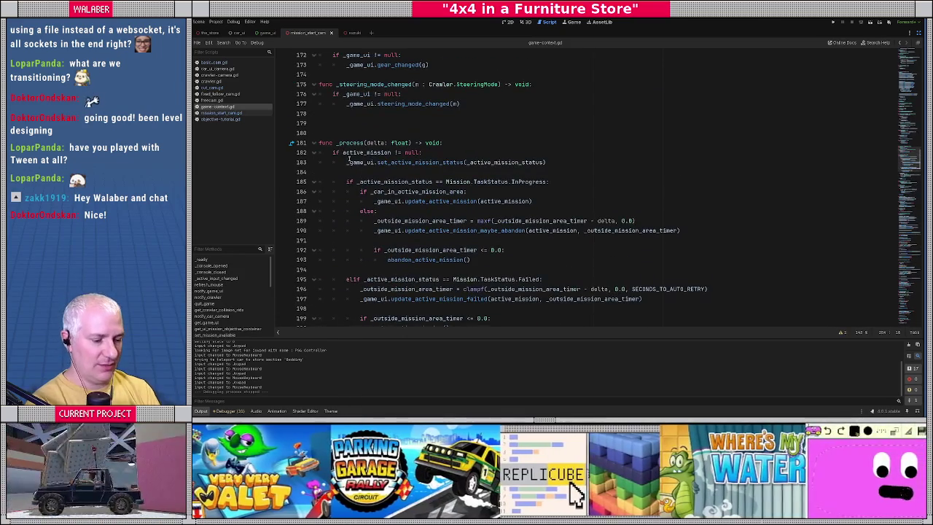
key("ctrl+f")
type("start")
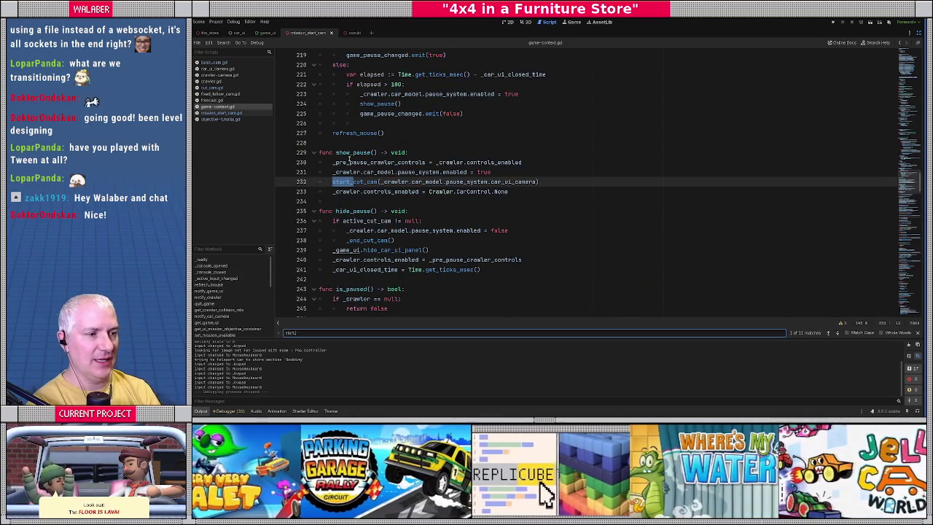
key("Escape")
double_click(359, 182)
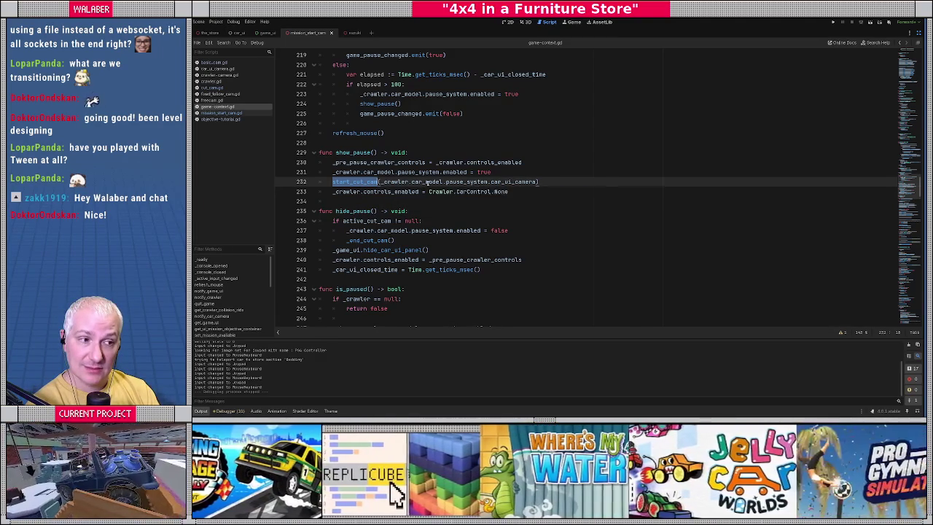
left_click(345, 182, "ctrl")
Inspect the active_cut_cam uses on lines 409–412 and follow start_cam into cut_cam.gd
left_click_drag(332, 203, 430, 202)
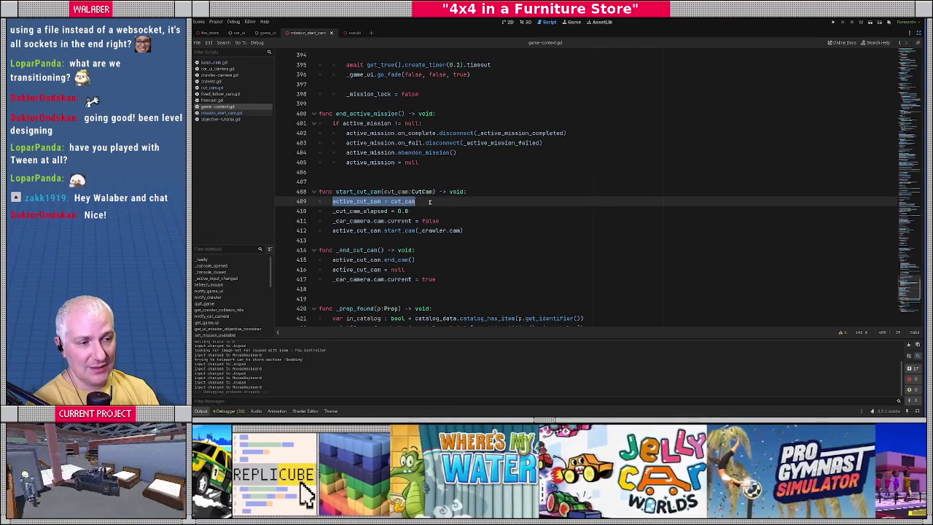
left_click_drag(333, 231, 416, 231)
double_click(356, 201)
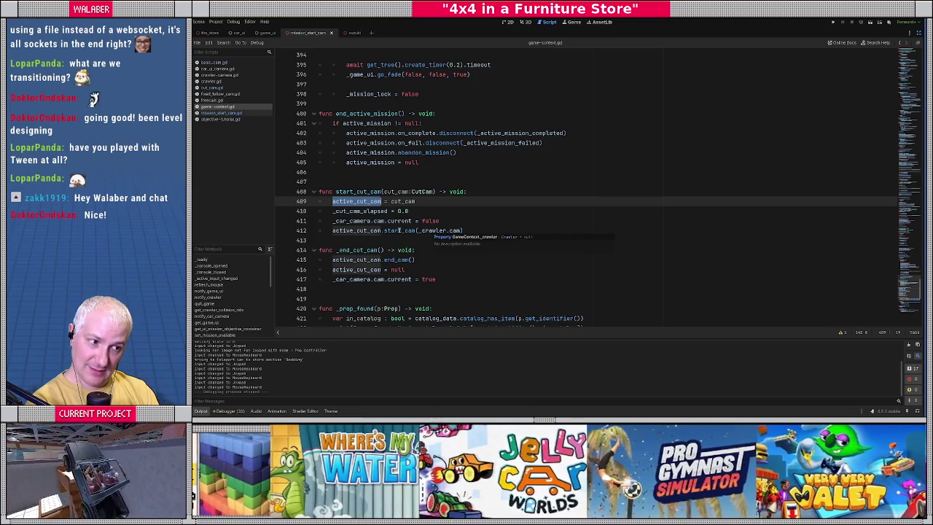
left_click(399, 230, "ctrl")
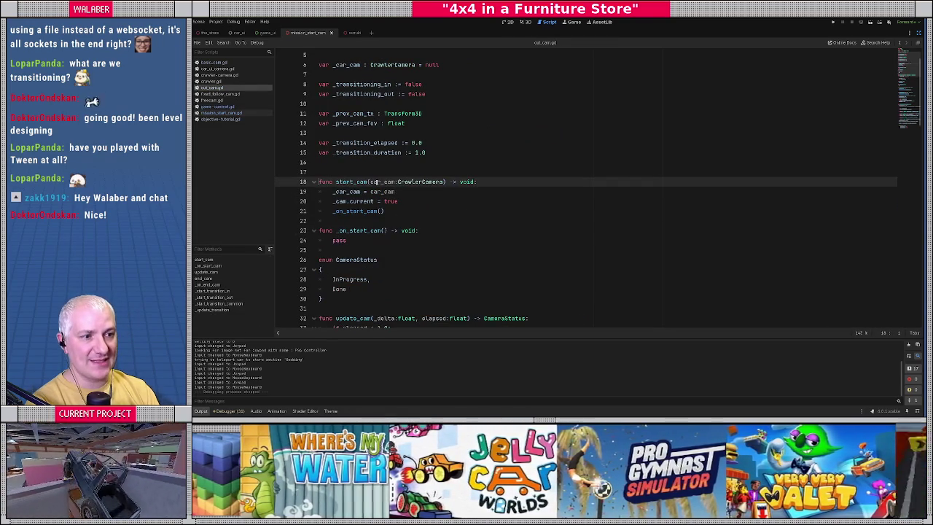
double_click(374, 182)
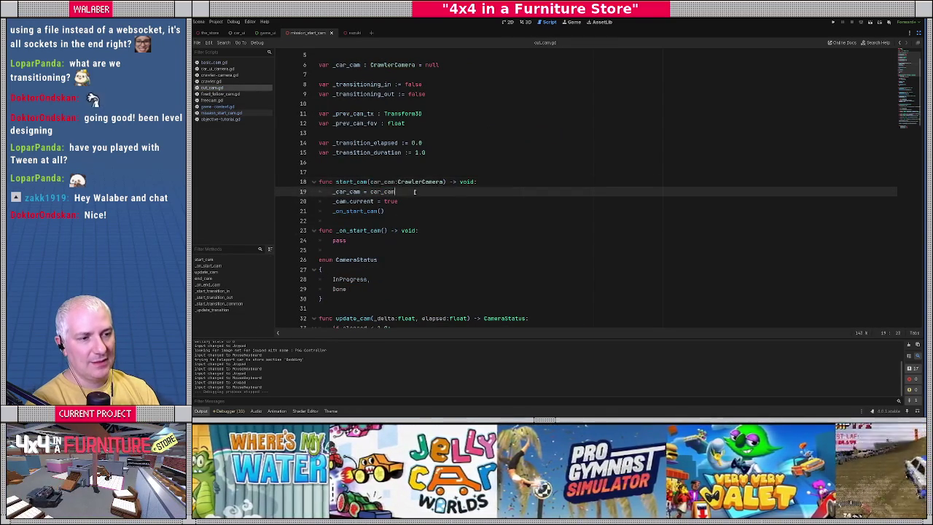
scroll(408, 204, "down", 15)
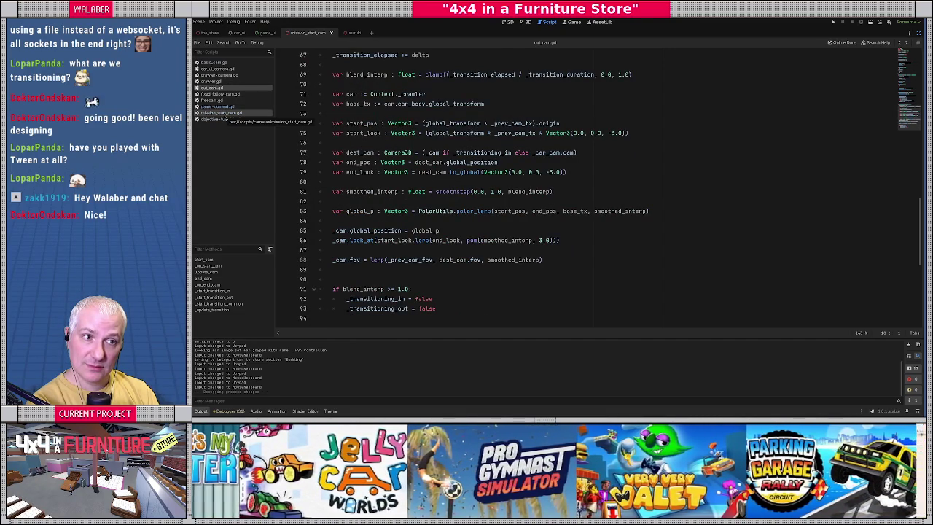
left_click(377, 132)
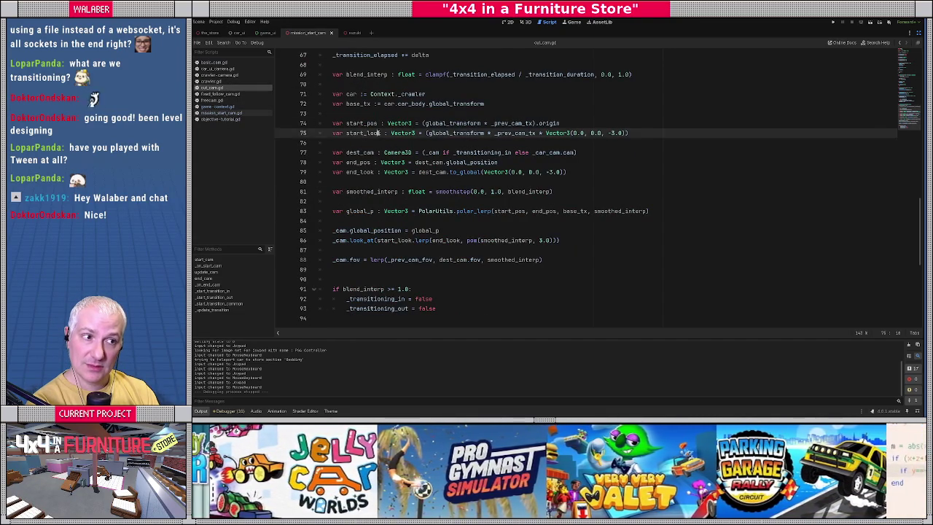
scroll(377, 133, "up", 15)
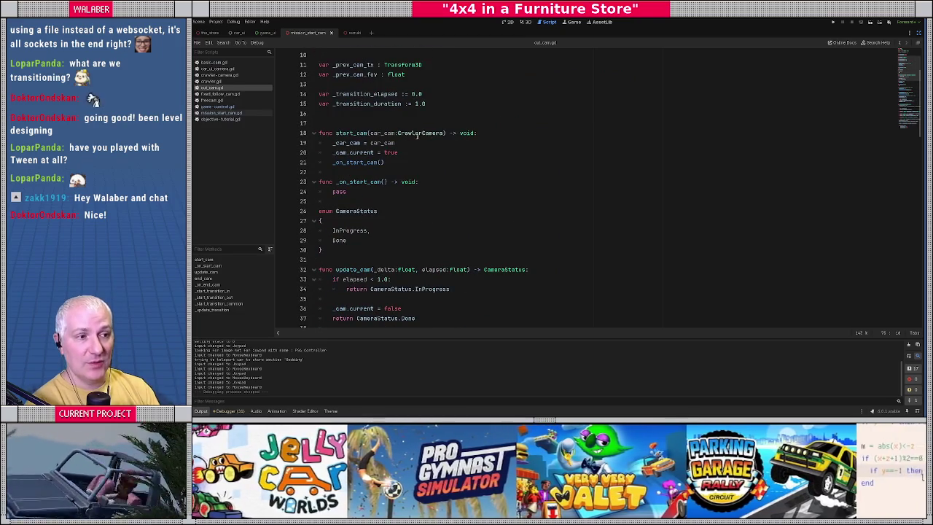
left_click(441, 133)
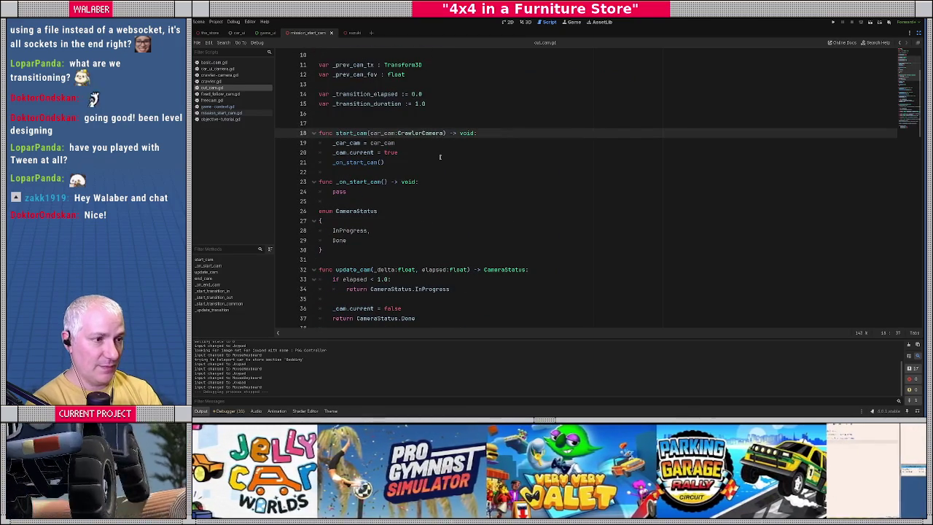
Add active_cut_cam:CutCam to start_cam and _on_start_cam, passing it through the call
type(", active_cut_cam")
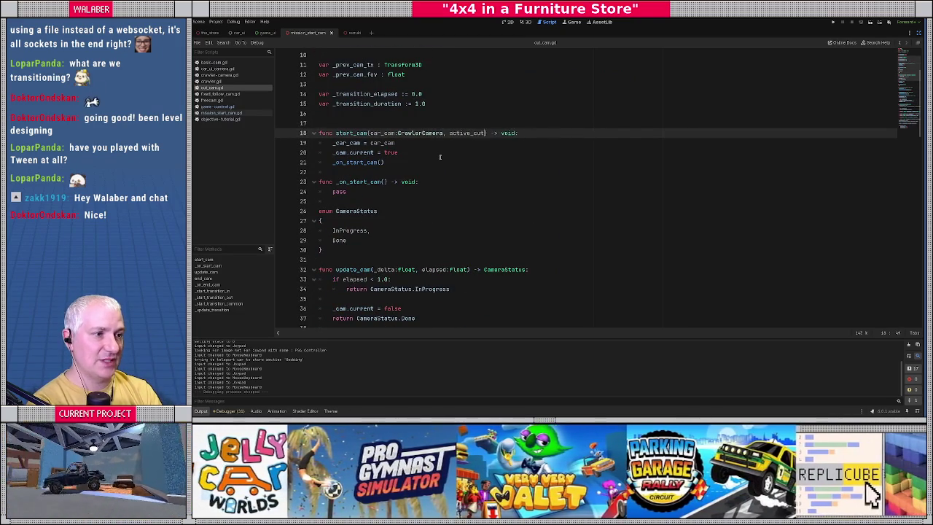
type(":Cut")
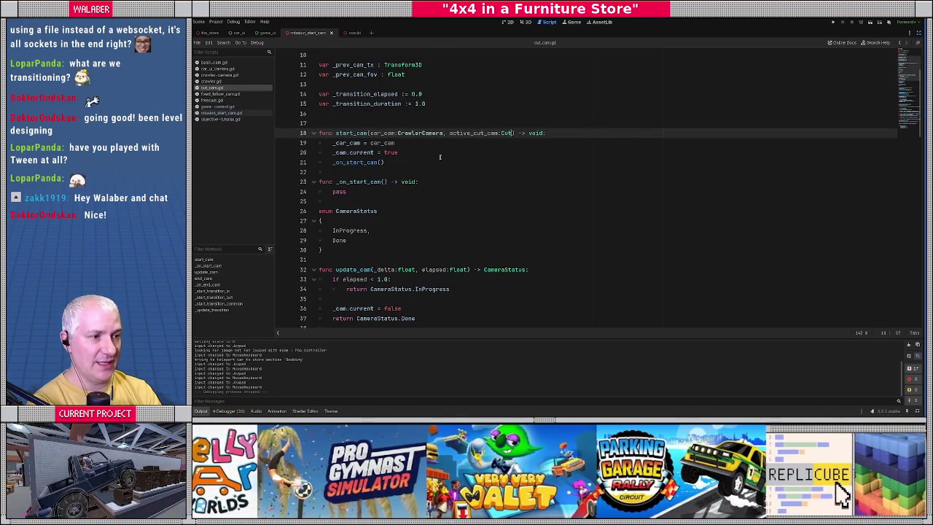
type("Cam")
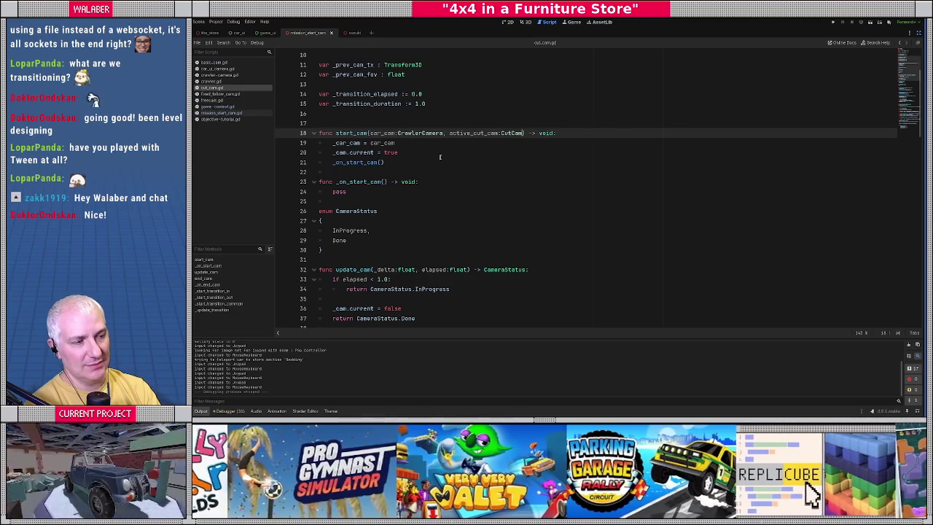
left_click(386, 162)
type("active_c")
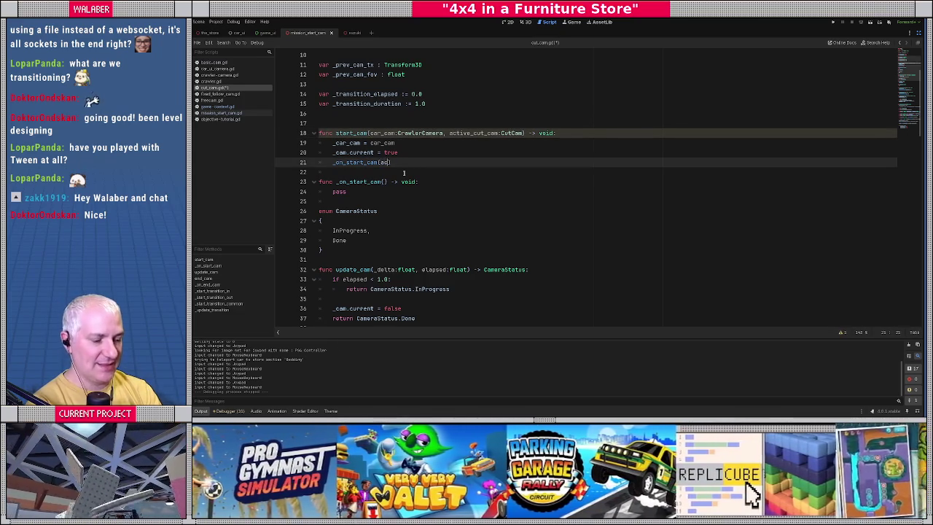
key("Return")
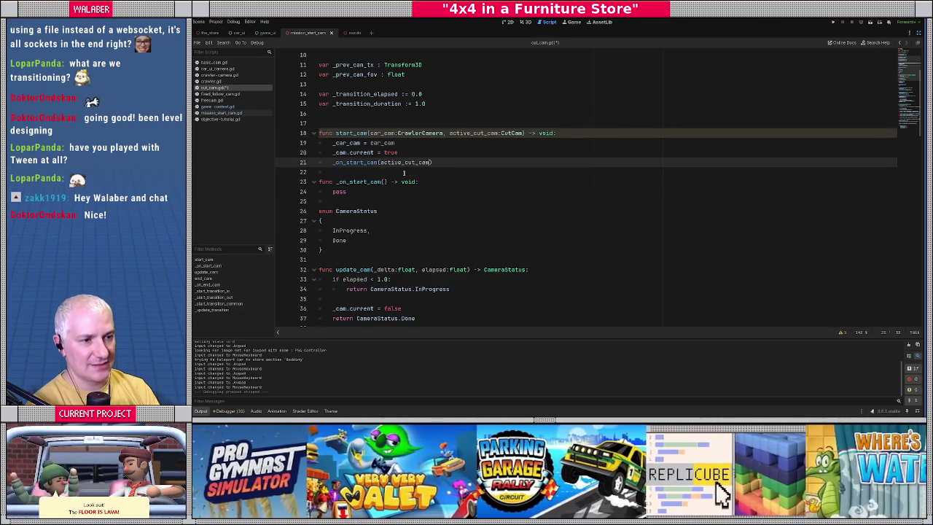
key("Down")
key("Down")
key("Left")
key("Left")
key("Left")
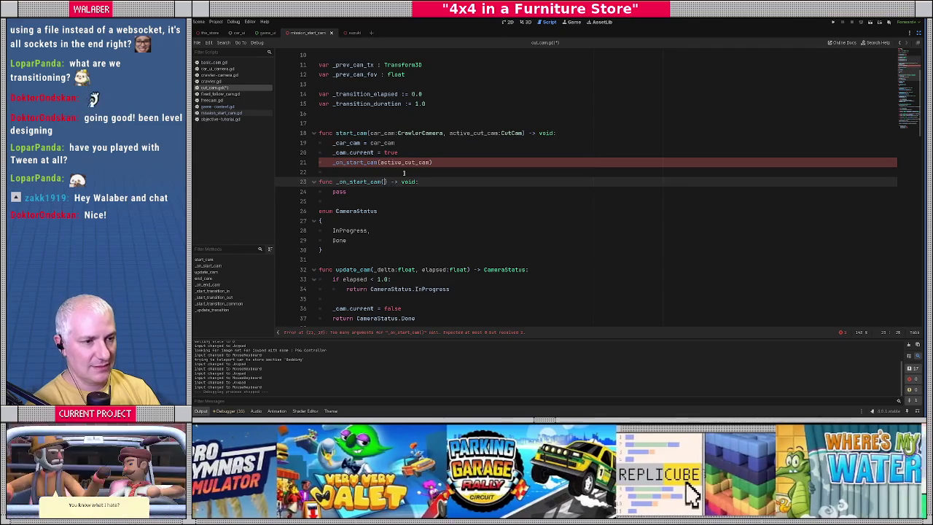
type("active_cut_cam")
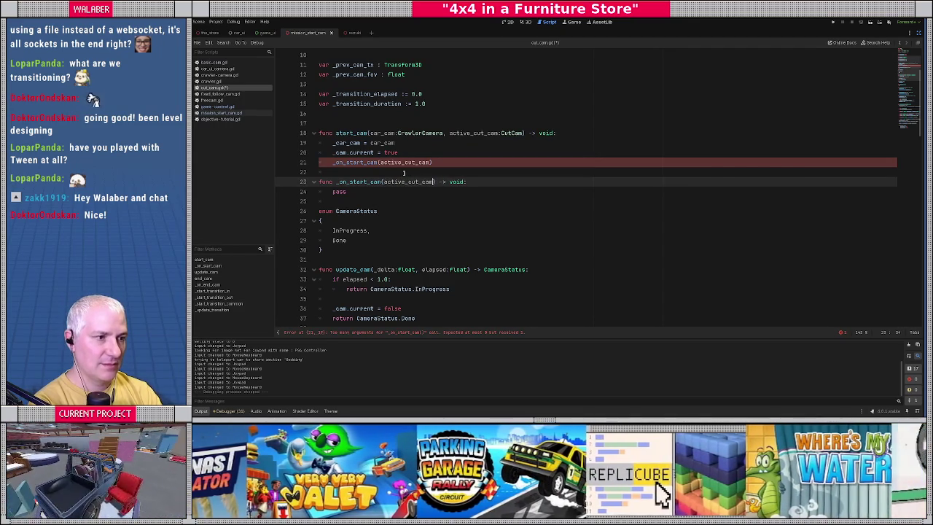
type(":CutCam")
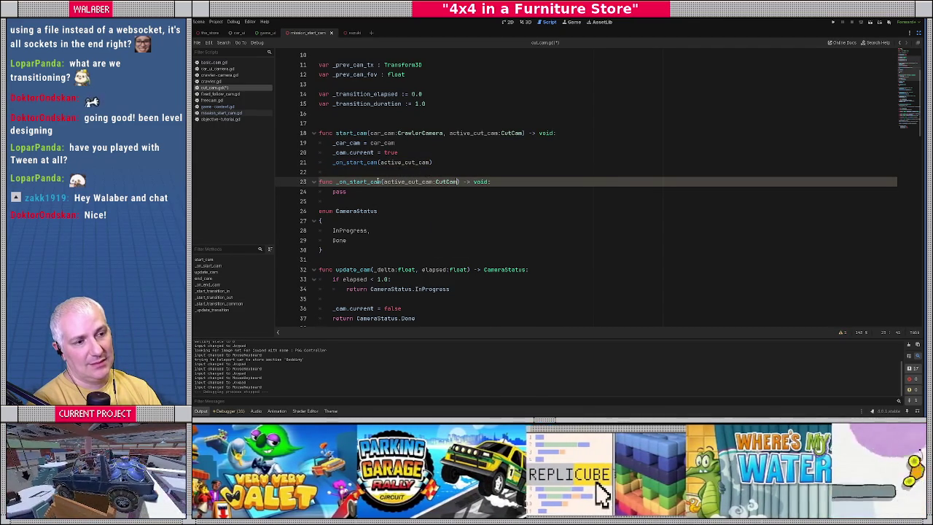
Add a from_cam:Camera3D parameter to _start_transition_in
scroll(378, 181, "down", 5)
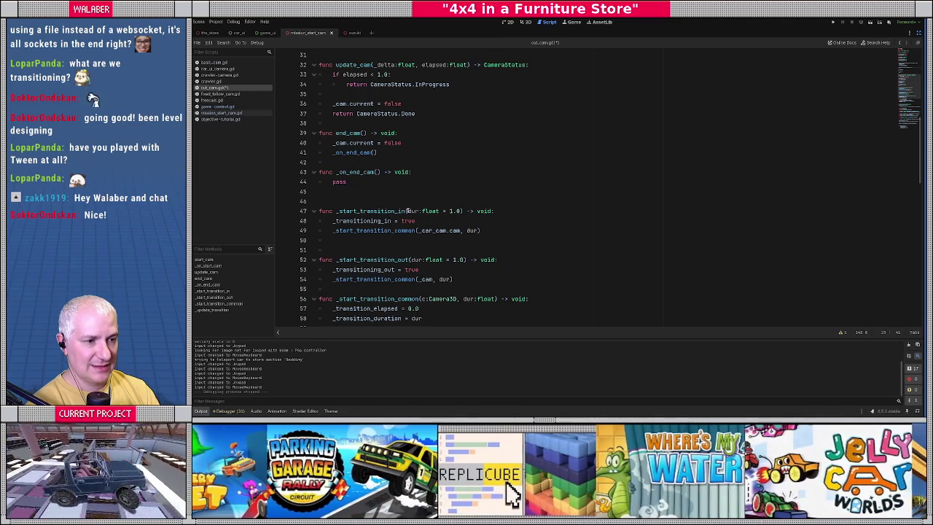
left_click(408, 211)
scroll(435, 181, "down", 2)
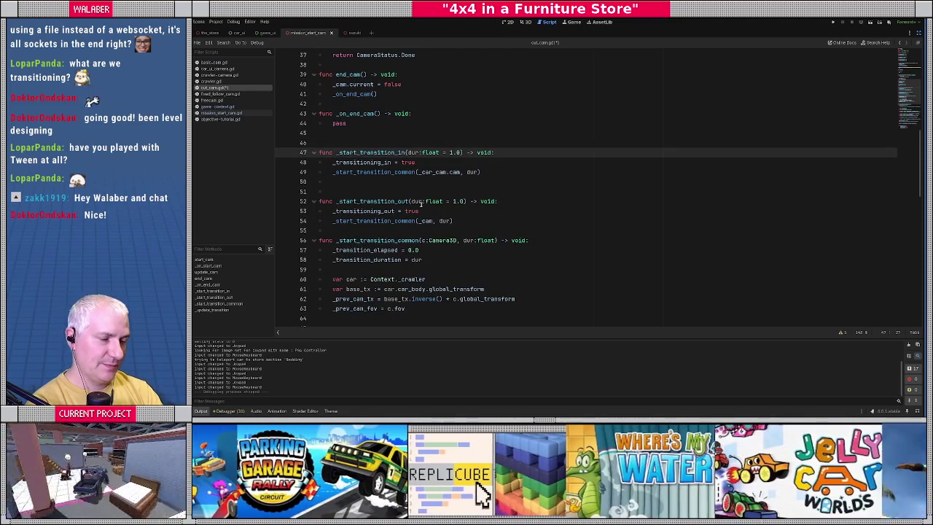
type("from_cam:Came")
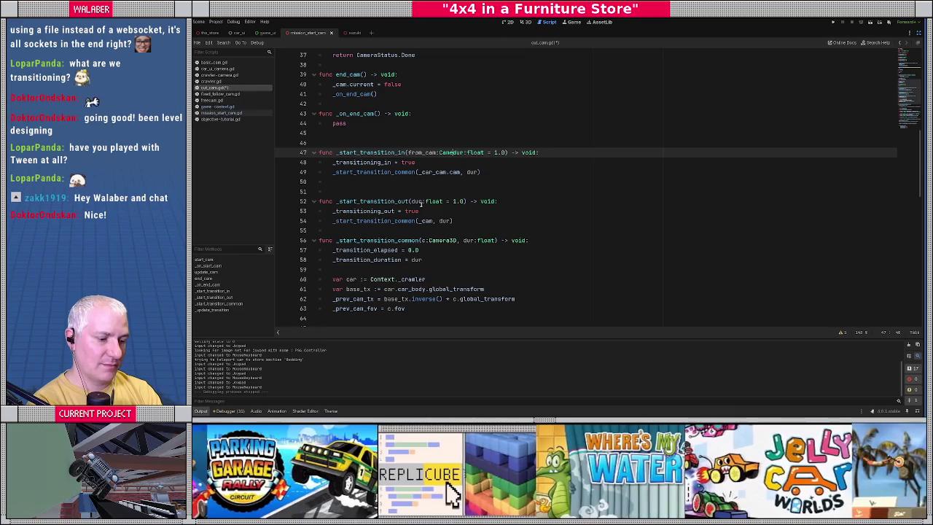
type("ra3D,")
scroll(488, 162, "up", 8)
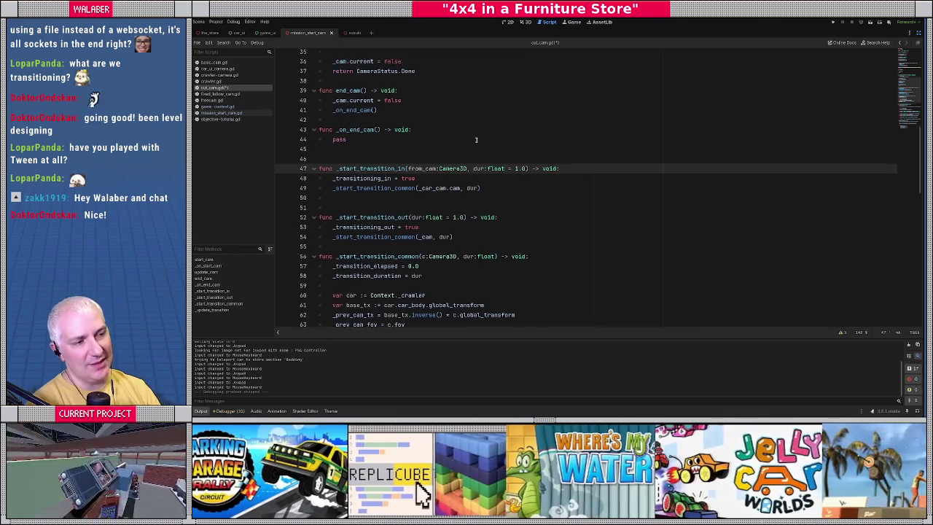
left_click(489, 163)
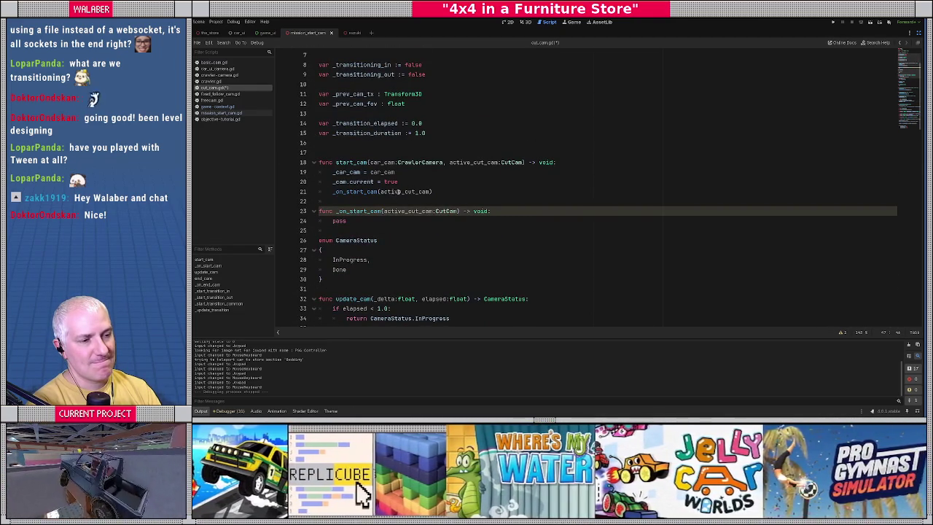
On line 21, pass active_cut_cam._cam if active_cut_cam != null, else null
left_click(427, 191)
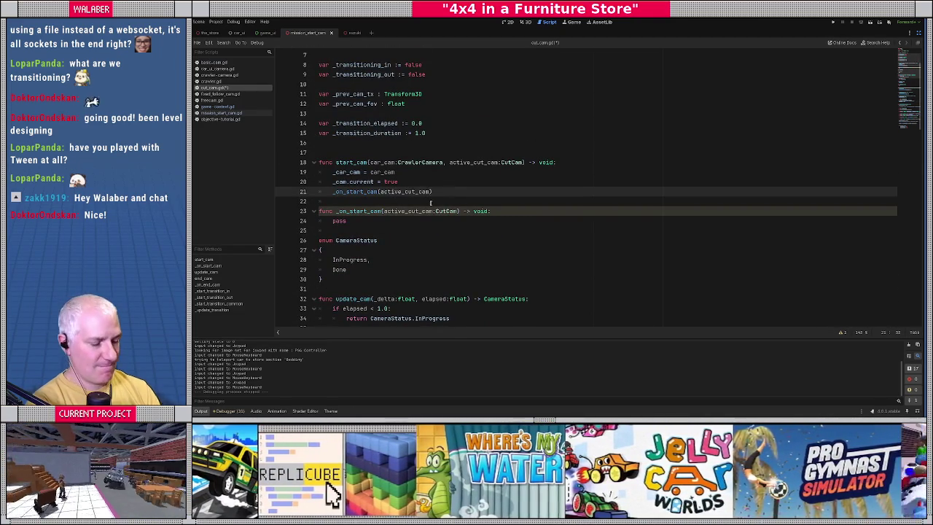
type(".cam")
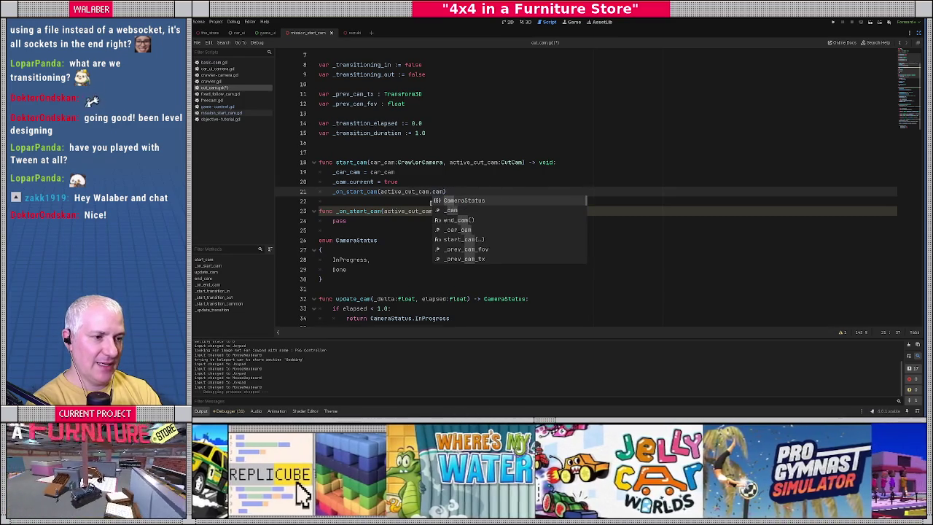
key("Down")
key("Return")
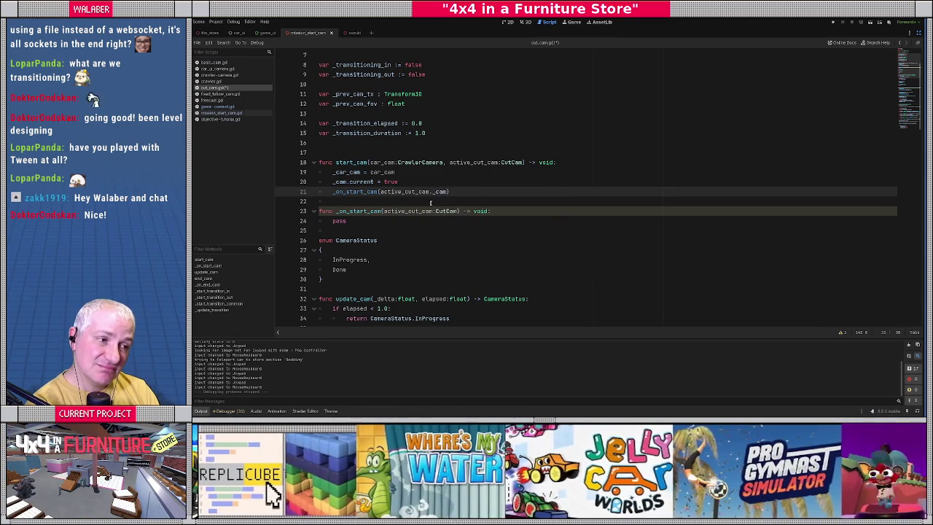
type("if ac")
key("Return")
type("!= null else null")
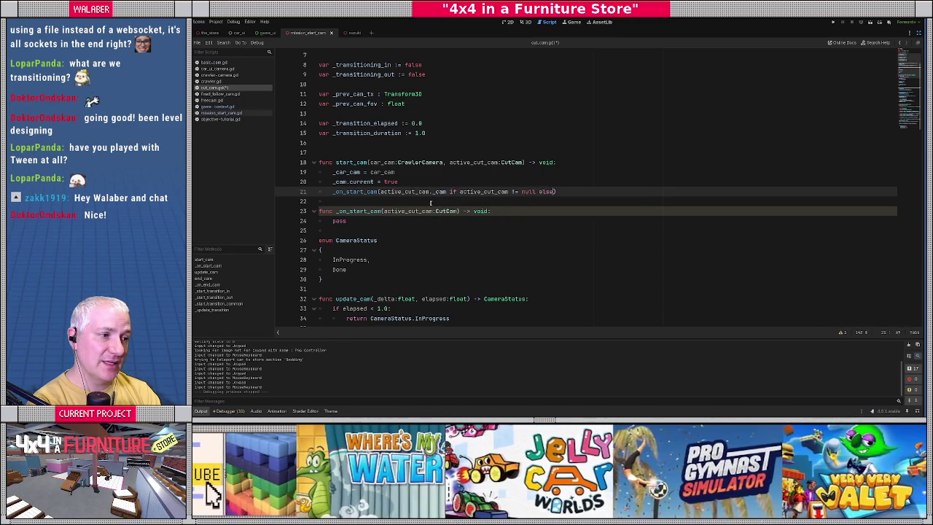
type("ll")
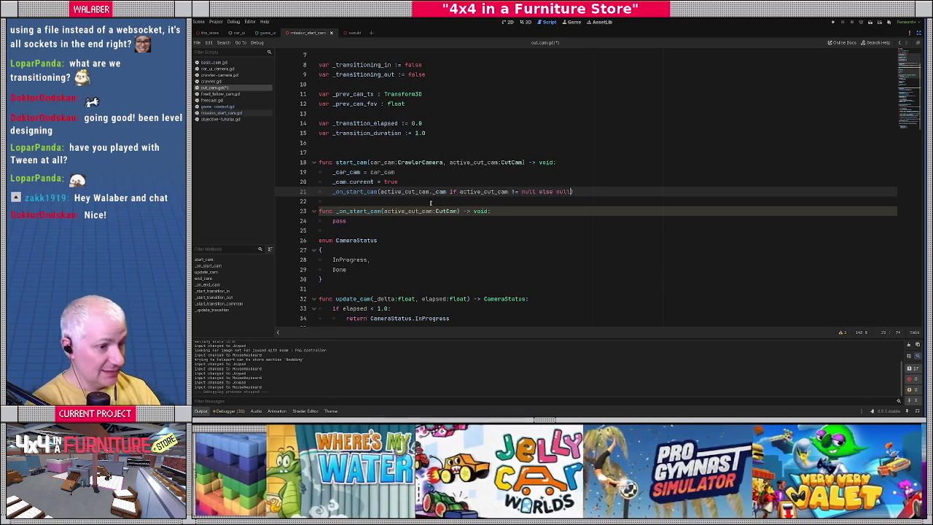
Change _on_start_cam's parameter to active_cam:Camera3D
left_click(415, 211)
key("BackSpace")
key("BackSpace")
key("Delete")
key("Delete")
key("Down")
key("Down")
key("Down")
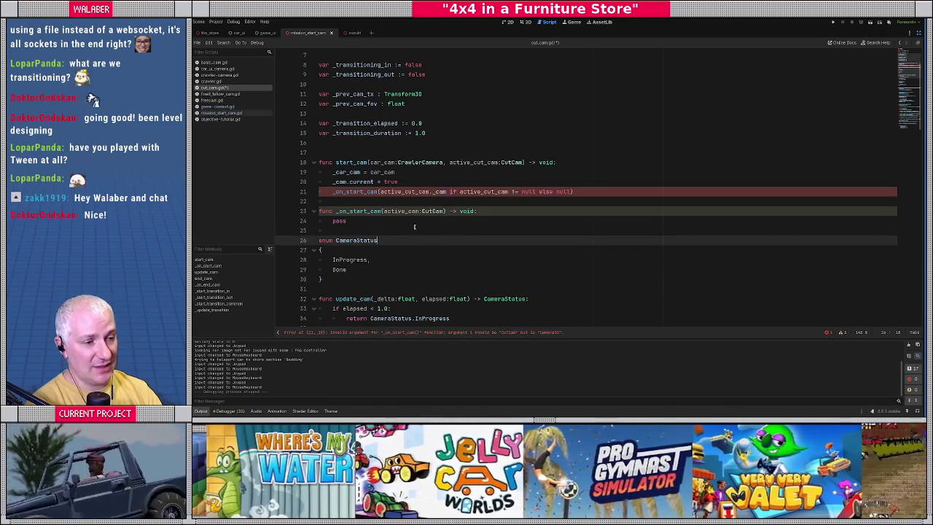
double_click(431, 210)
type("Camera")
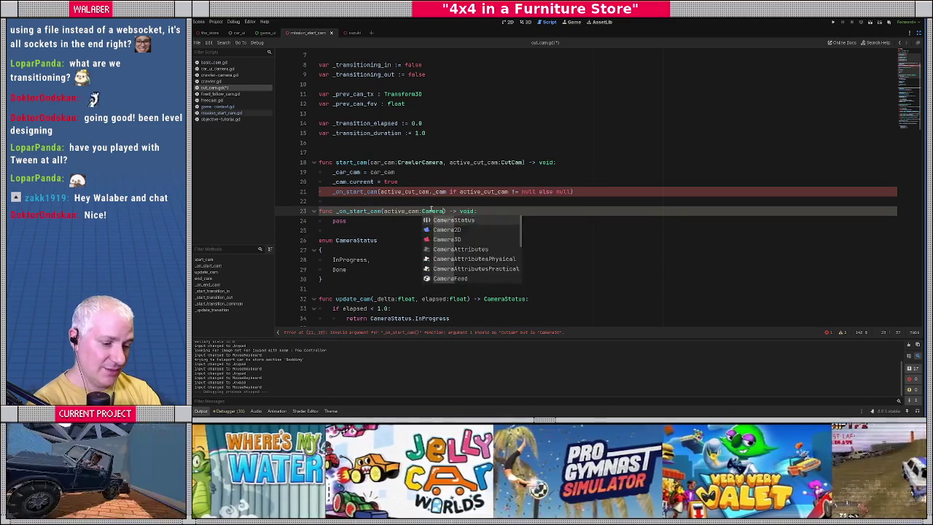
type("3D")
key("Escape")
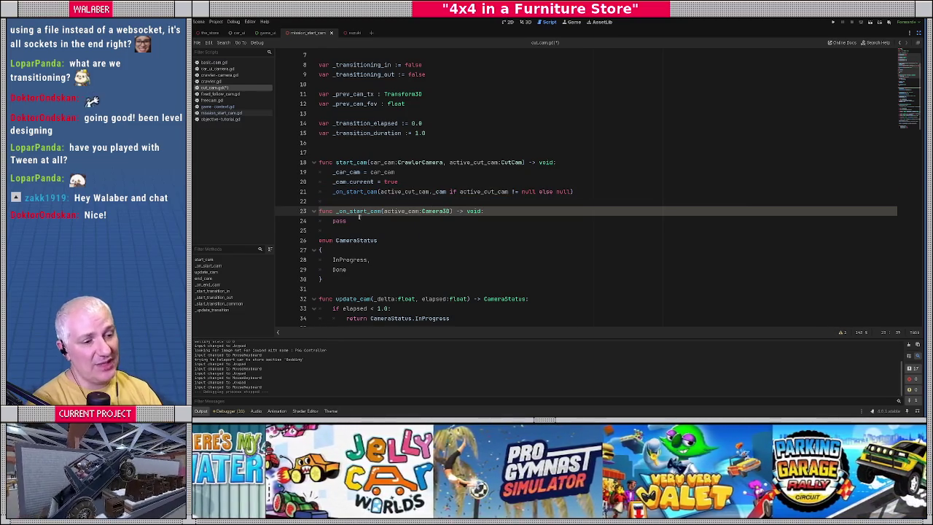
scroll(358, 216, "down", 9)
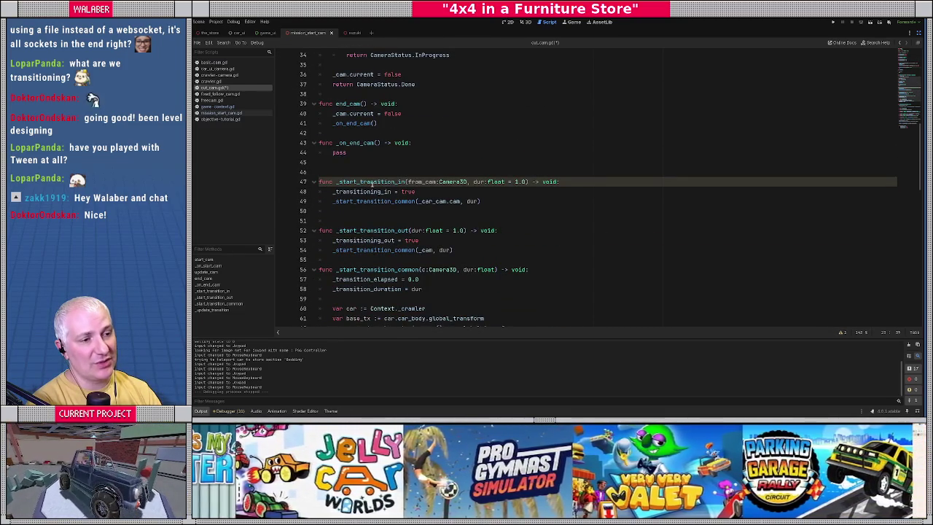
Add 'if from_cam == null: from_cam = _car_cam.cam' and pass from_cam to _start_transition_common
double_click(423, 182)
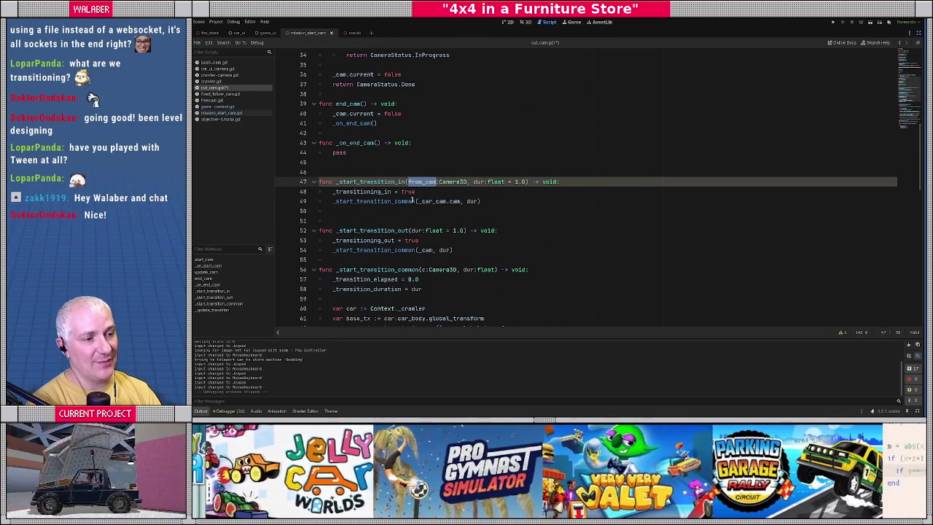
left_click(430, 195)
key("Return")
type("v")
key("BackSpace")
type("if from_cam == n")
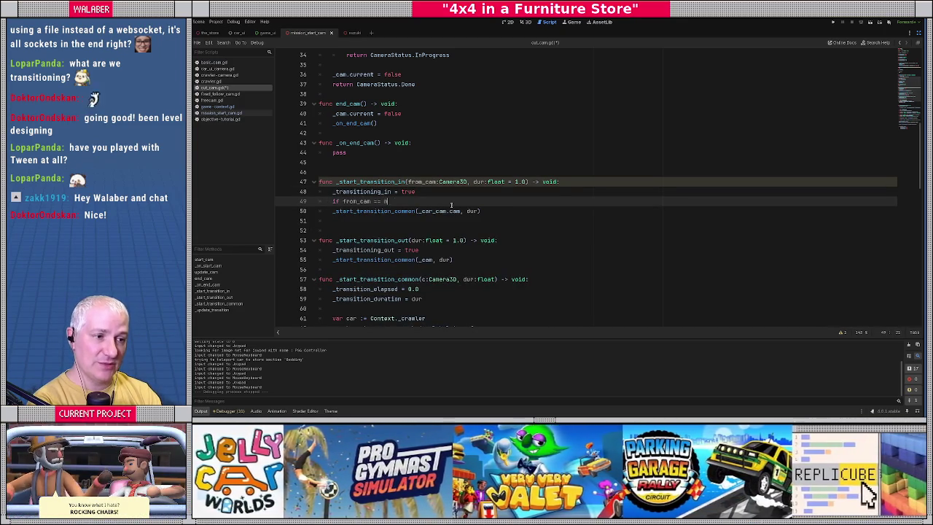
type("ull:")
key("Return")
type("from_cam = _car_cam")
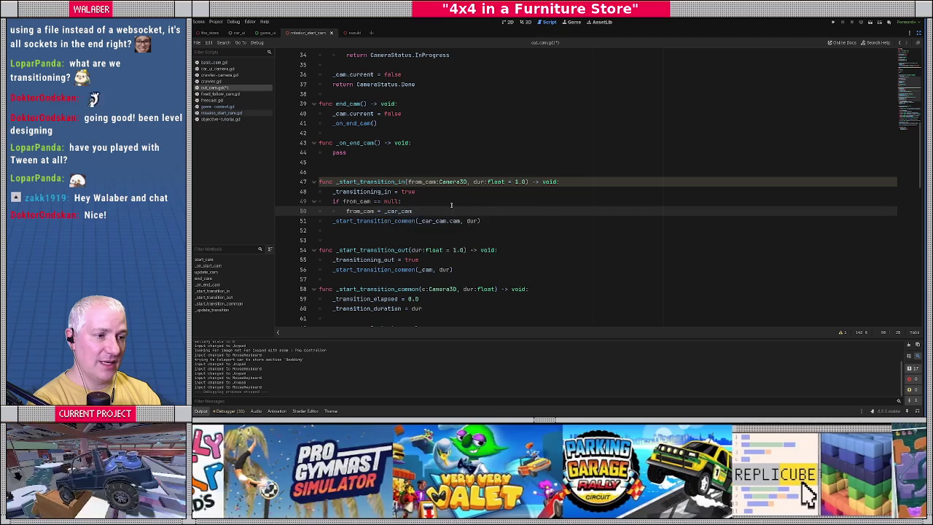
type(".cam")
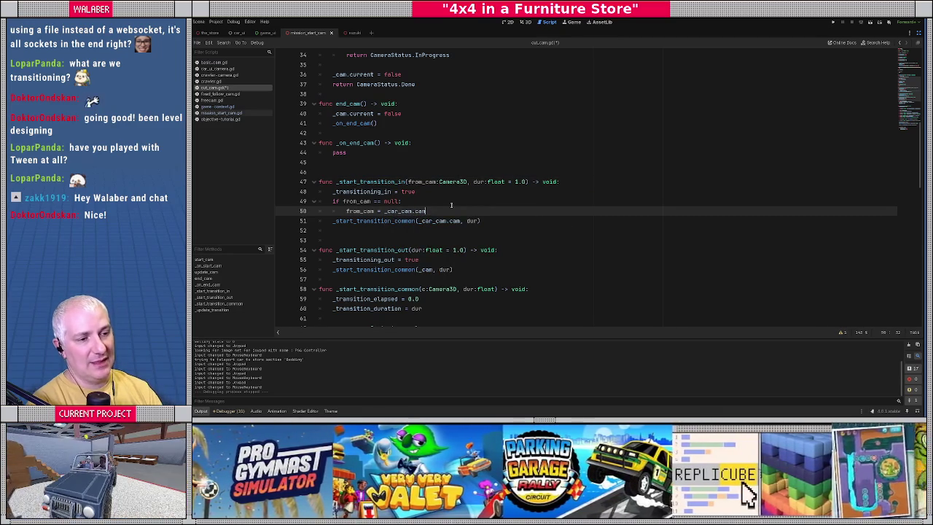
left_click_drag(420, 221, 461, 221)
type("from_cam")
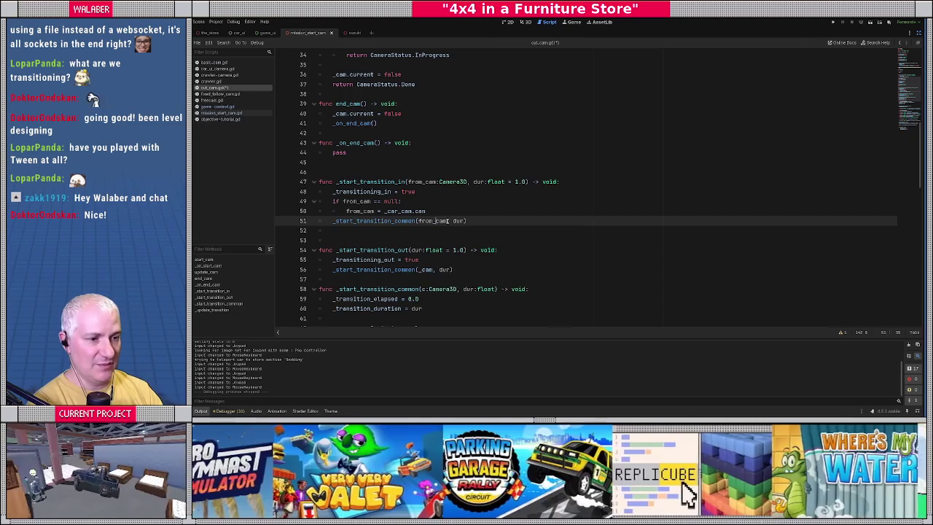
Review the _start_transition_common definition, checking its c.global_transform and c.fov lines
left_click(408, 223, "ctrl")
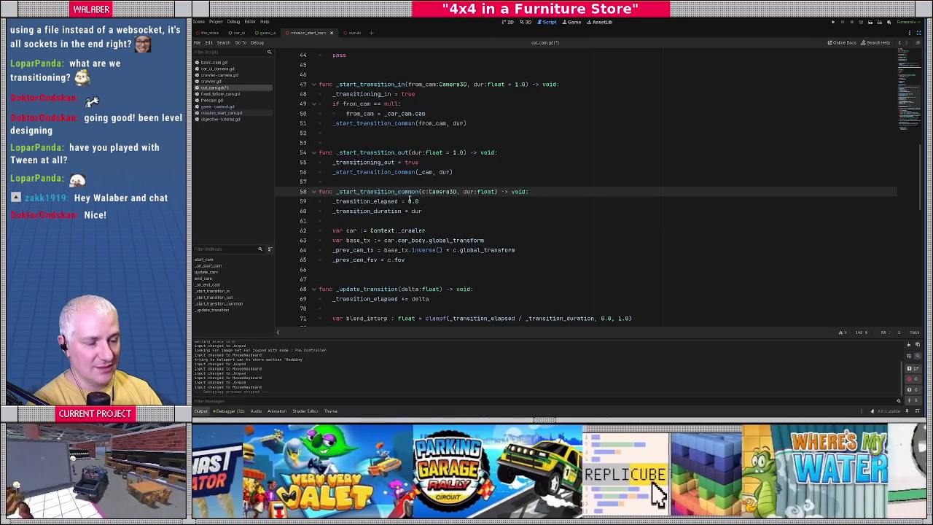
scroll(409, 199, "down", 1)
mouse_move(345, 201)
left_mouse_down()
mouse_move(394, 210)
mouse_move(393, 221)
left_mouse_up()
left_click(393, 221)
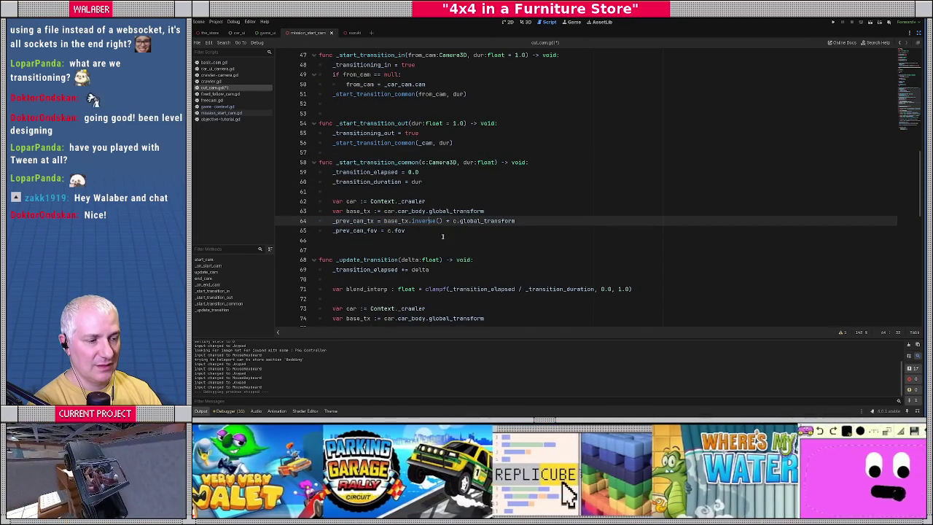
left_click_drag(452, 220, 515, 220)
left_click_drag(386, 231, 412, 231)
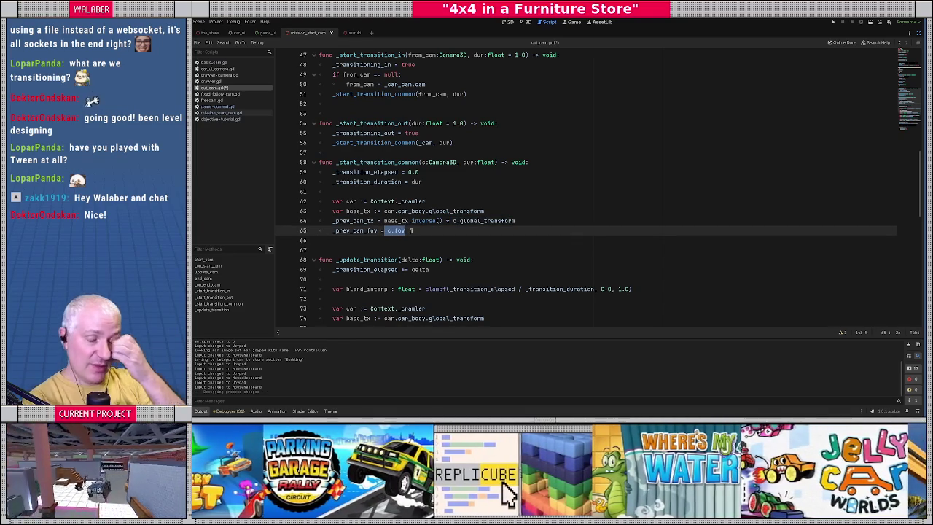
left_click(461, 181)
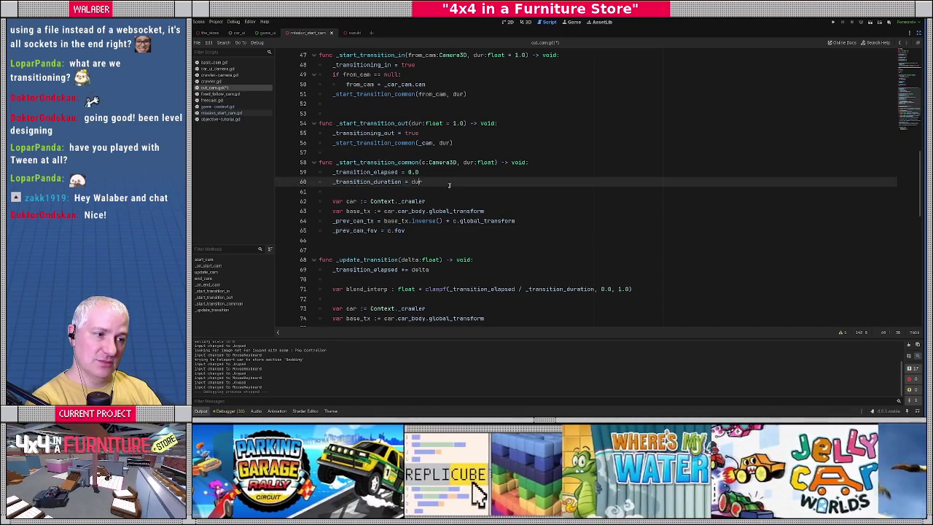
scroll(460, 182, "up", 2)
scroll(461, 181, "up", 2)
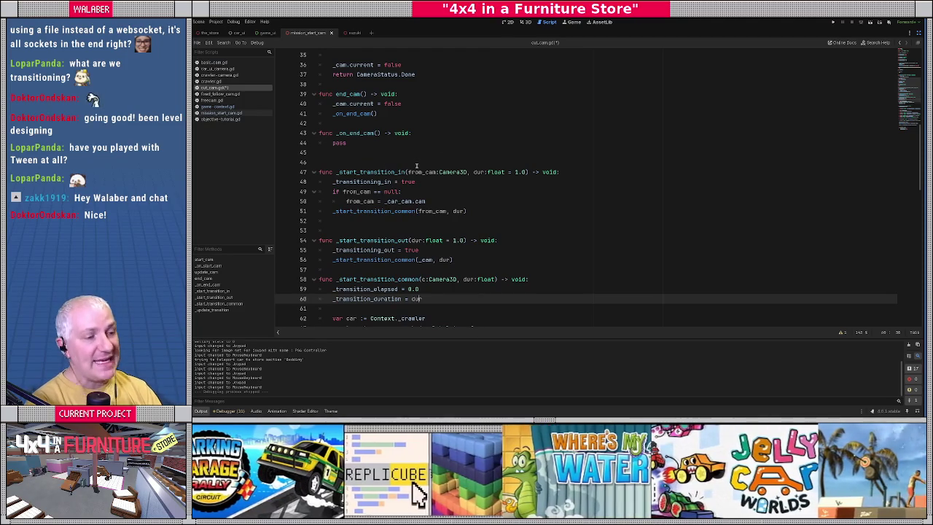
scroll(416, 166, "down", 2)
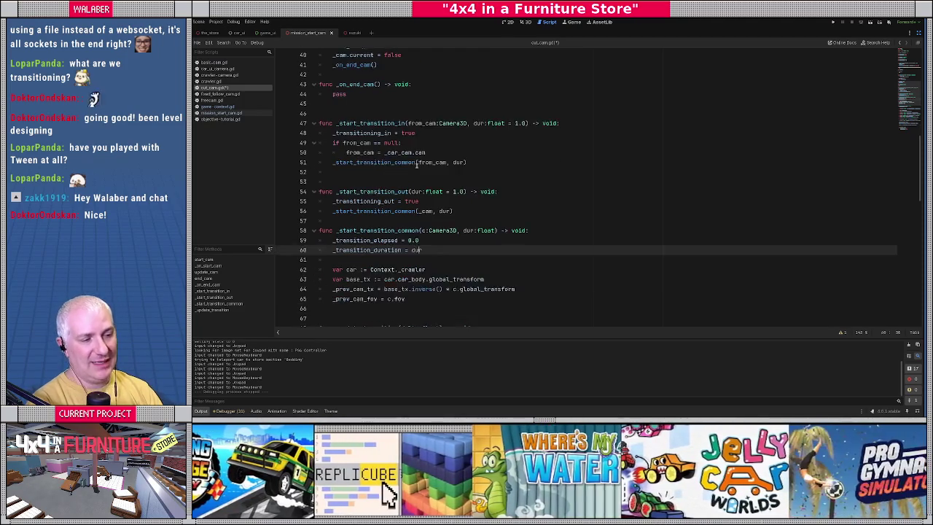
Add a to_cam:Camera3D parameter to _start_transition_out
double_click(403, 182)
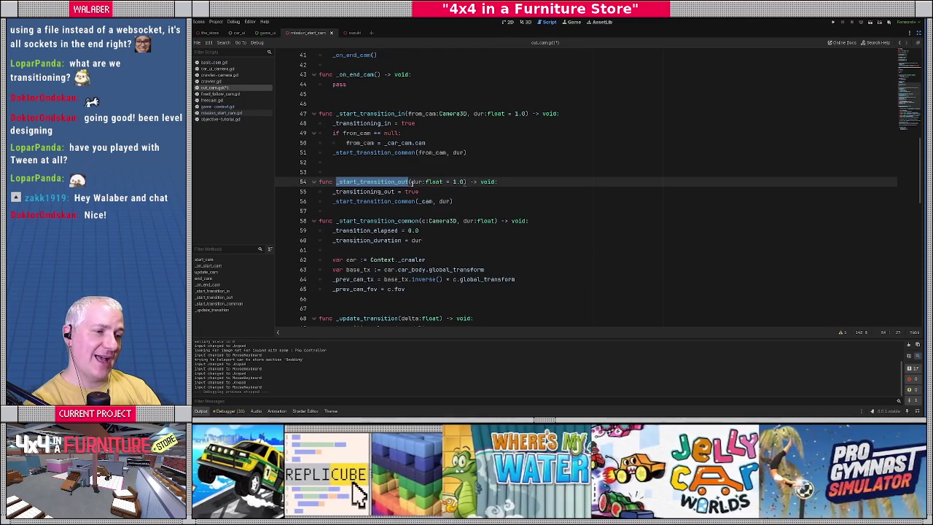
left_click(410, 182)
type("to_cam:Camera")
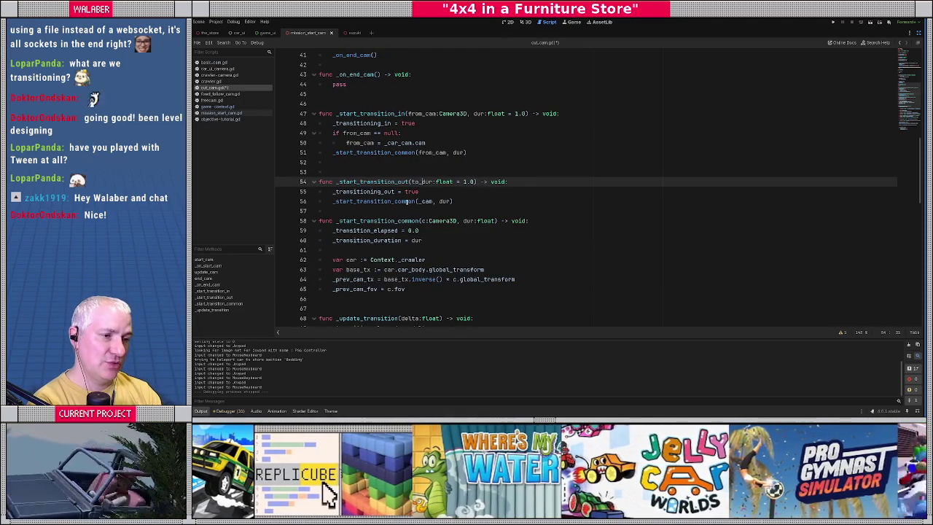
type("3D,")
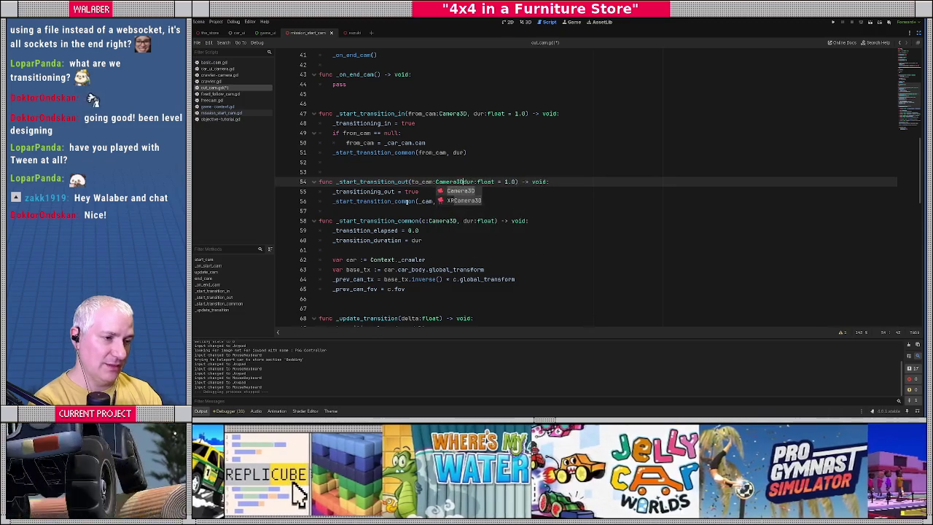
key("Return")
type(",")
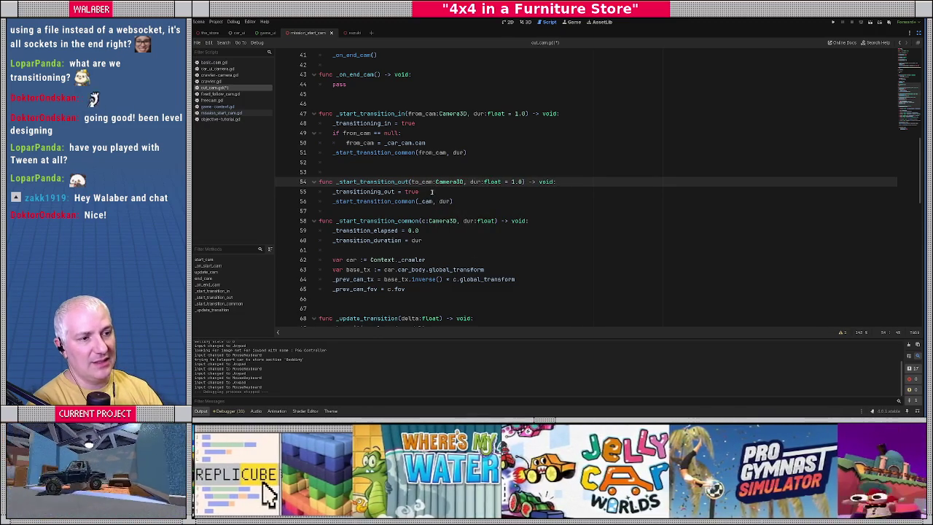
Insert 'if to_cam == null: to_cam = _car_cam.cam' and pass to_cam instead of _cam
key("Down")
key("Return")
type("if to_ca")
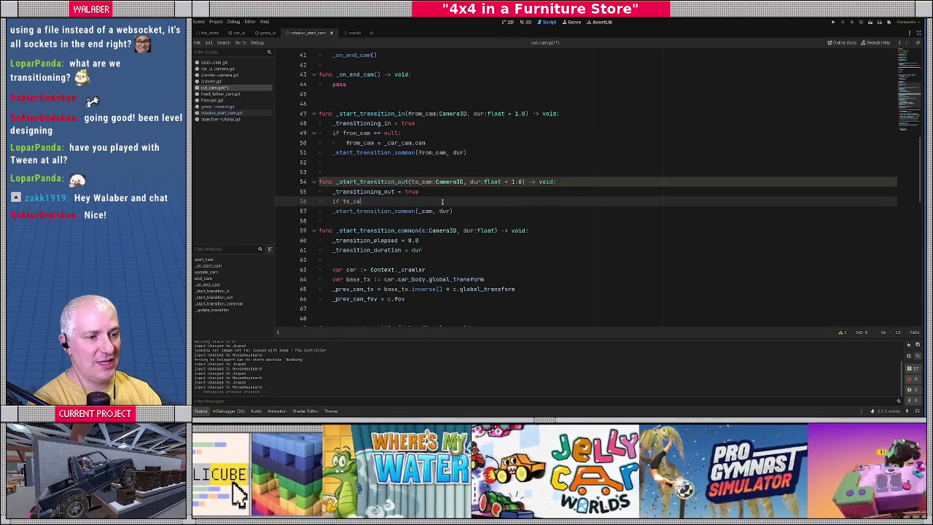
type("m == null:")
key("Return")
type("to")
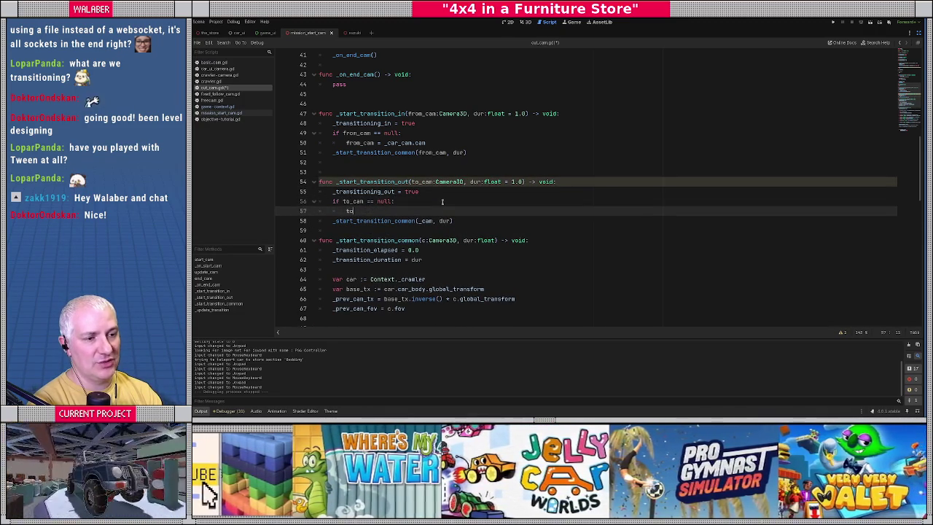
type("_cam = _car_cam.cam")
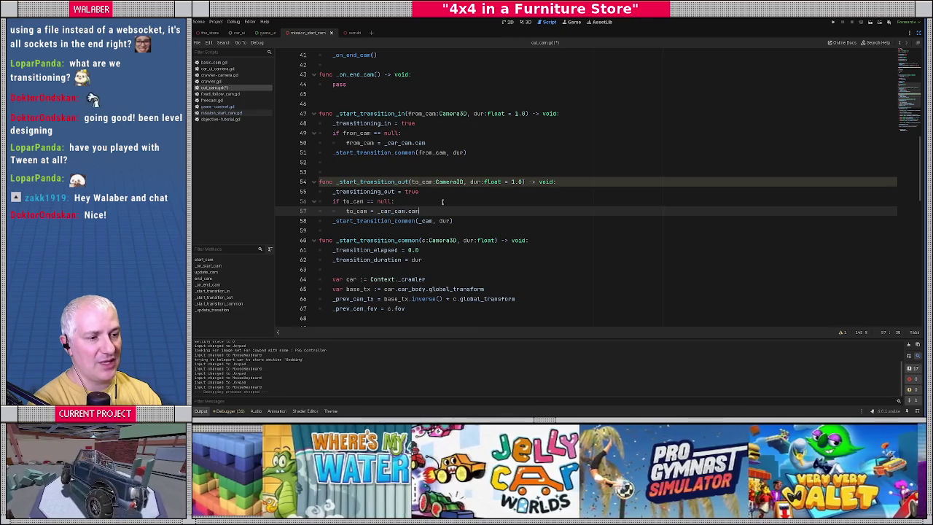
double_click(427, 220)
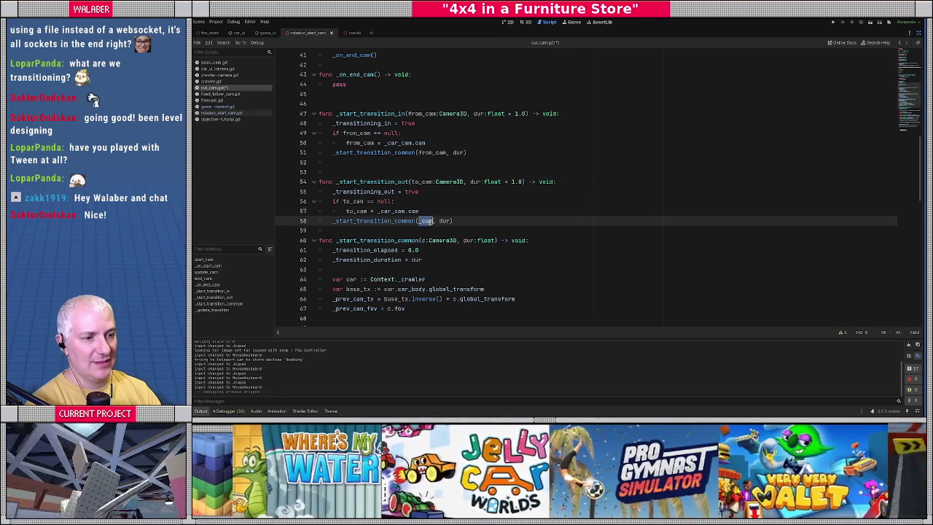
type("to_cam")
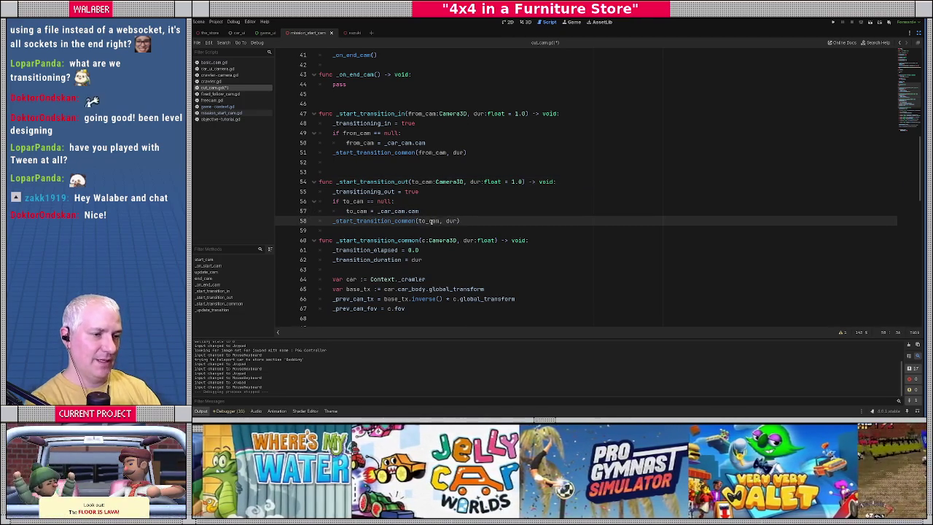
Save cut_cam.gd with Ctrl+S
left_click(430, 168)
key("ctrl+s")
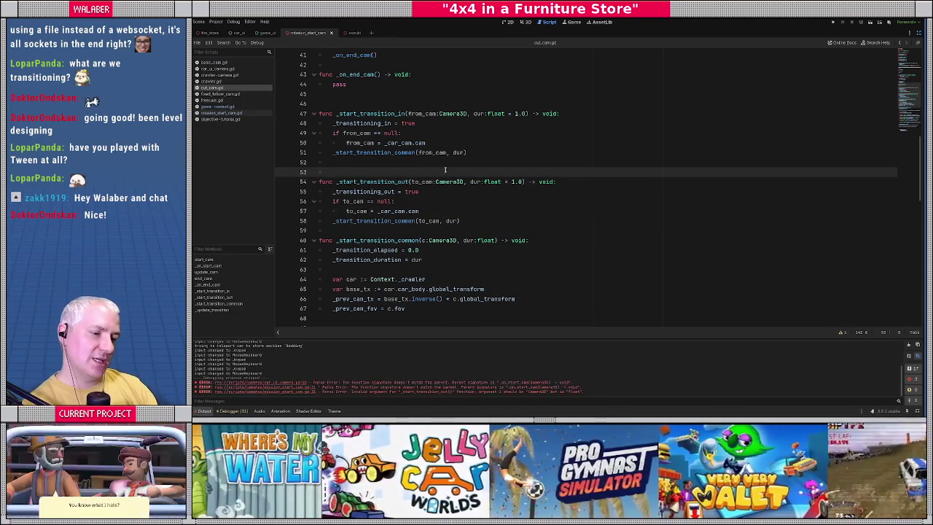
scroll(449, 186, "down", 8)
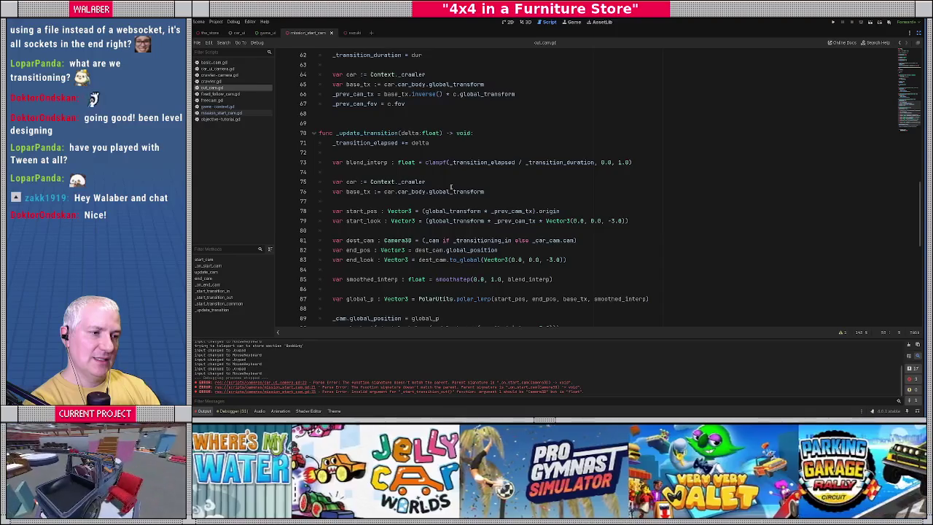
scroll(507, 209, "down", 1)
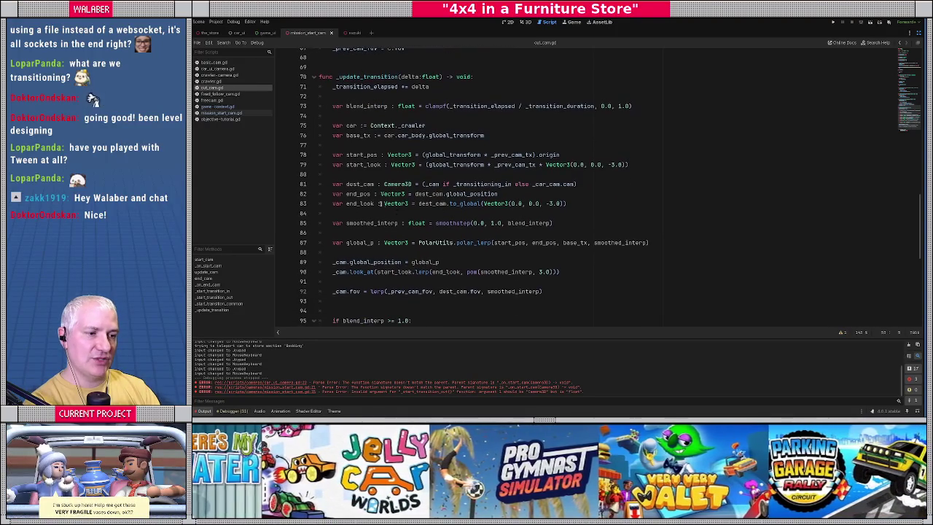
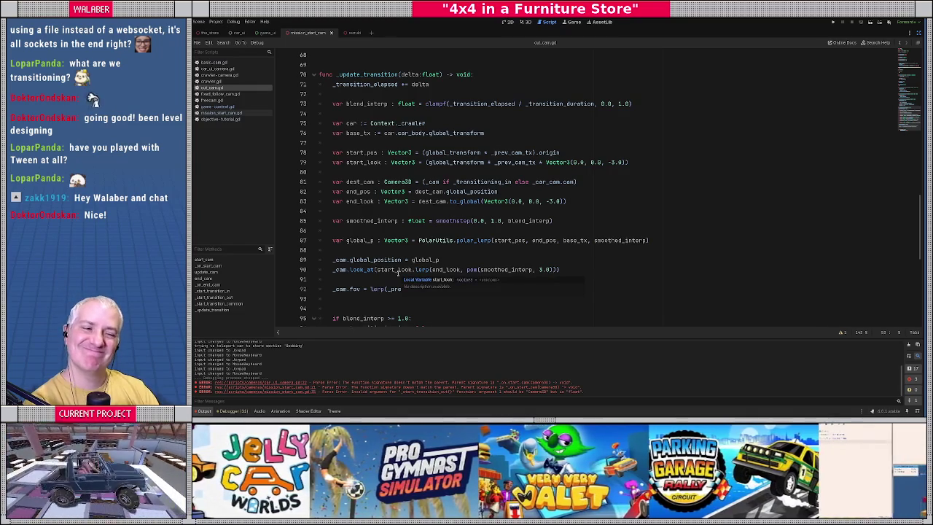
Declare 'var _transition_is_polar := false' on line 14, after the transition timing variables
mouse_move(378, 152)
left_mouse_down()
mouse_move(481, 271)
mouse_move(452, 279)
left_mouse_up()
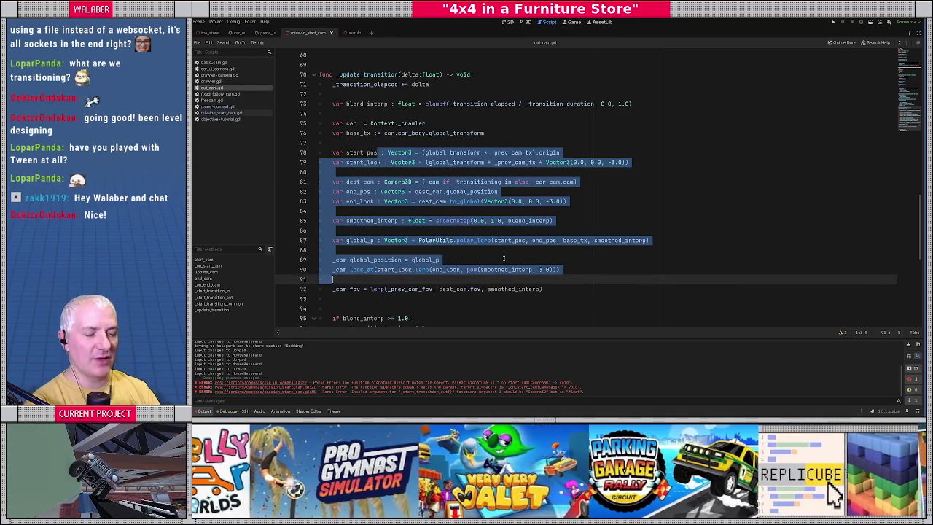
left_click(504, 257)
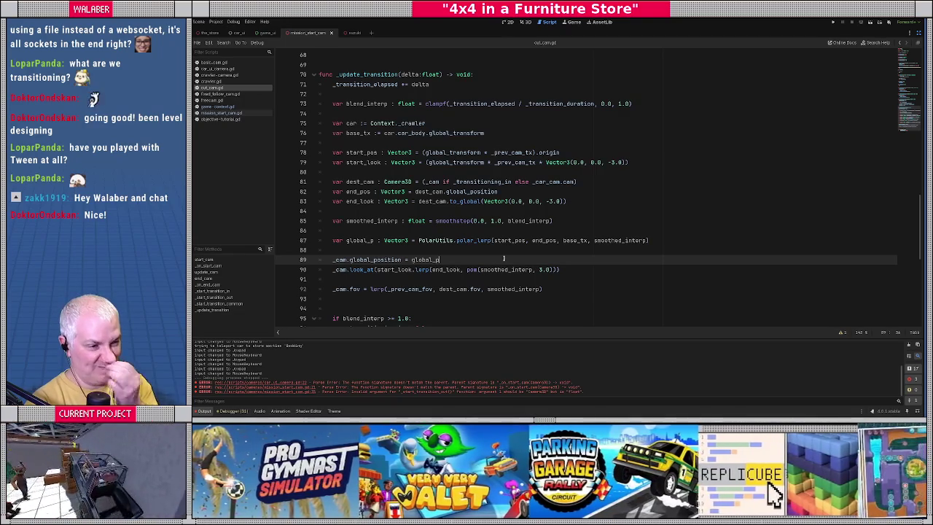
scroll(503, 258, "up", 15)
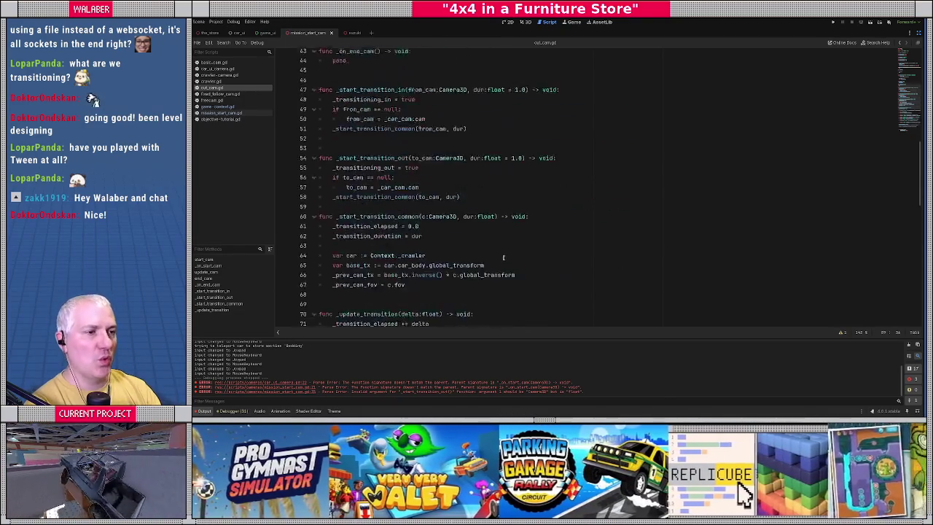
scroll(465, 207, "up", 2)
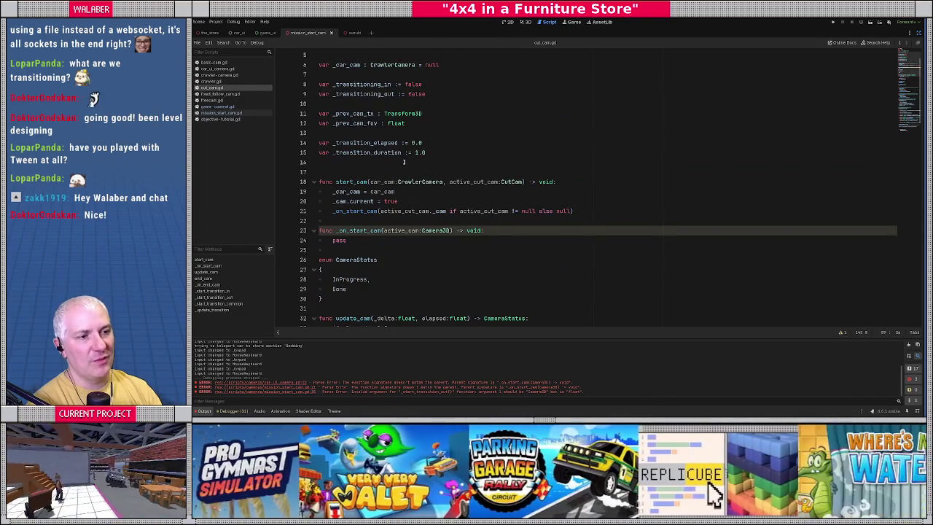
left_click(403, 161)
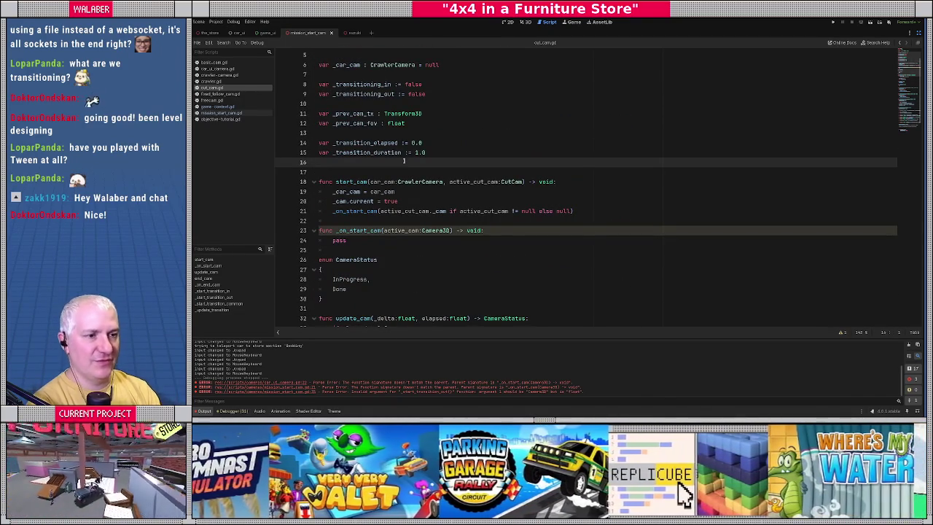
key("Up")
key("Up")
key("Up")
key("Return")
type("var _transition_is_polar")
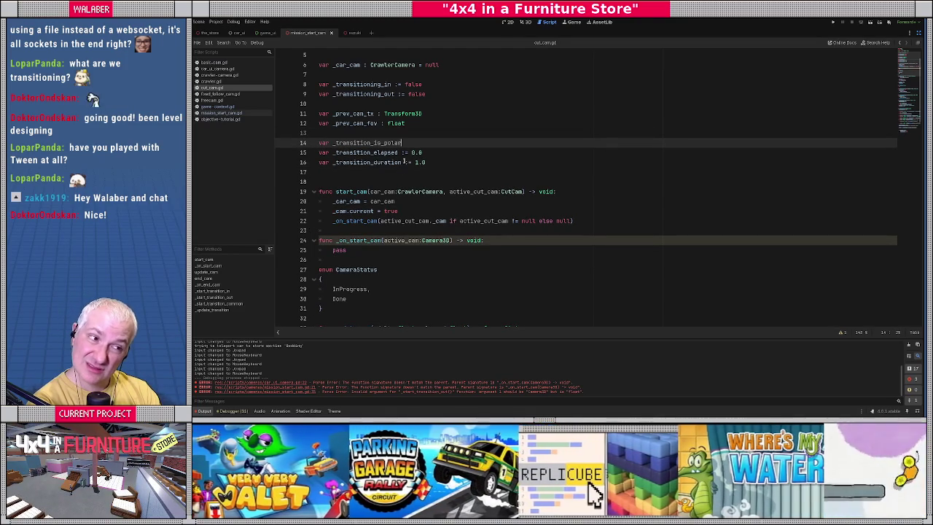
type(" := false")
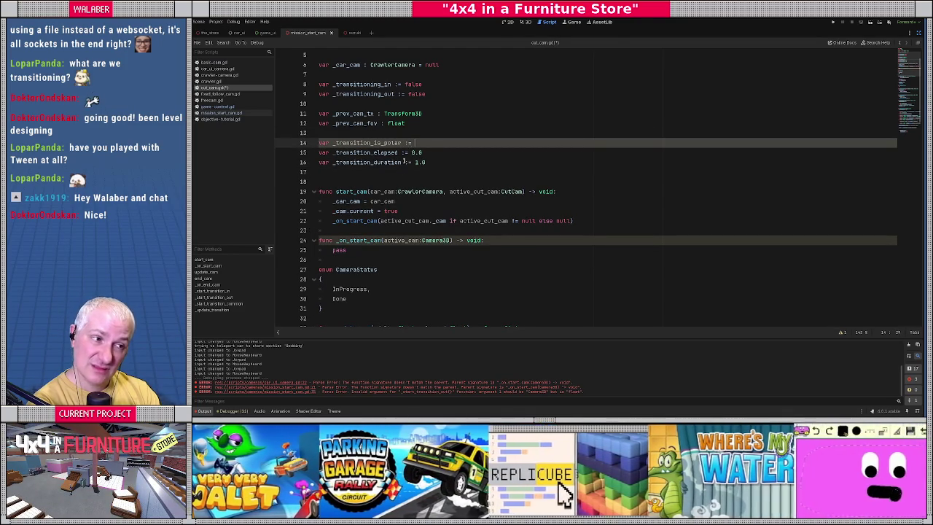
key("Escape")
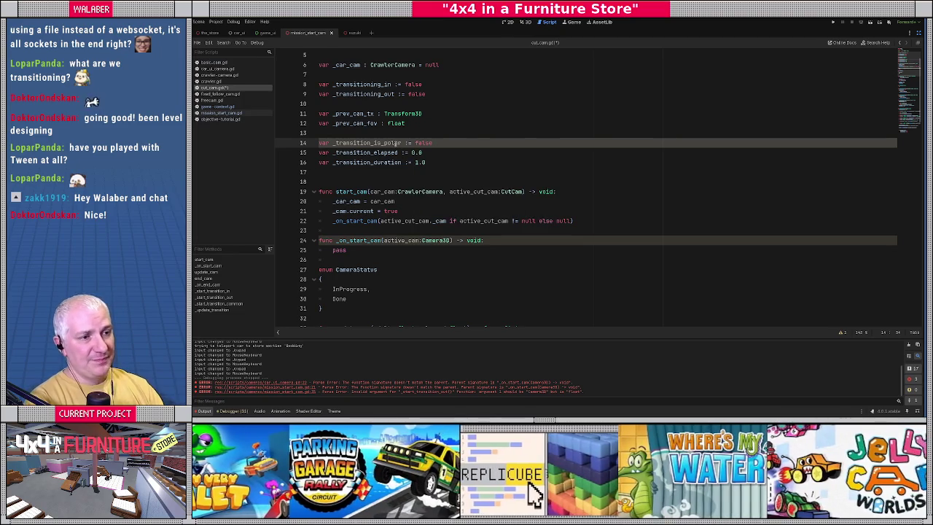
left_click(397, 162)
Delete the 'if from_cam == null' and 'if to_cam == null' fallback blocks
scroll(391, 205, "down", 4)
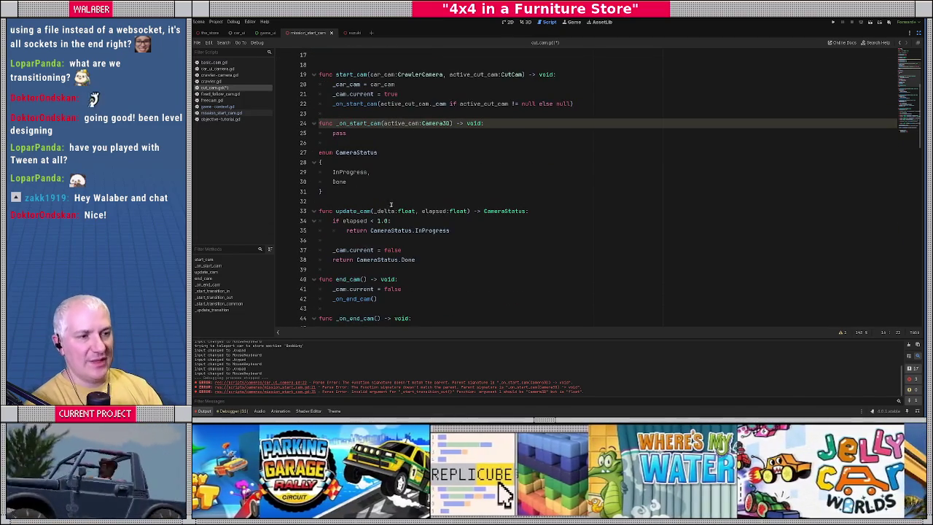
scroll(384, 152, "up", 1)
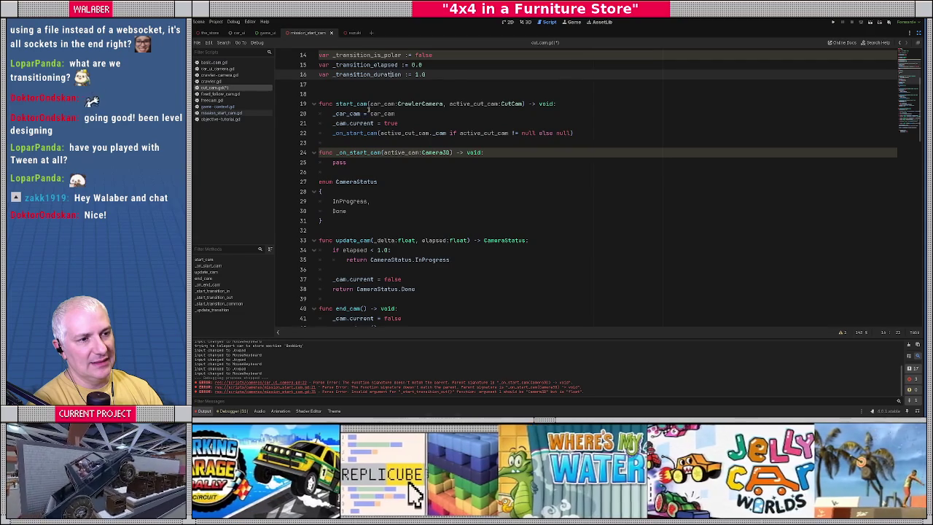
mouse_move(368, 125)
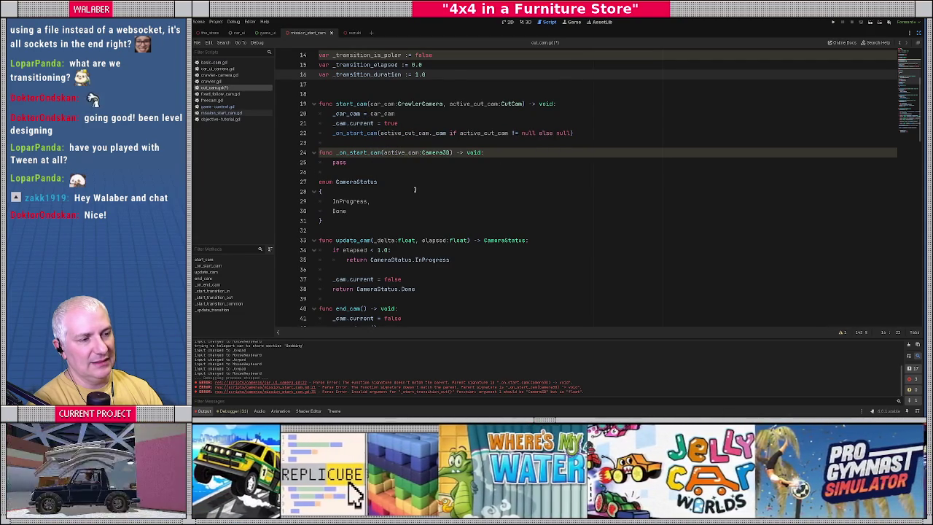
scroll(391, 182, "down", 8)
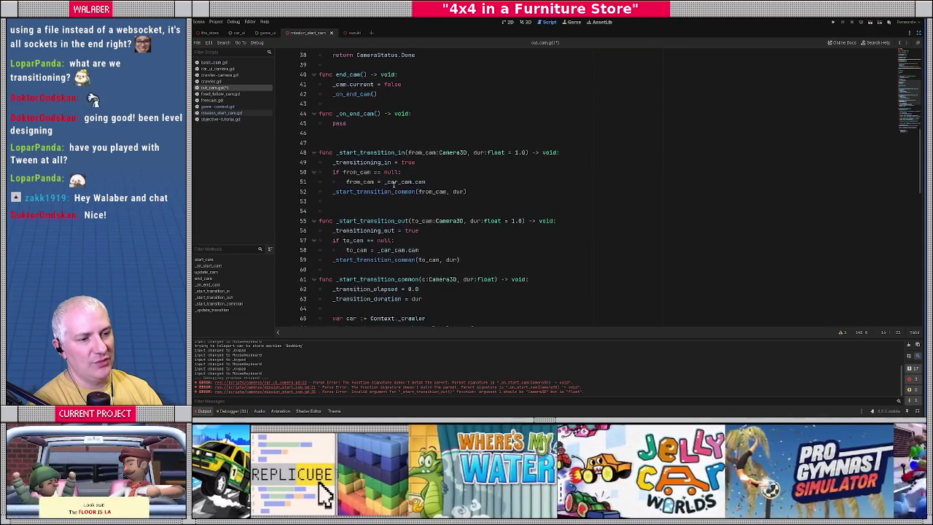
scroll(393, 184, "down", 1)
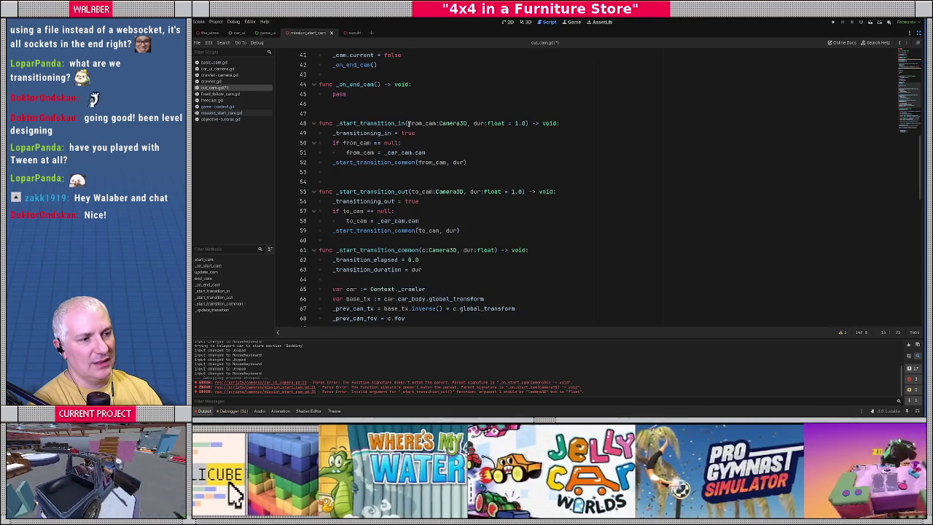
left_click_drag(335, 147, 332, 162)
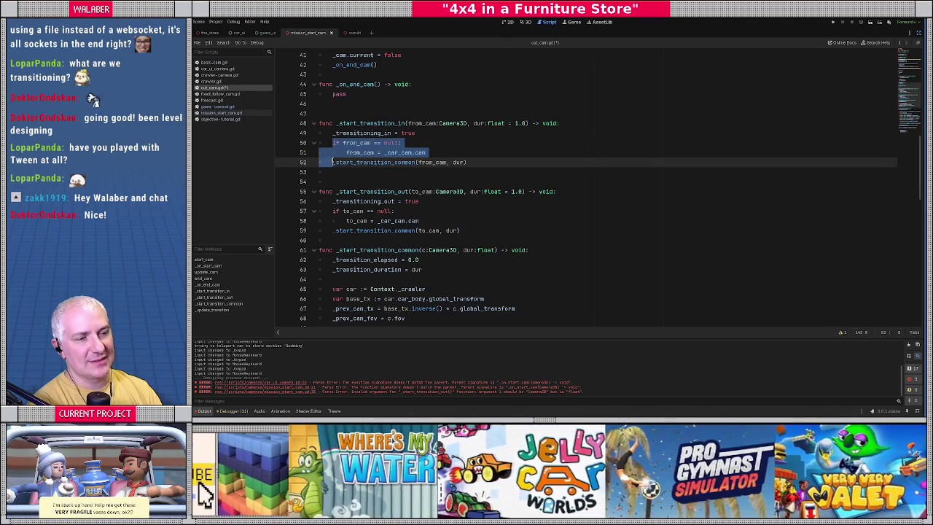
key("BackSpace")
key("Down")
key("Down")
key("Down")
key("shift+Down")
key("shift+Down")
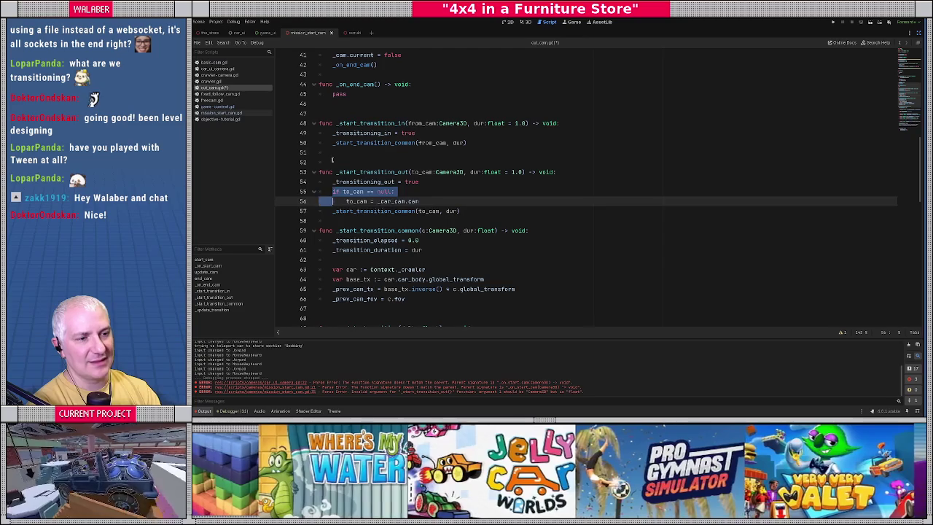
key("BackSpace")
scroll(335, 172, "down", 2)
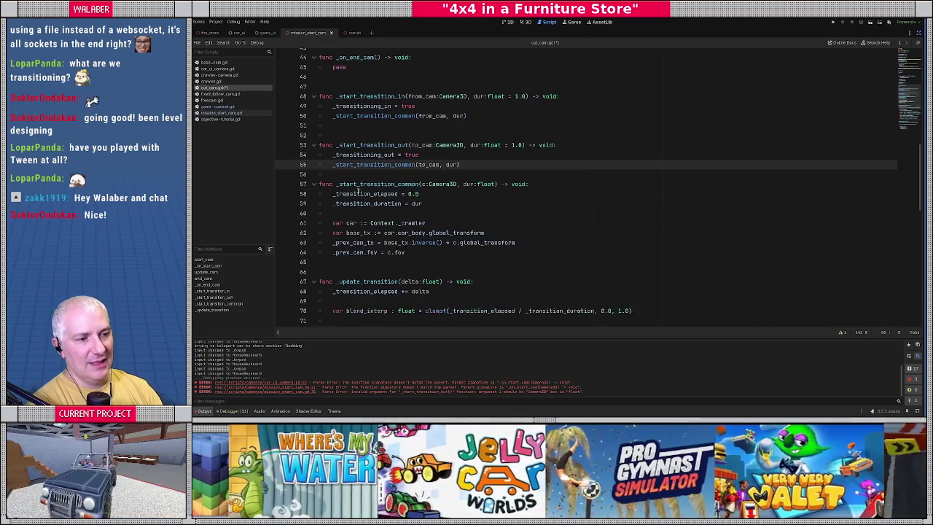
left_click(460, 178)
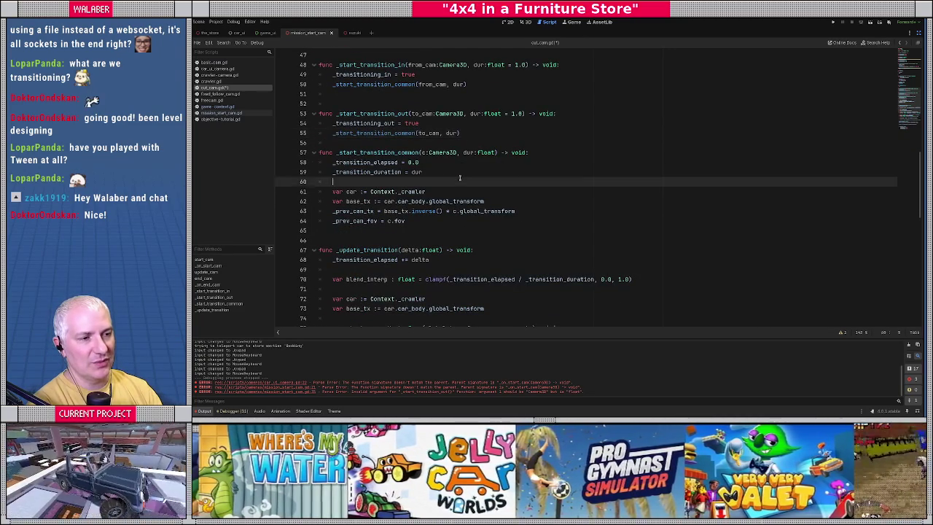
At the start of _start_transition_common, reset _transition_is_polar to false
key("Return")
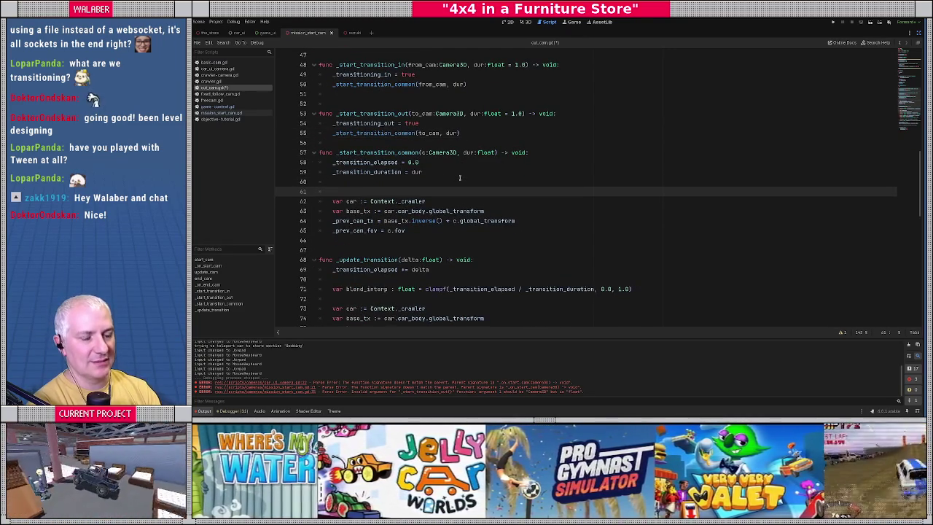
key("Return")
key("Up")
type("_tran")
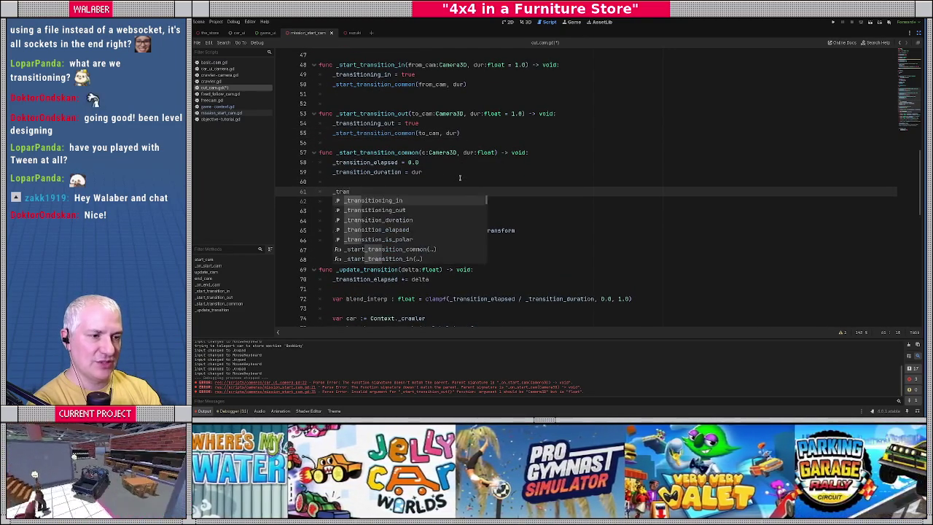
key("Down")
key("Down")
key("Down")
key("Return")
type("= false")
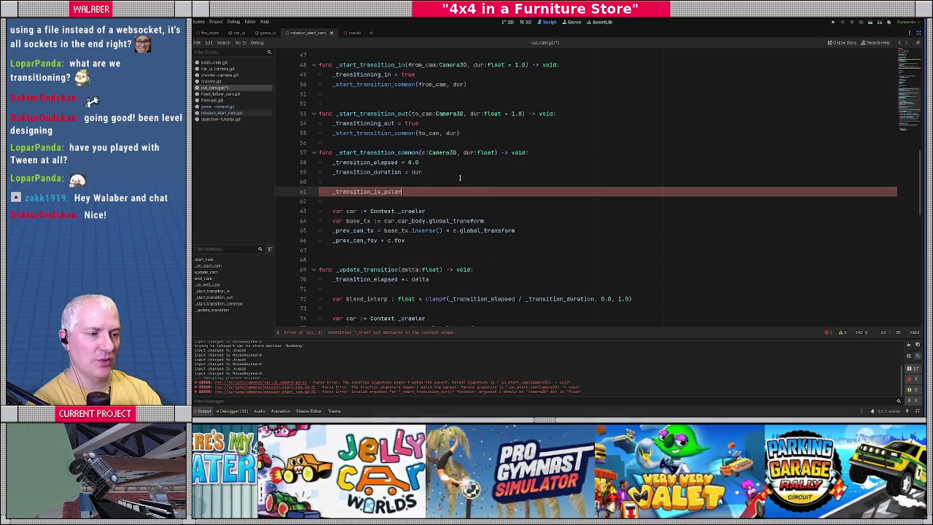
Add an 'if c == null:' branch that uses _car_cam.cam and sets _transition_is_polar = true
key("Return")
key("Return")
type("if c ")
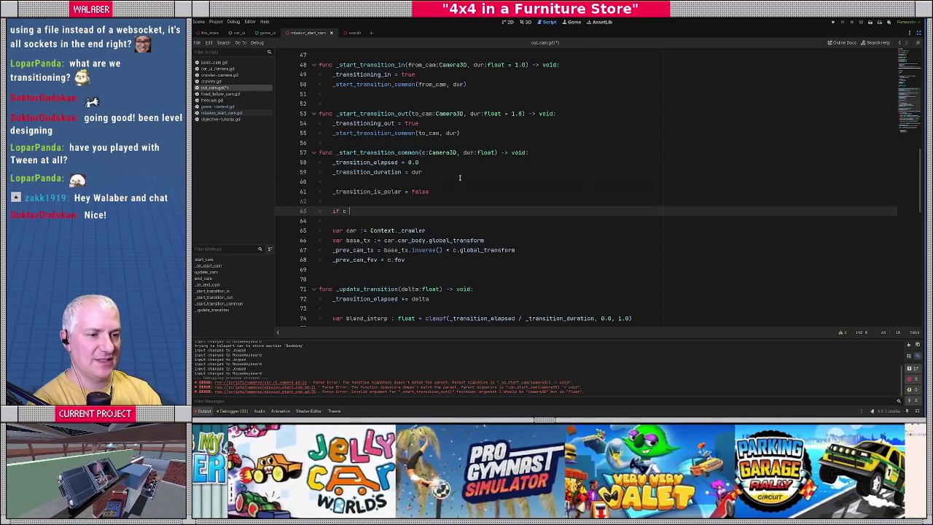
type("== null:")
key("Return")
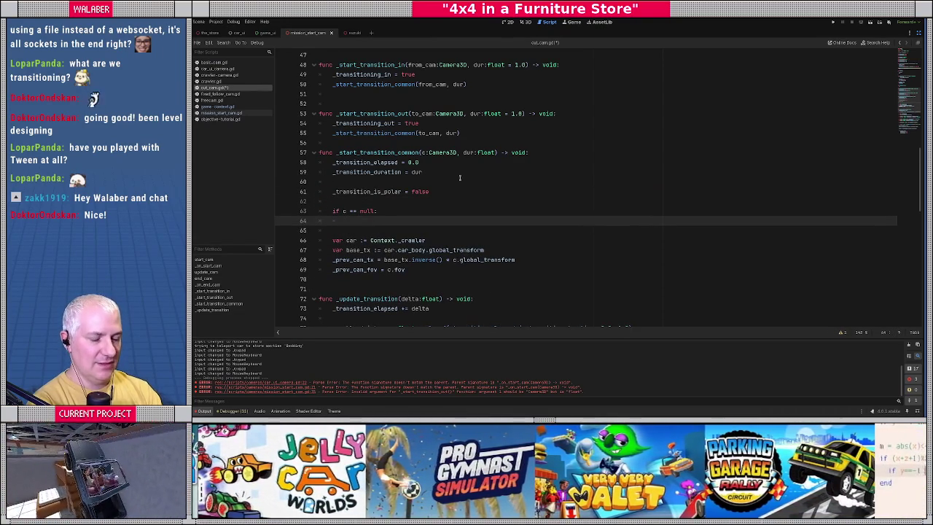
type("c =_car_cam.cam")
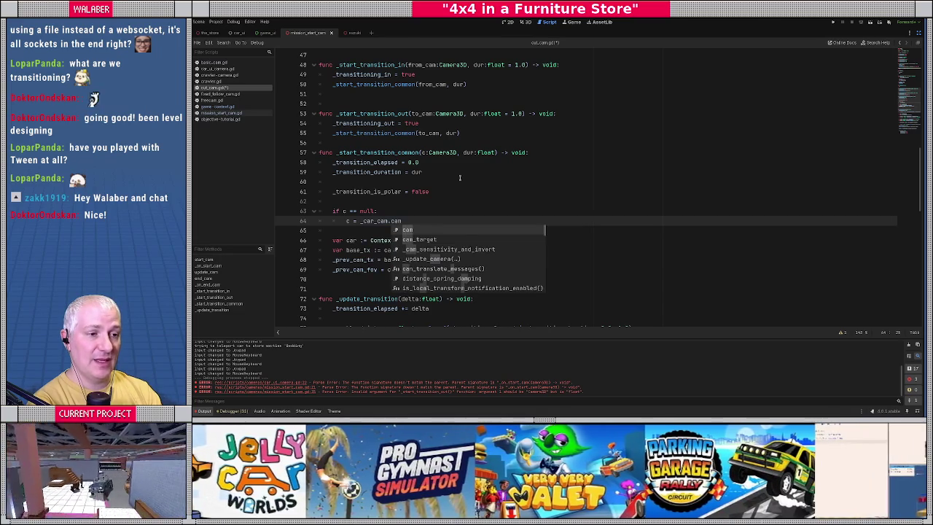
key("Escape")
key("Return")
type("_tran")
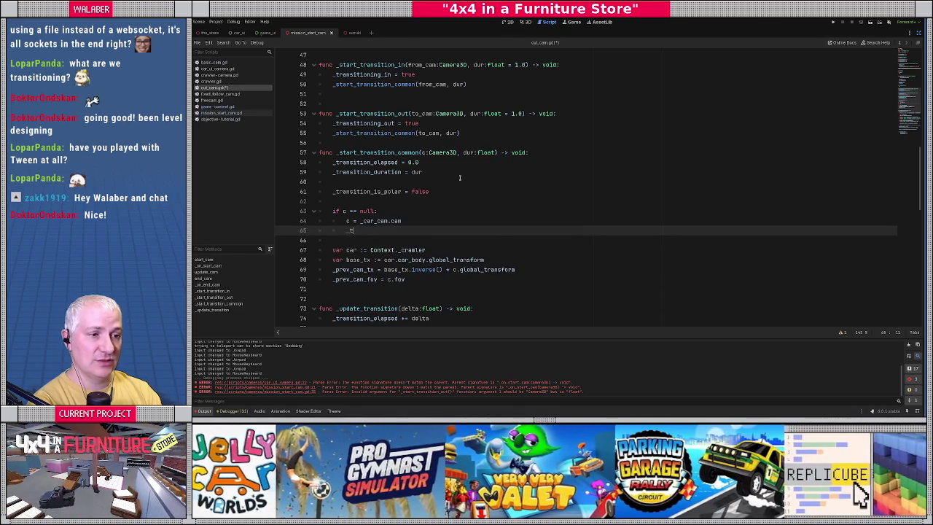
key("Down")
key("Down")
key("Down")
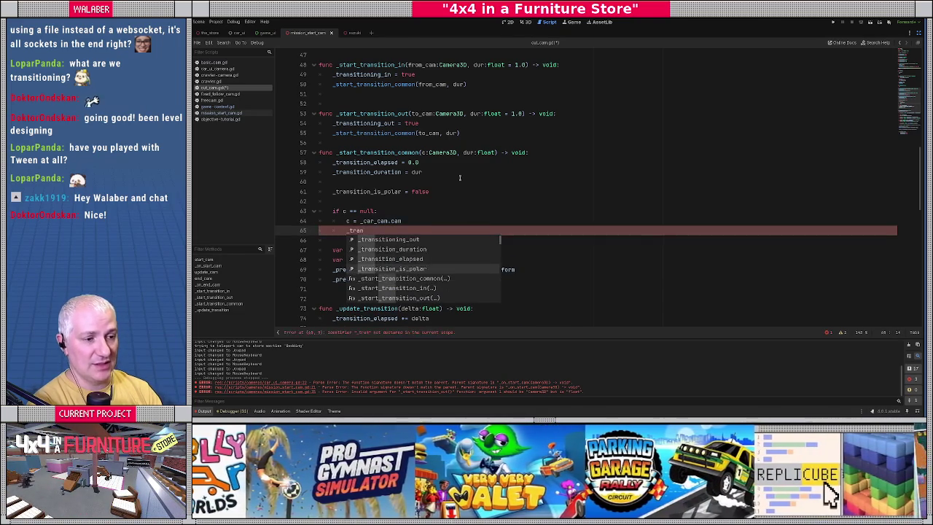
key("Return")
type("= true")
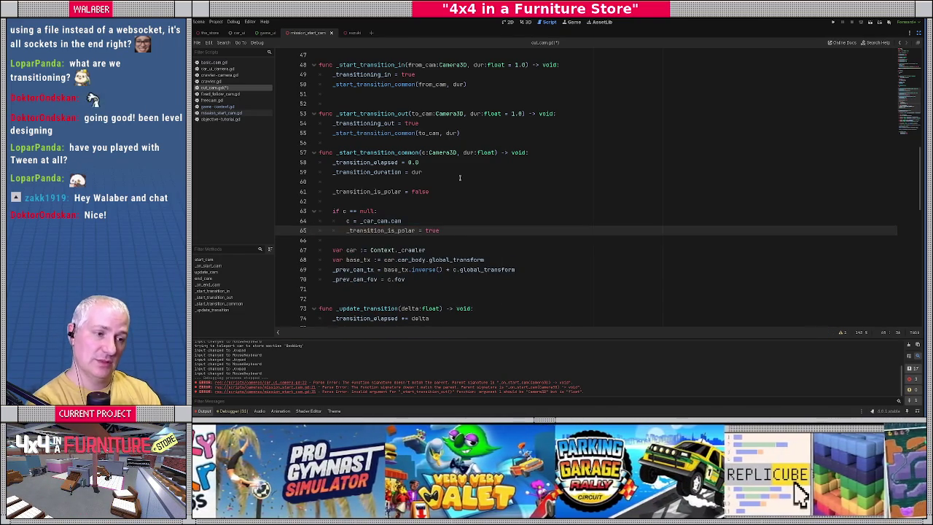
scroll(460, 177, "down", 9)
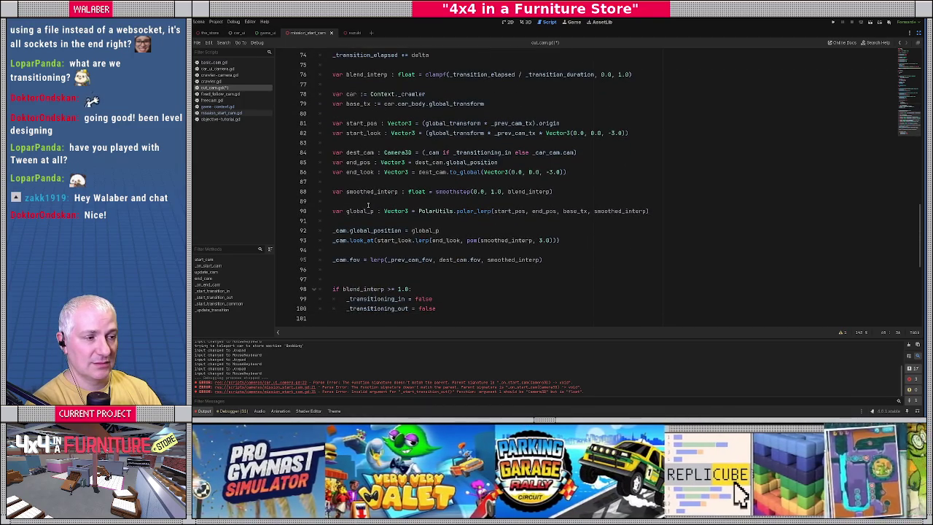
Below the polar_lerp line, add the condition 'if not _transition_is_polar:'
left_click(367, 203)
left_click_drag(360, 210, 670, 208)
left_click(668, 206)
key("Return")
type("if not ")
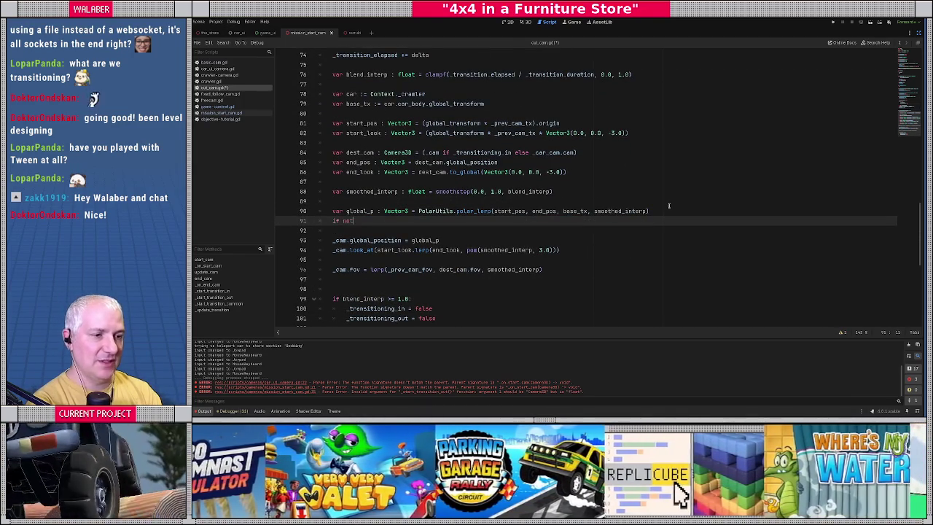
type("_tra")
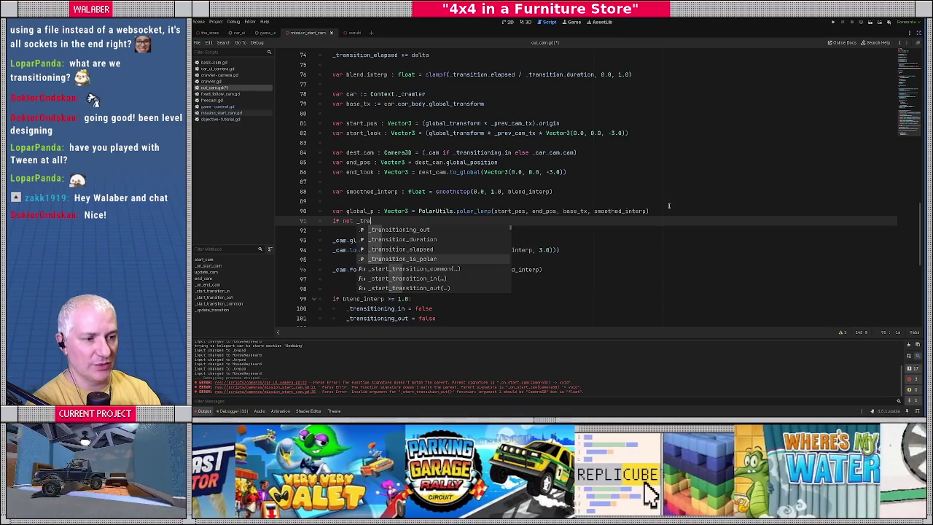
key("Down")
key("Down")
key("Down")
key("Return")
type(":")
Inside it, set global_p = start_pos.lerp(end_pos, smoothed_interp) and add a blank line after polar_lerp
key("Return")
type("gl")
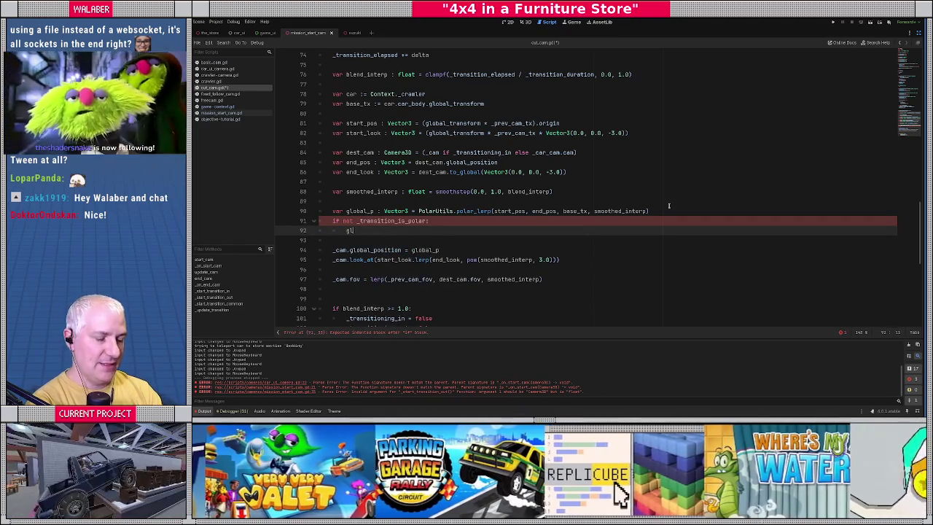
type("obal_p =")
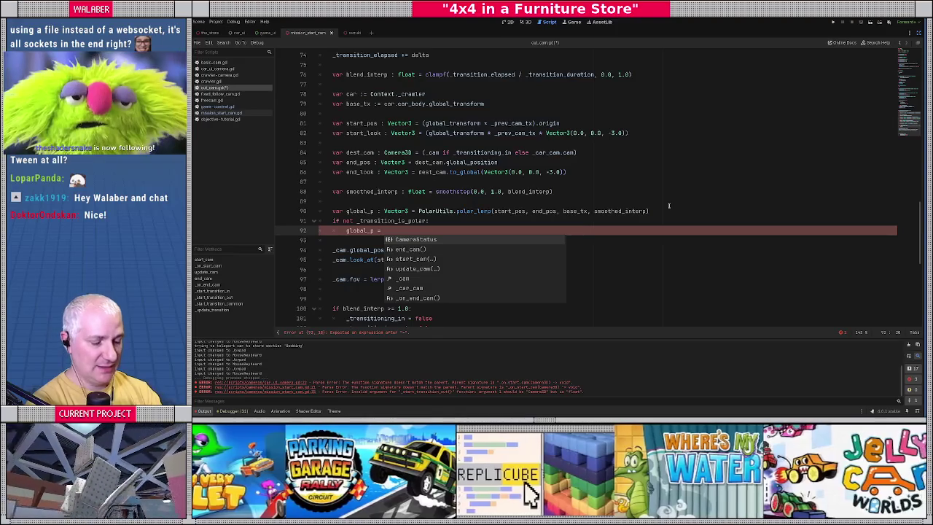
type("start_pos.")
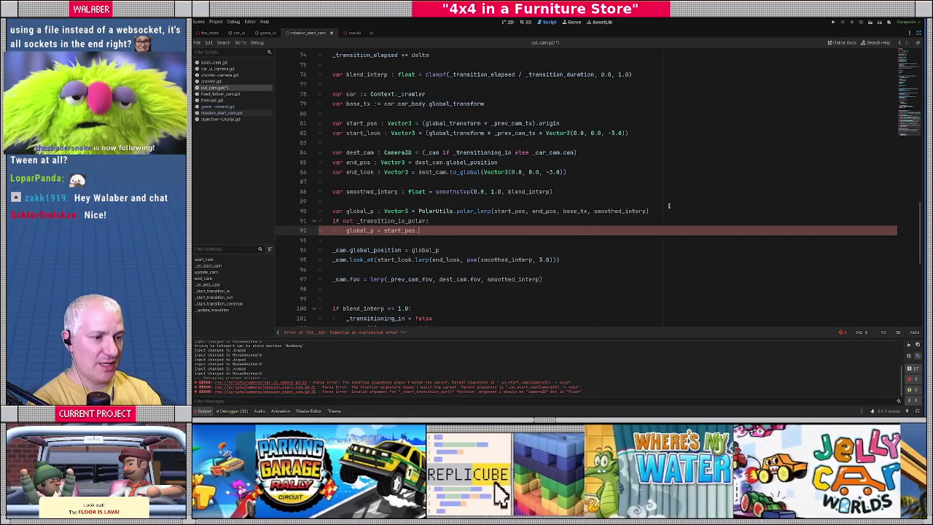
type("lerp")
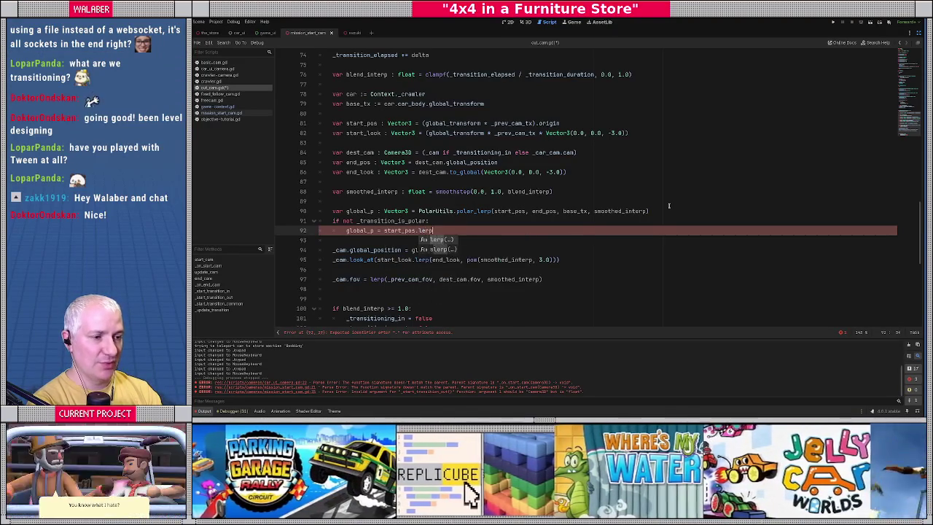
key("Return")
type("end_po")
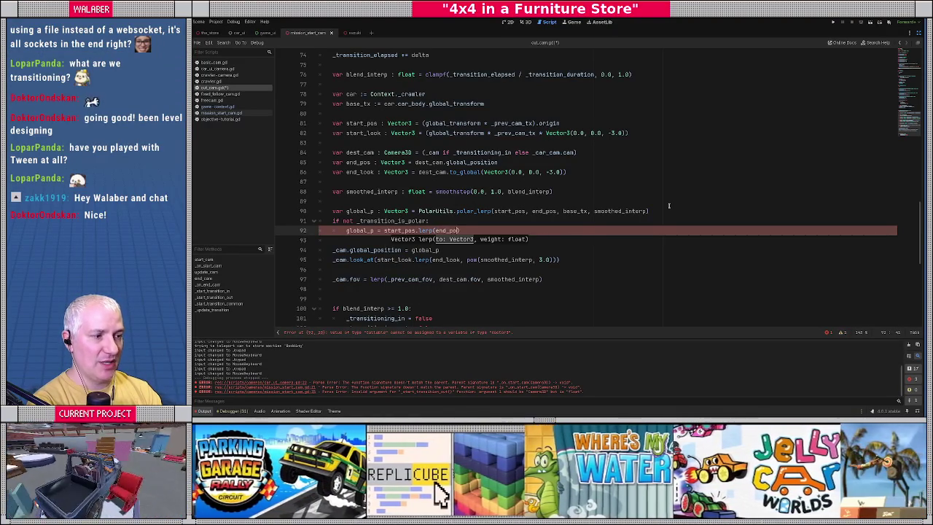
type("s, smoothed_in")
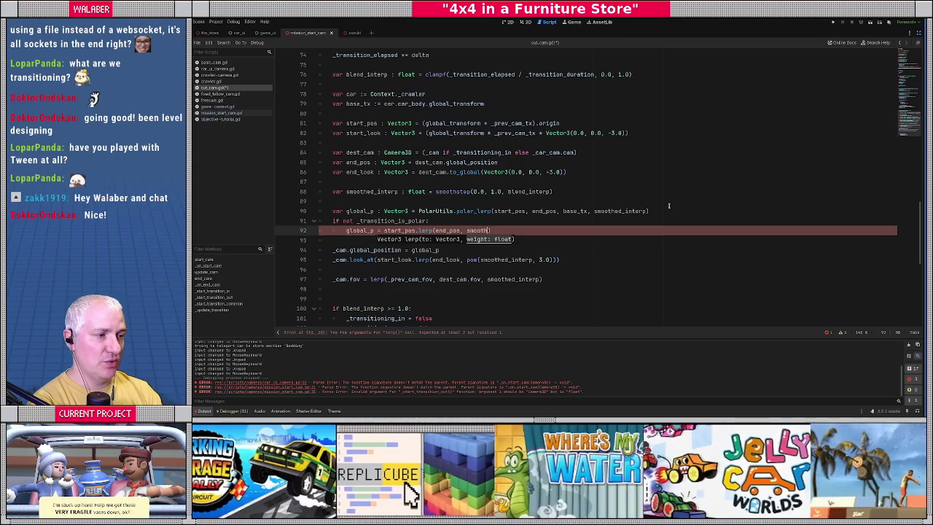
key("Return")
key("Up")
key("Up")
key("End")
key("Return")
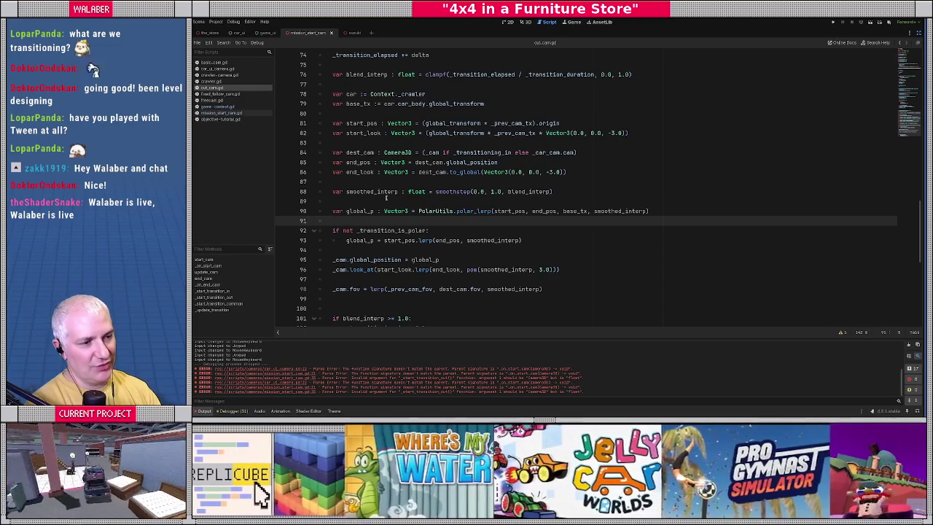
left_click(383, 201)
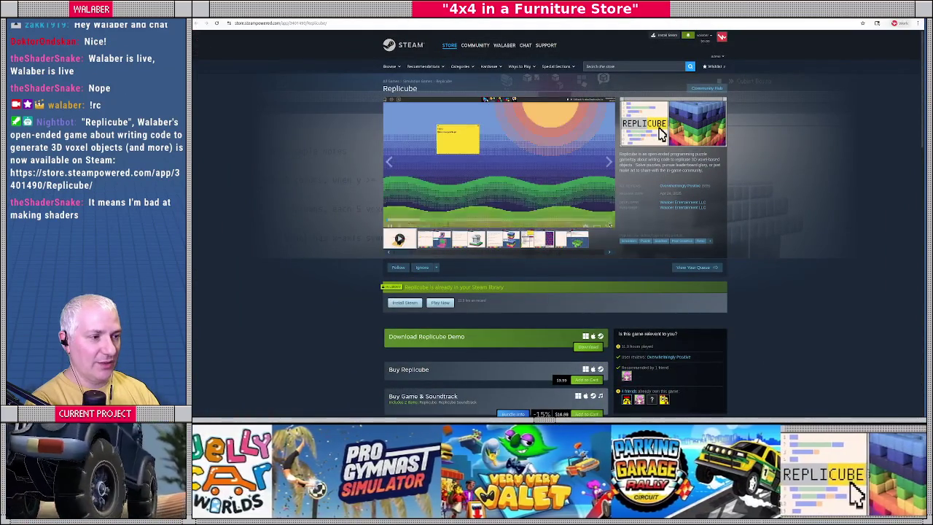
Play the Replicube trailer full screen, then close the Steam page and return to cut_cam.gd
left_click(608, 222)
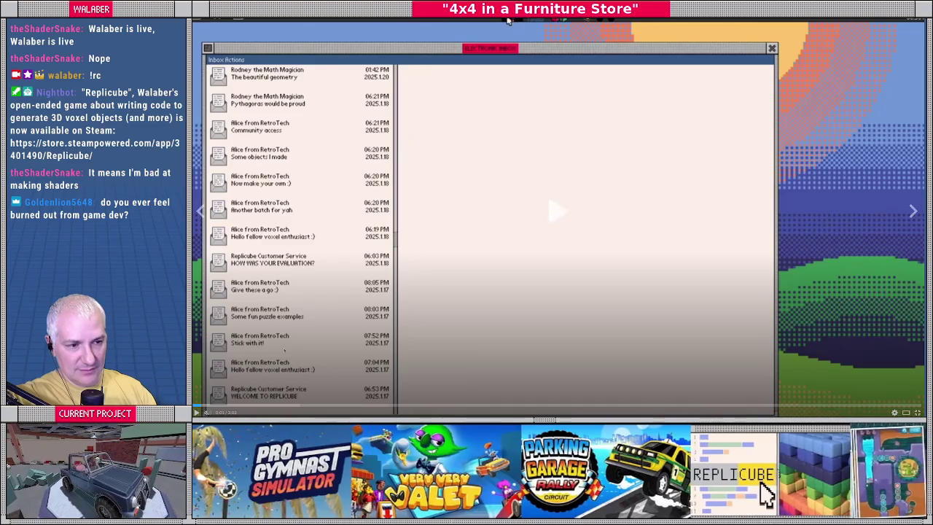
left_click(310, 100)
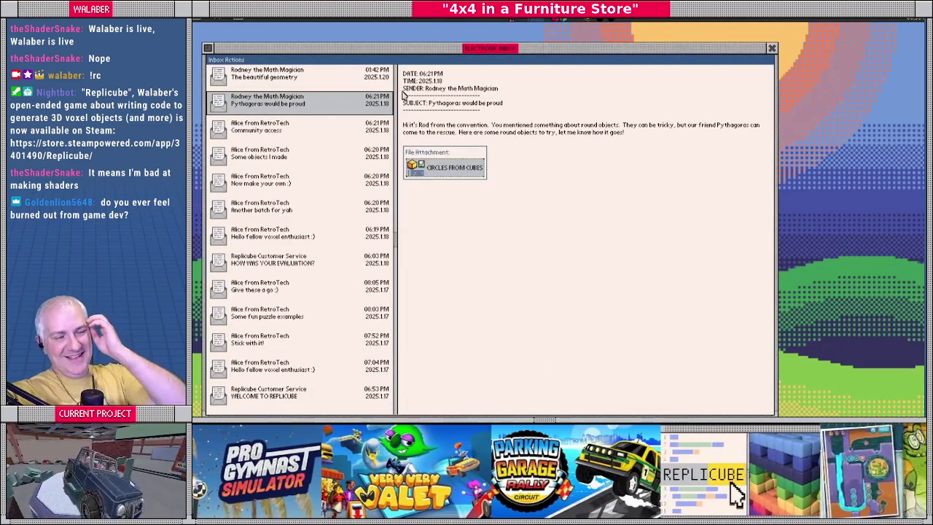
left_click(446, 166)
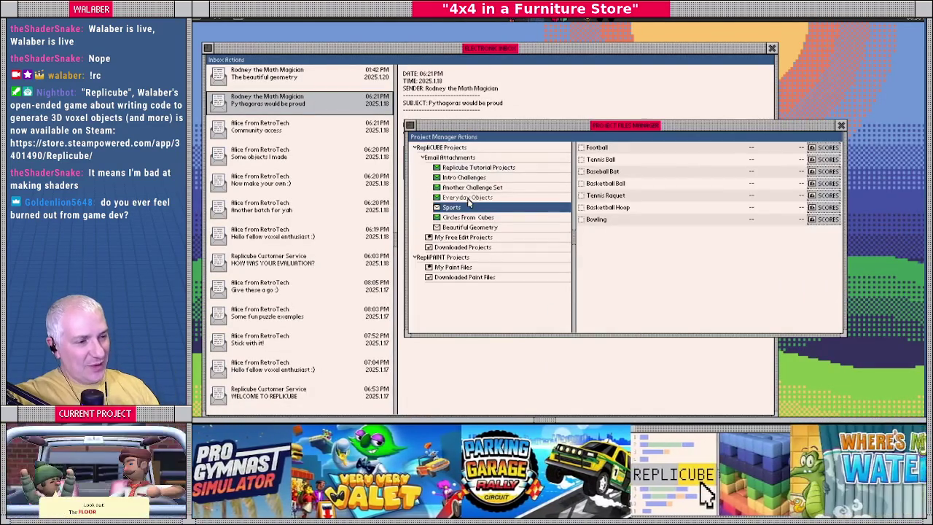
left_click(467, 198)
left_click(467, 207)
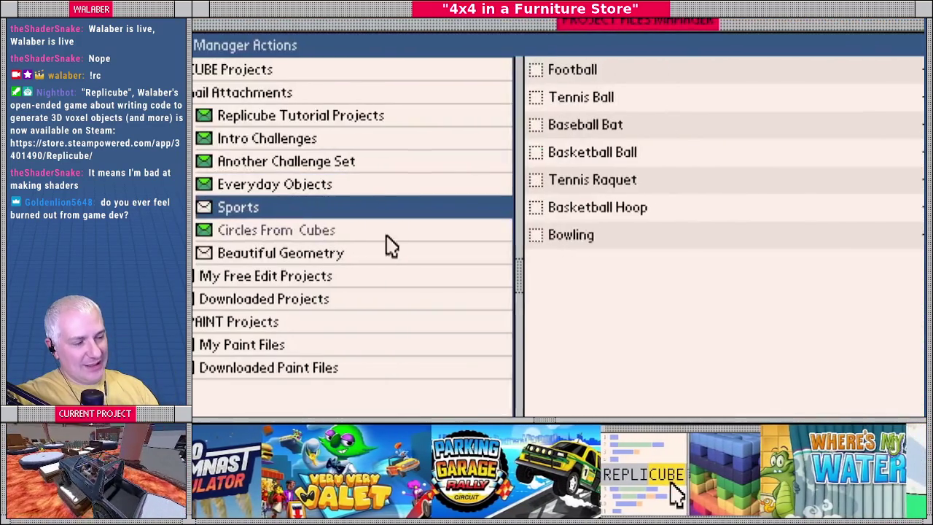
double_click(398, 244)
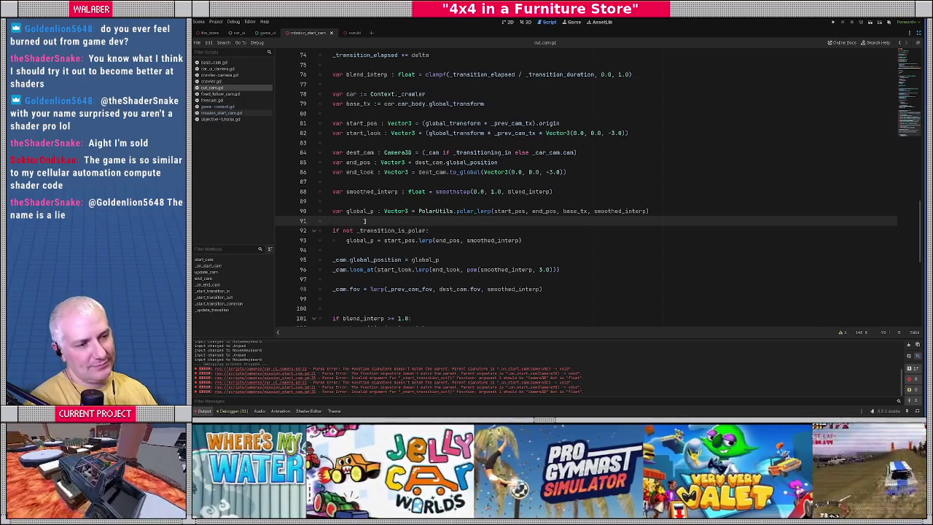
left_click(387, 182)
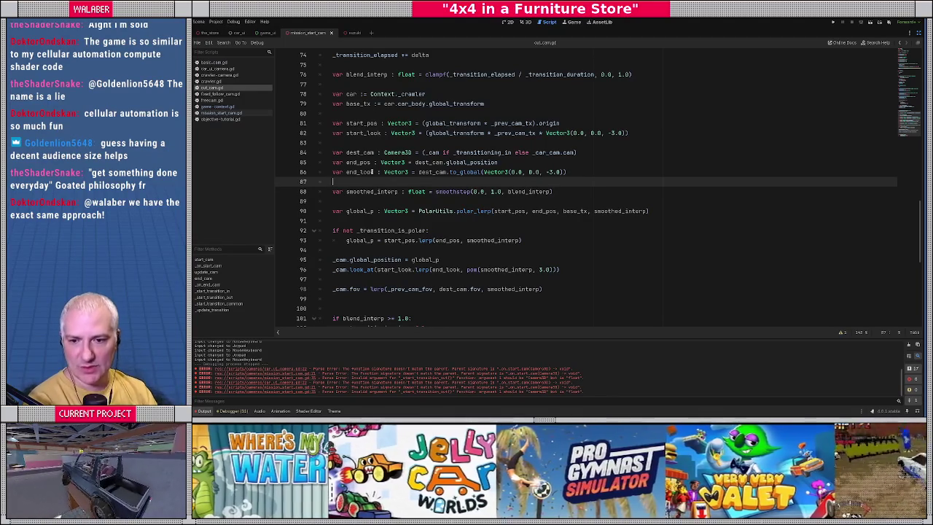
left_click(400, 199)
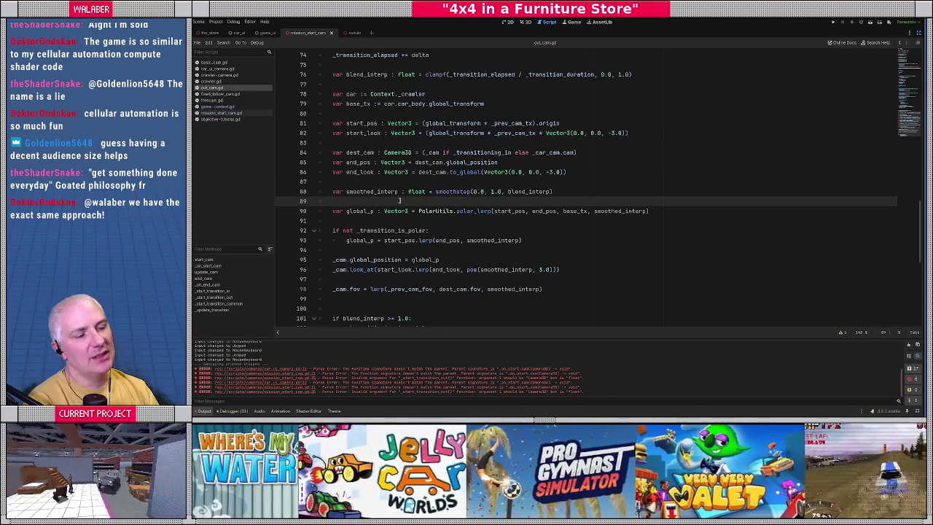